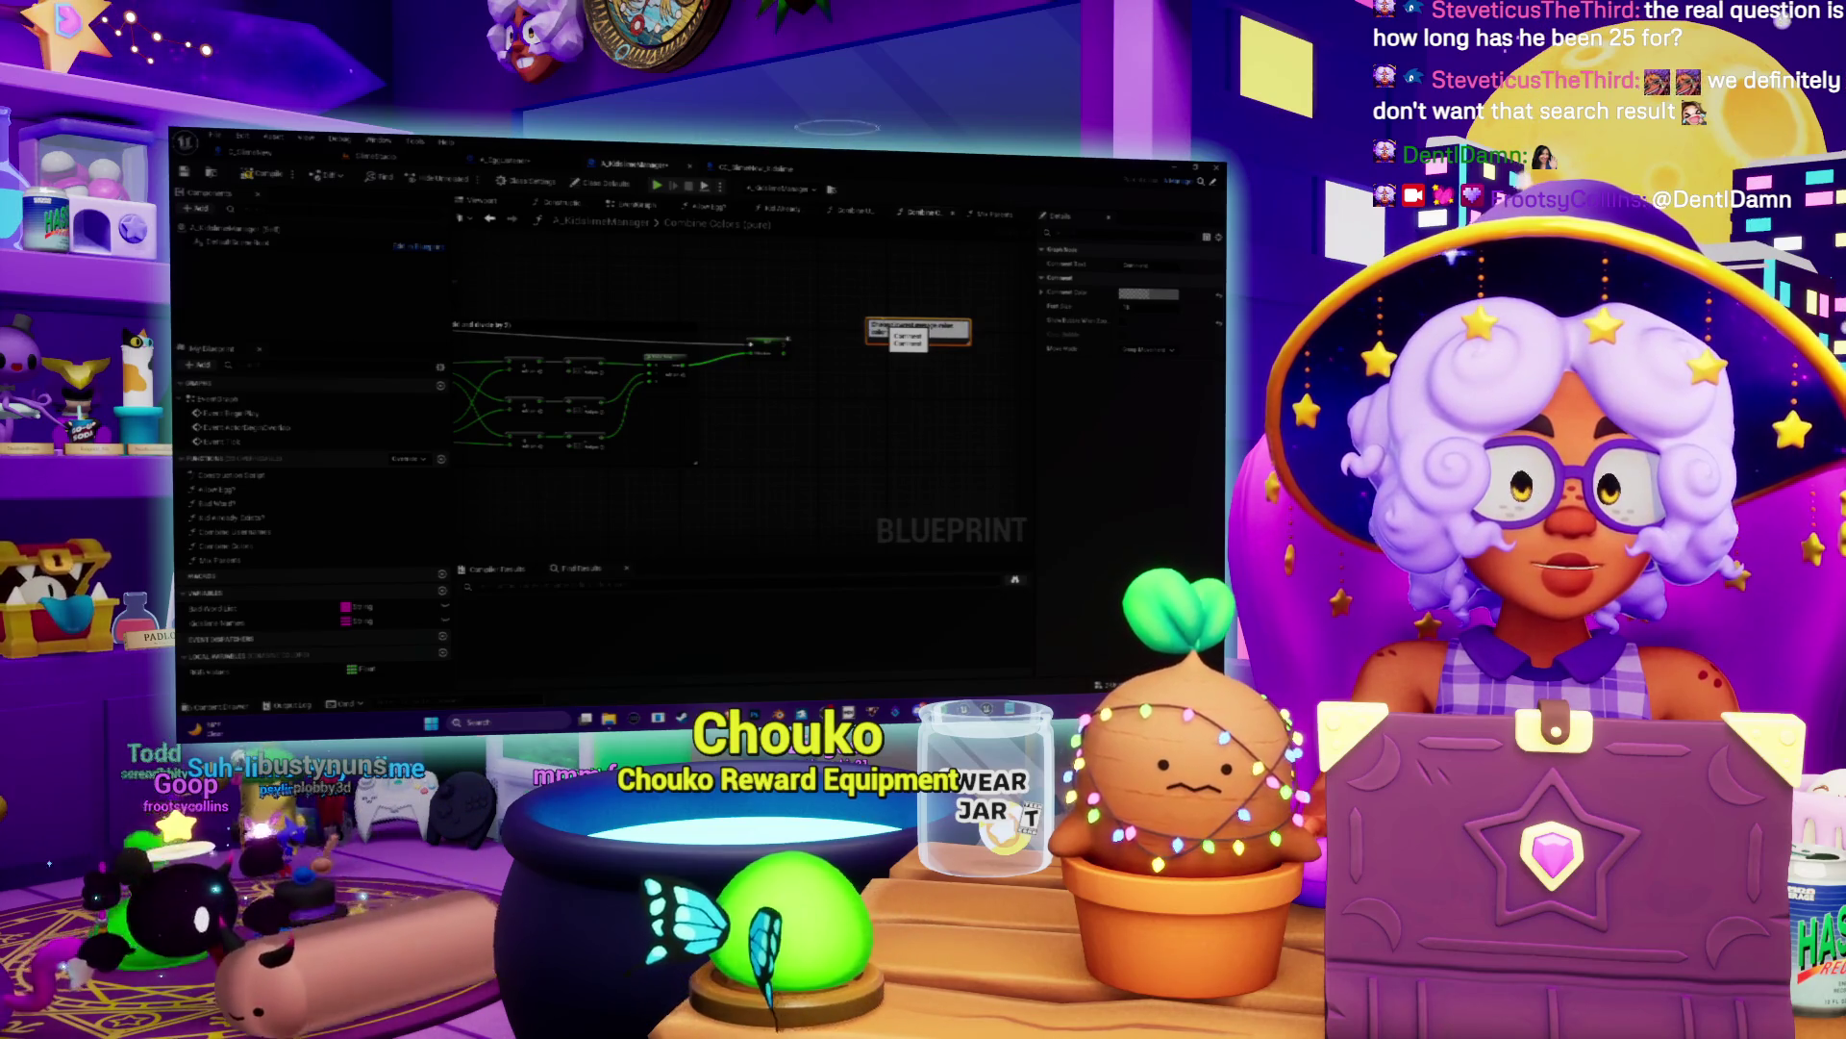
Step: Commit the longer explanatory note in the comment box above the color-combining graph
left_click(908, 337)
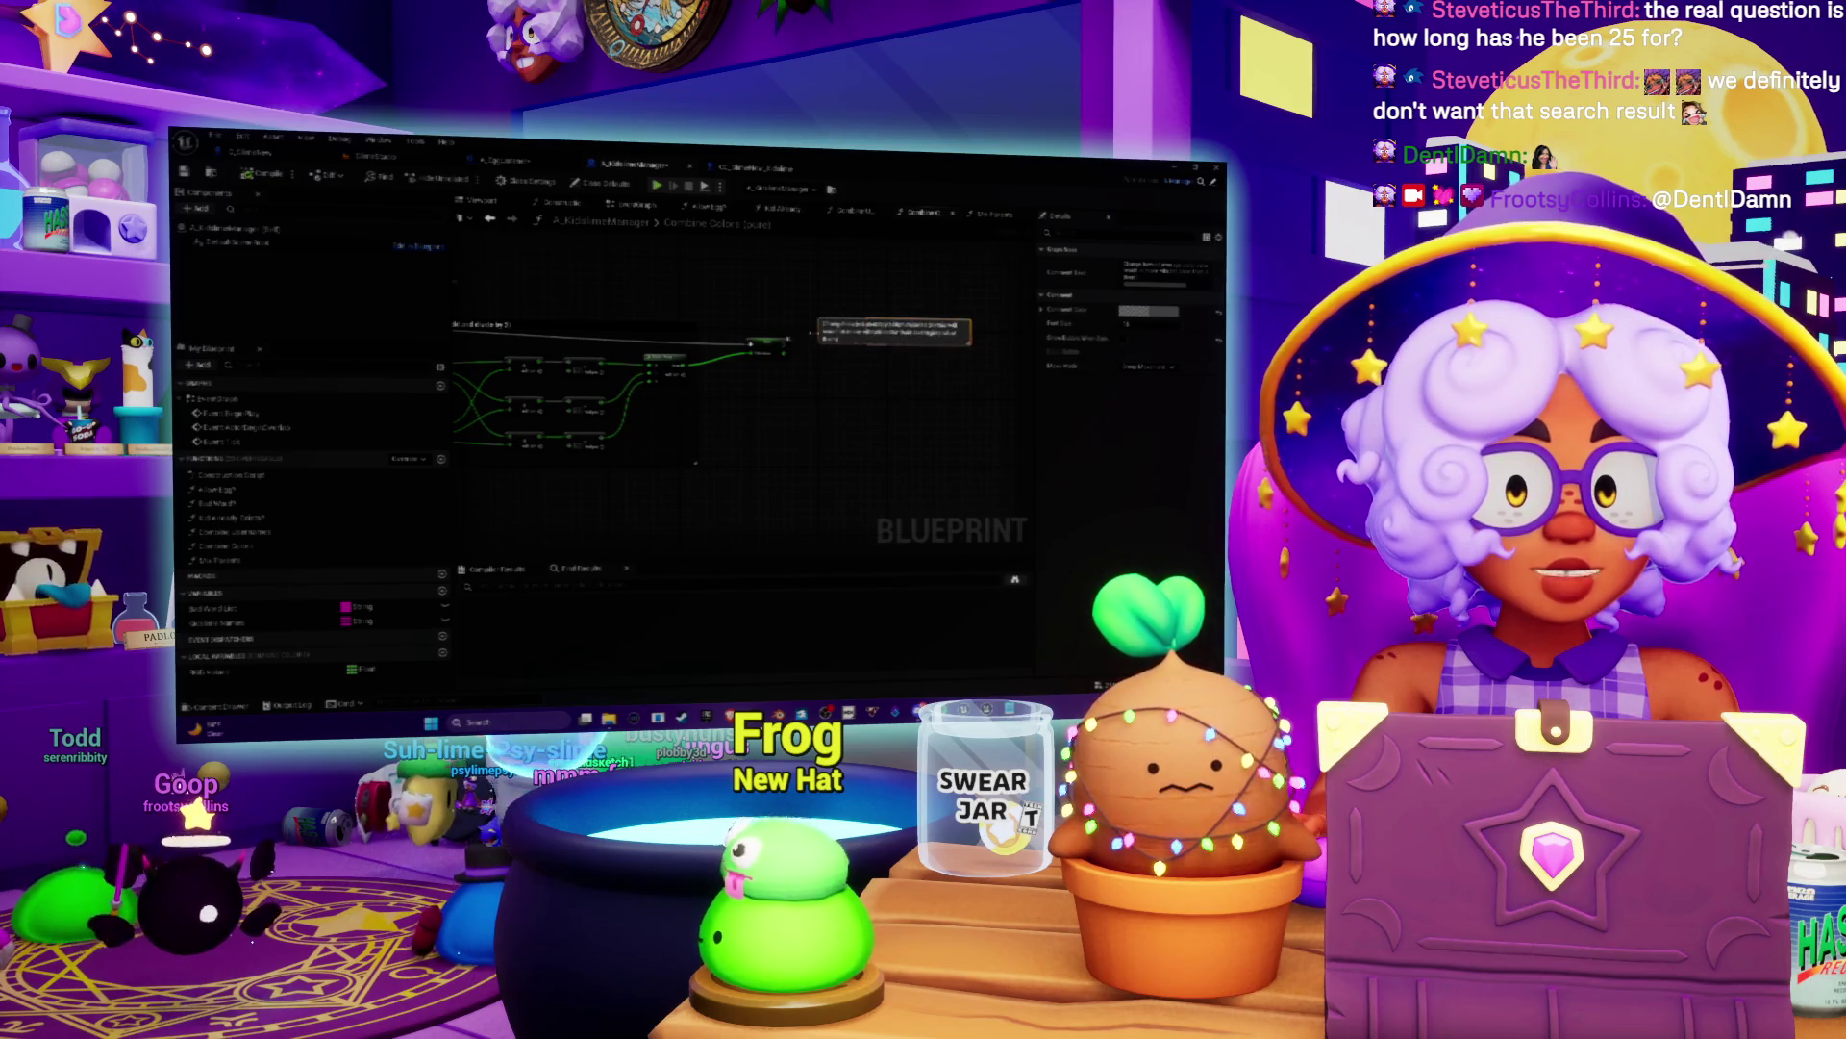
Step: Check the comment's color settings, then move the comment box higher up the graph
left_click(1149, 312)
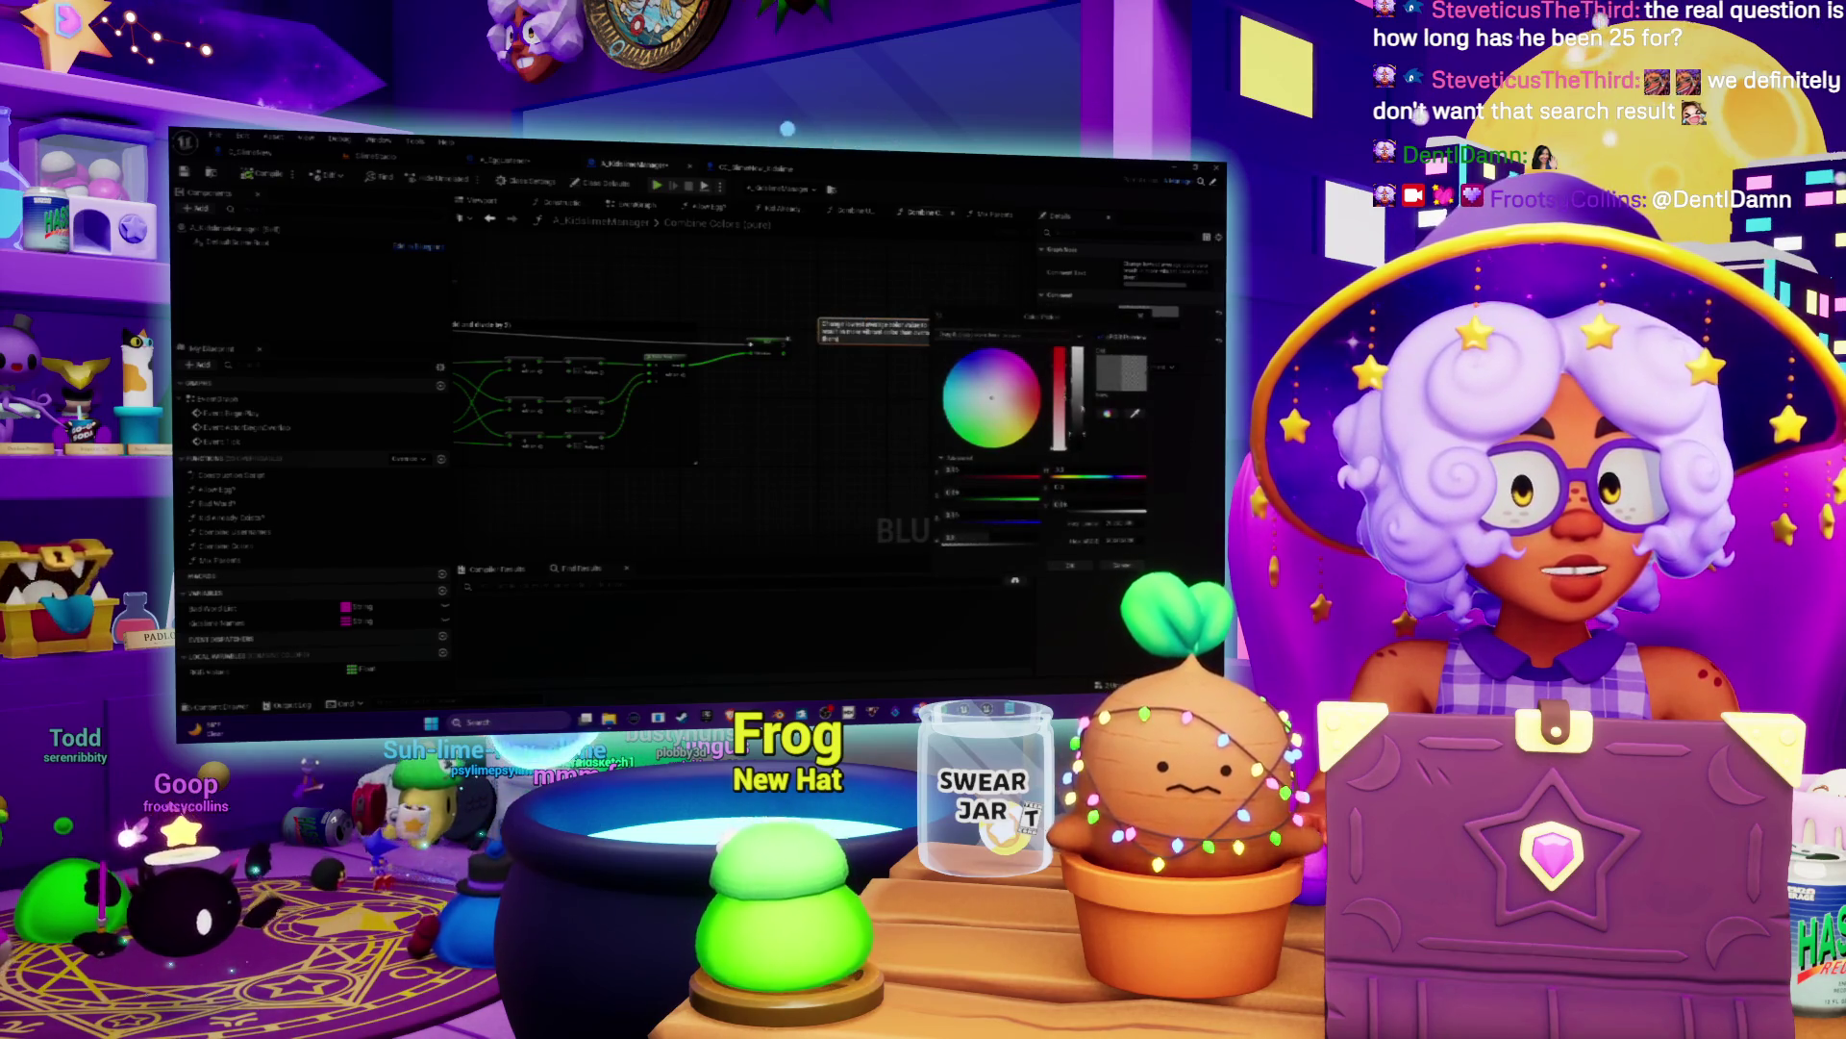
left_click(1073, 565)
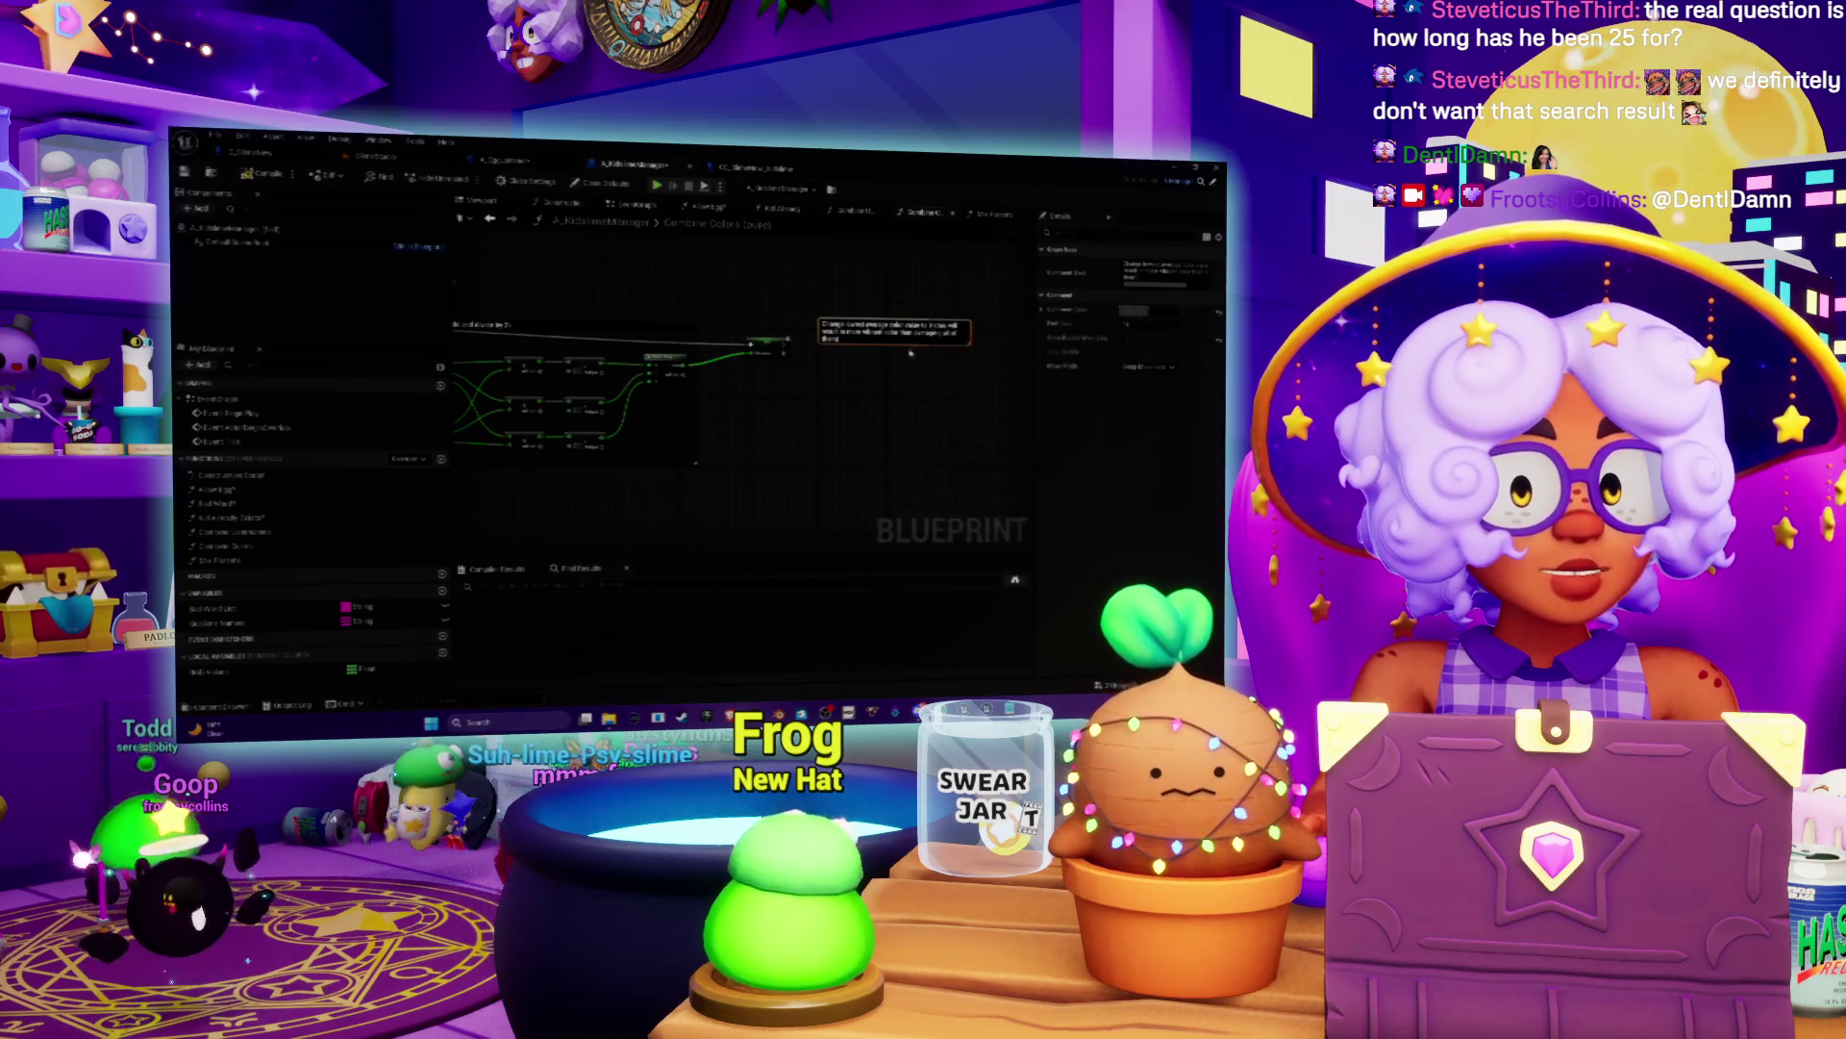
mouse_move(909, 361)
left_mouse_down()
mouse_move(868, 330)
mouse_move(908, 313)
left_mouse_up()
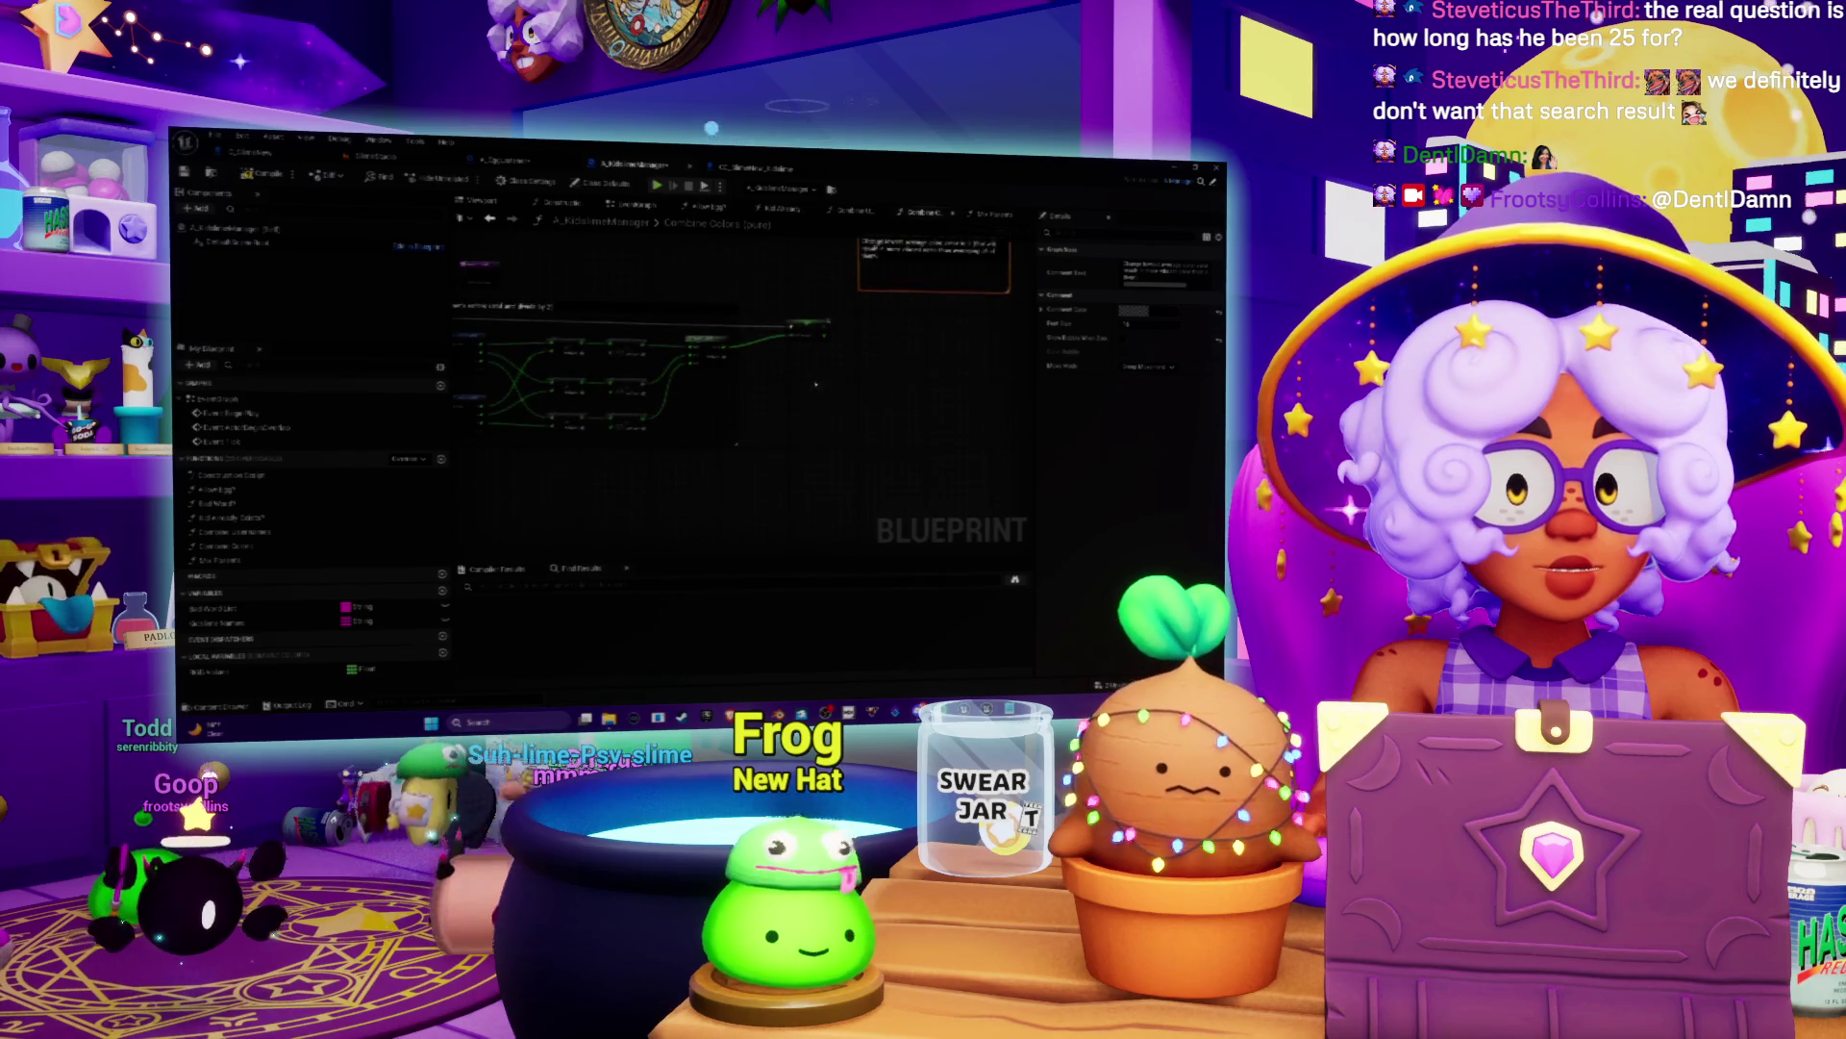
Step: Glance at A_Equipment, then in A_KidslimeManager drag a new wire from the array output
left_click(504, 159)
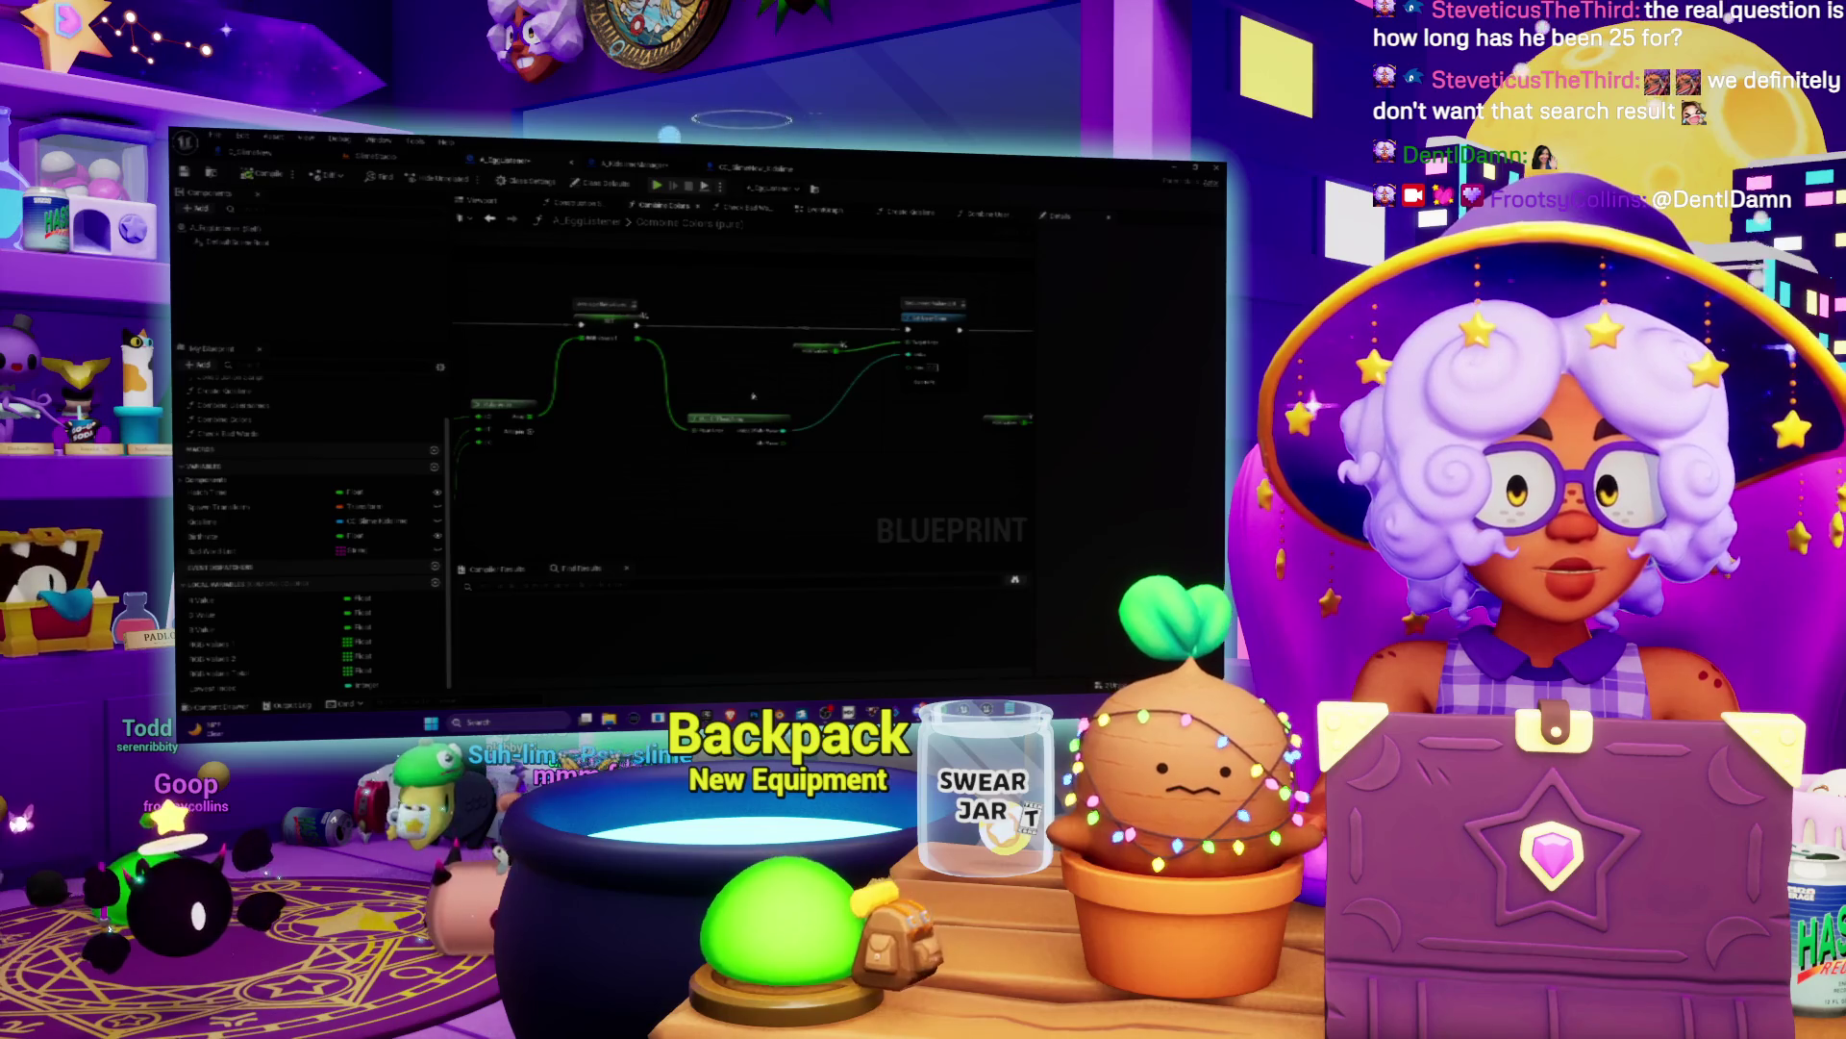
left_click(644, 165)
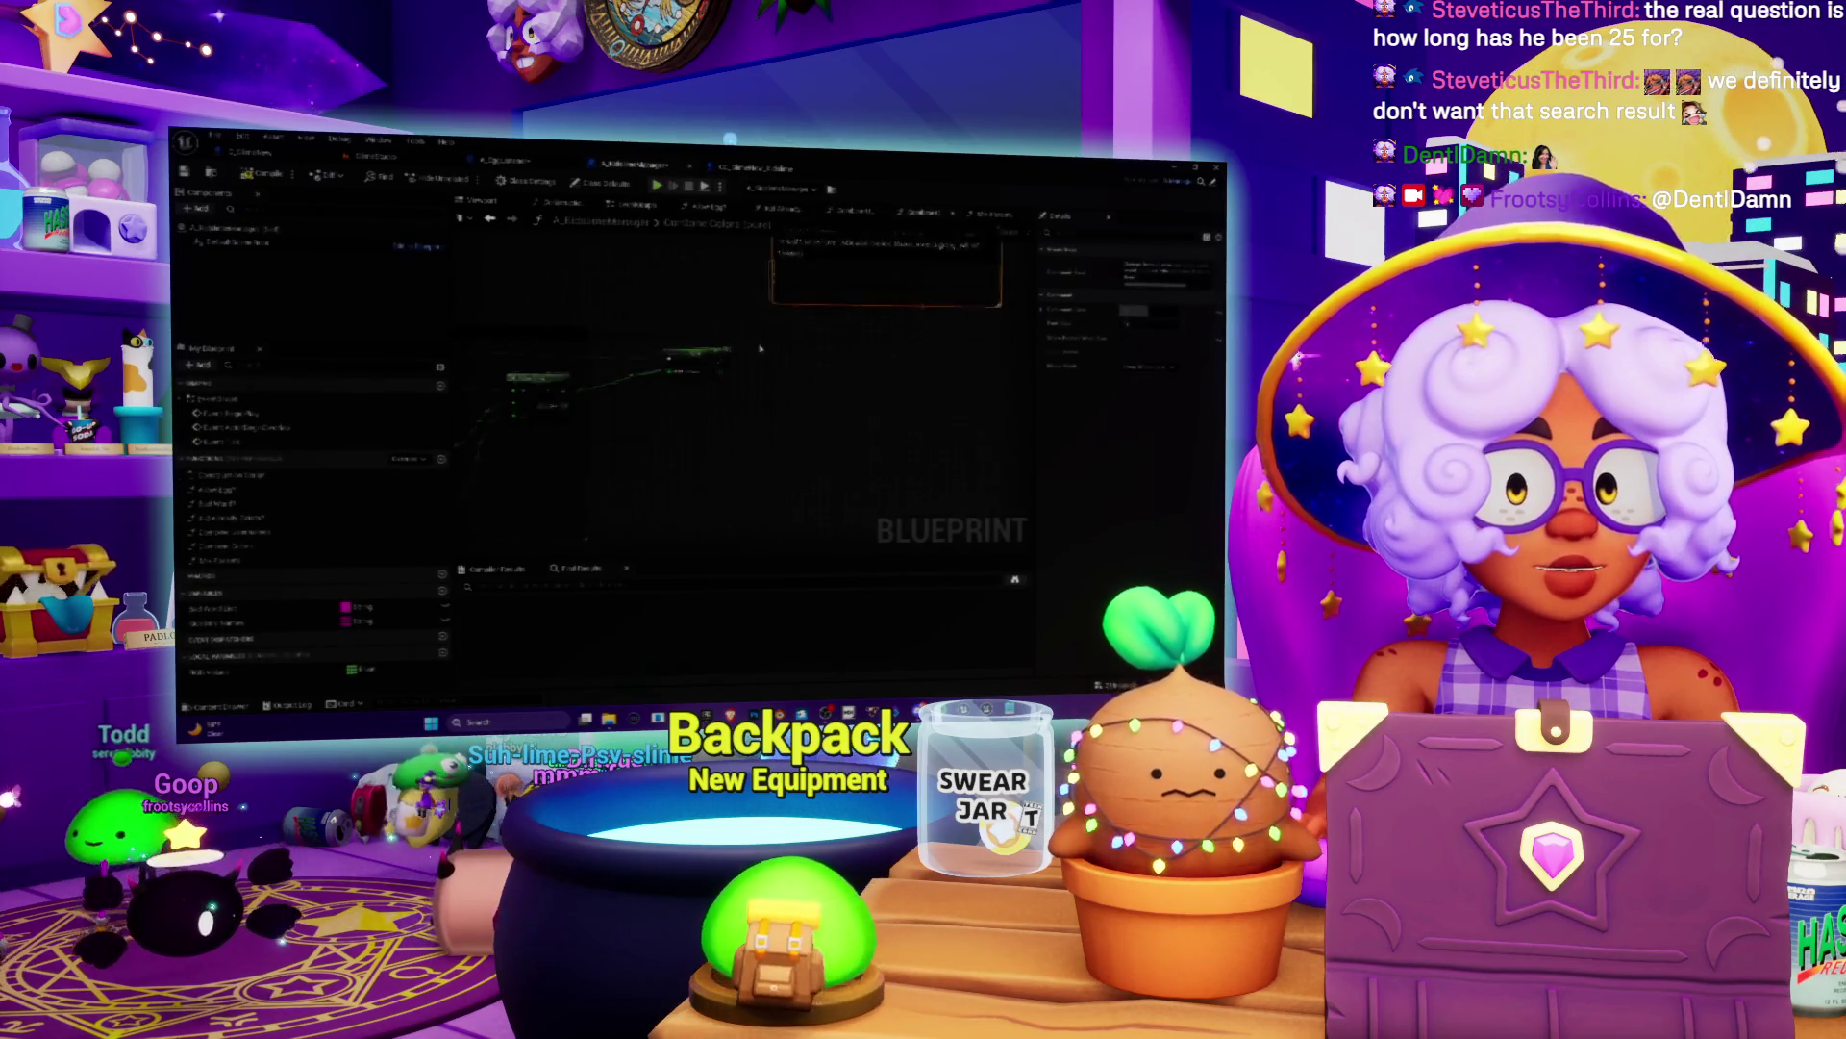
left_click_drag(713, 380, 761, 414)
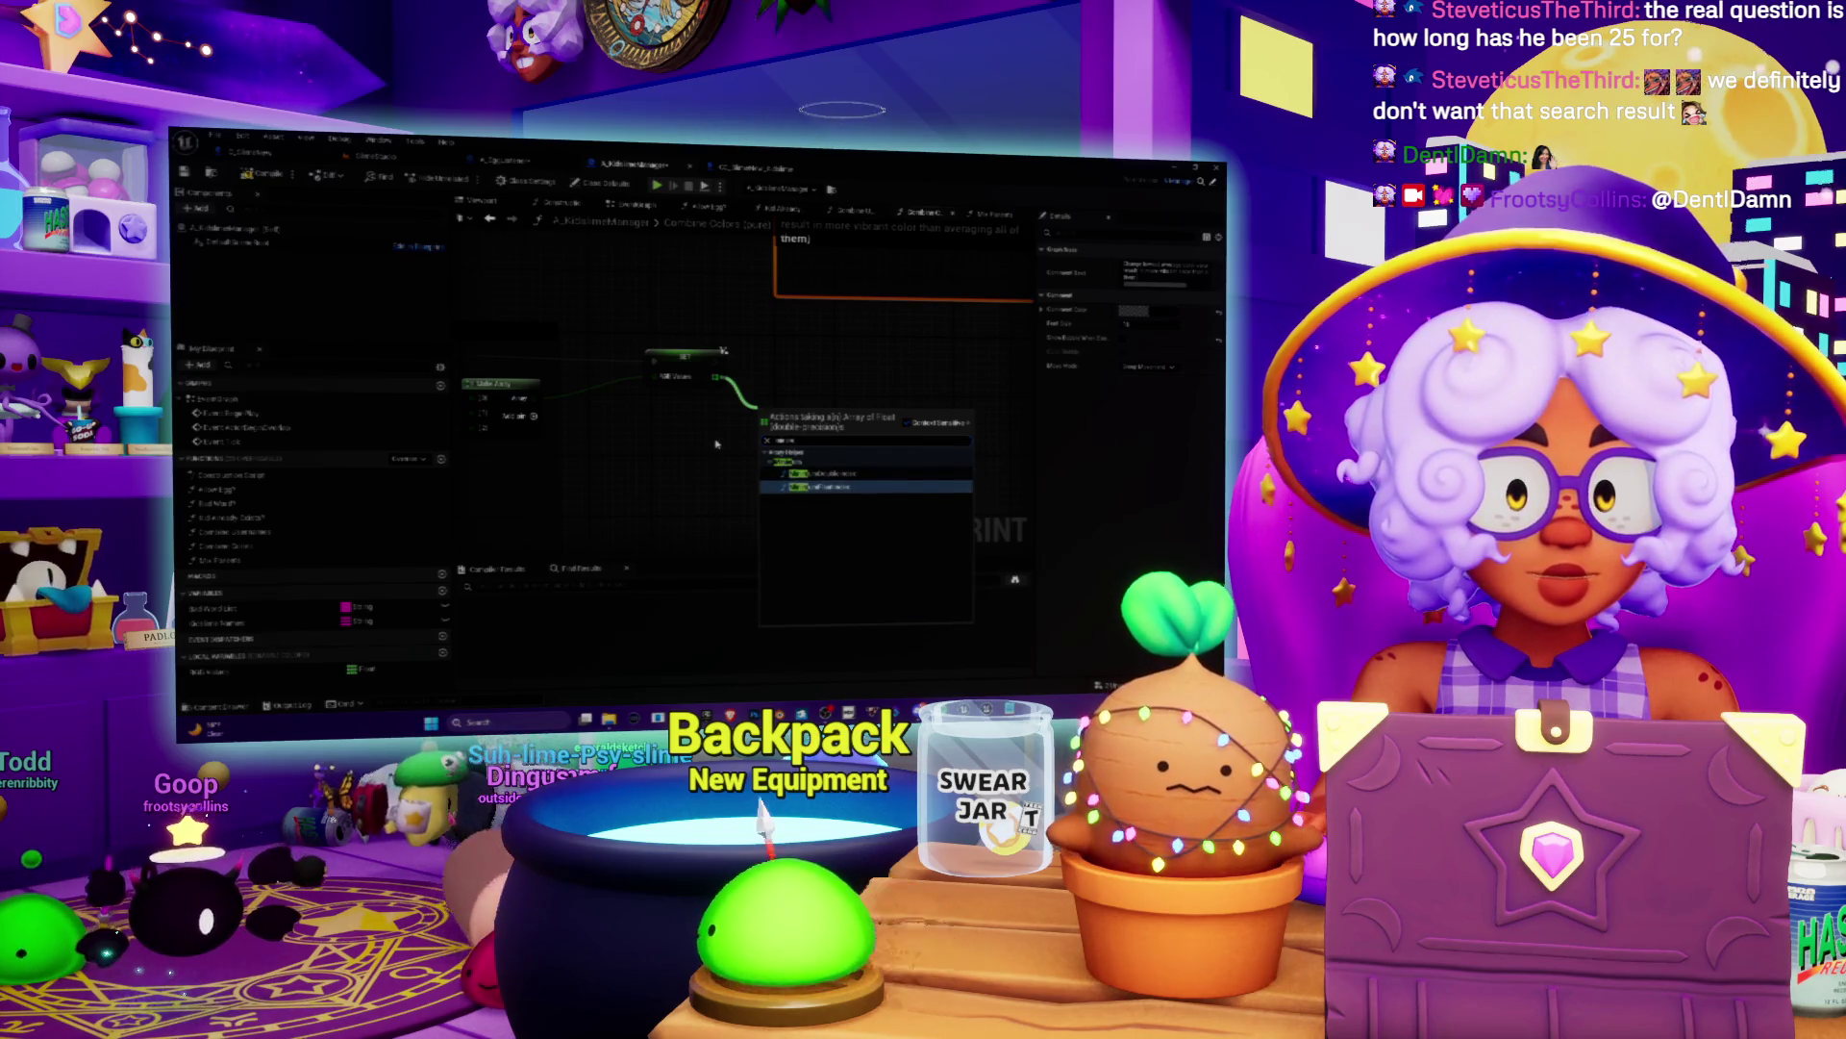
Step: Discard a wrongly added node and place a Break node on the KidslimeManager graph
left_click(808, 486)
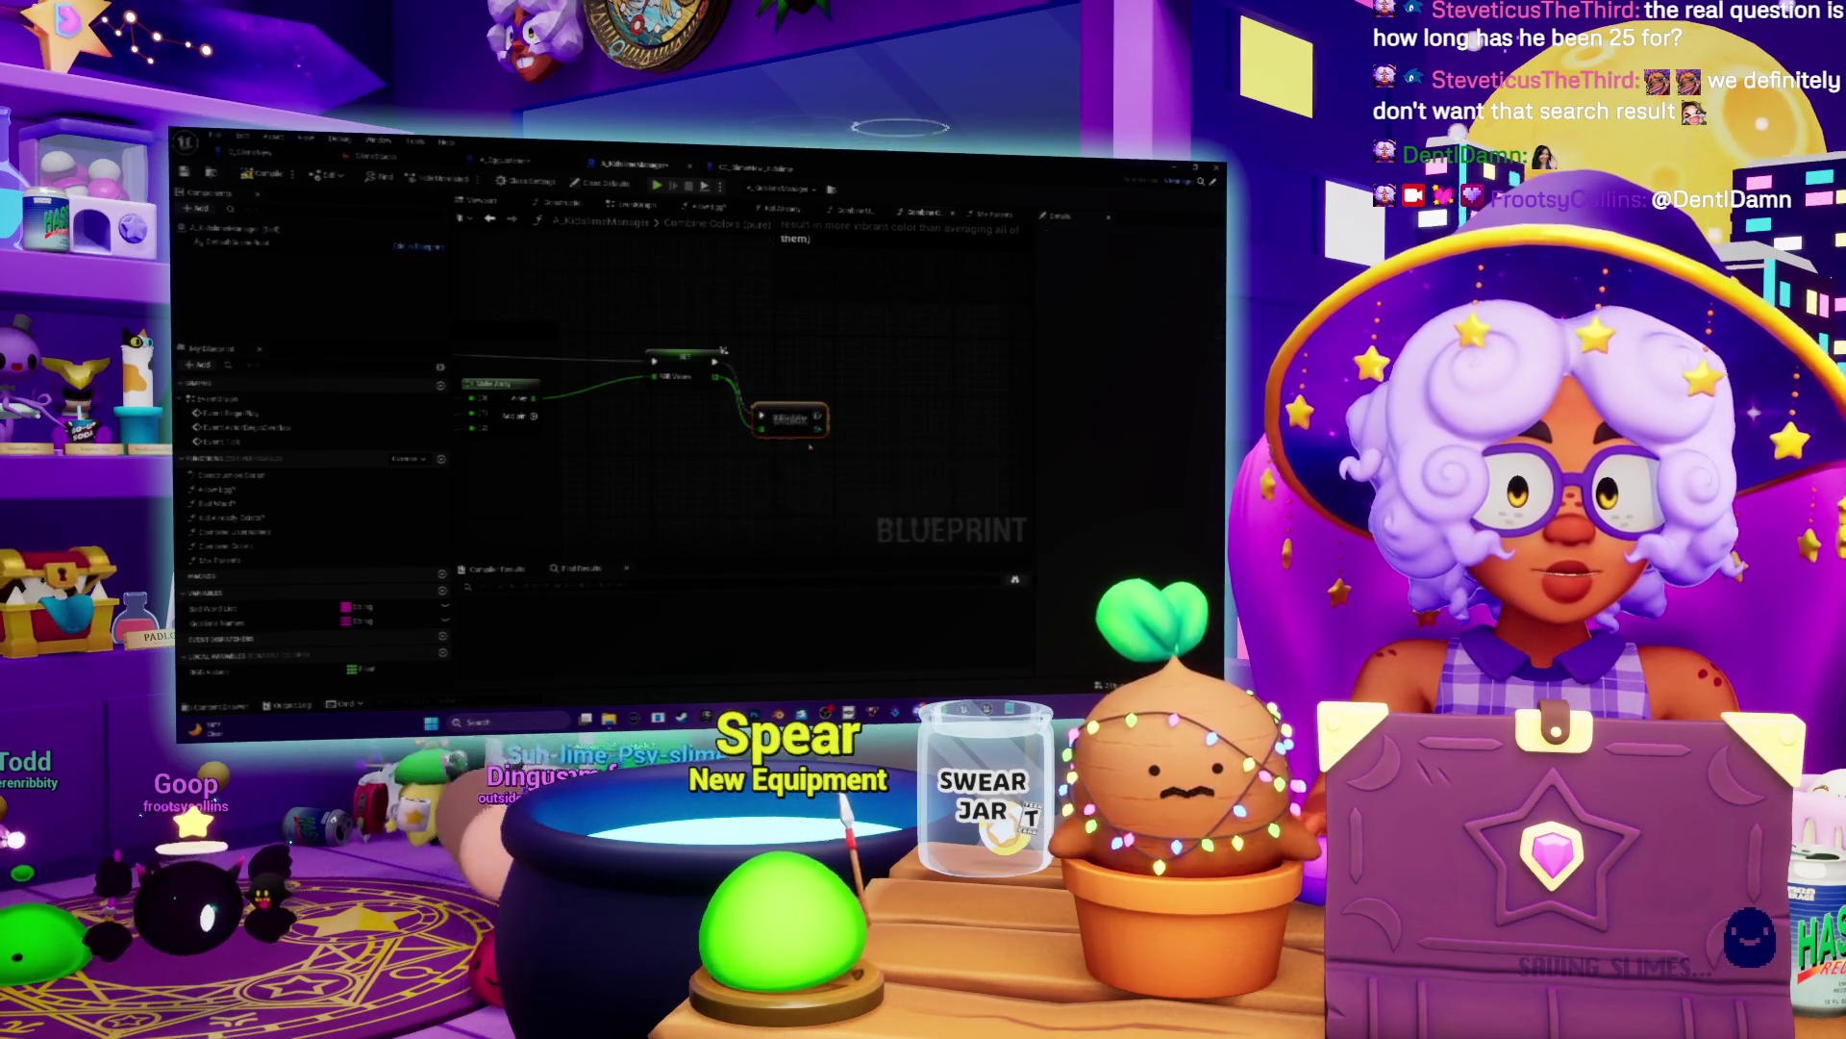
key("Delete")
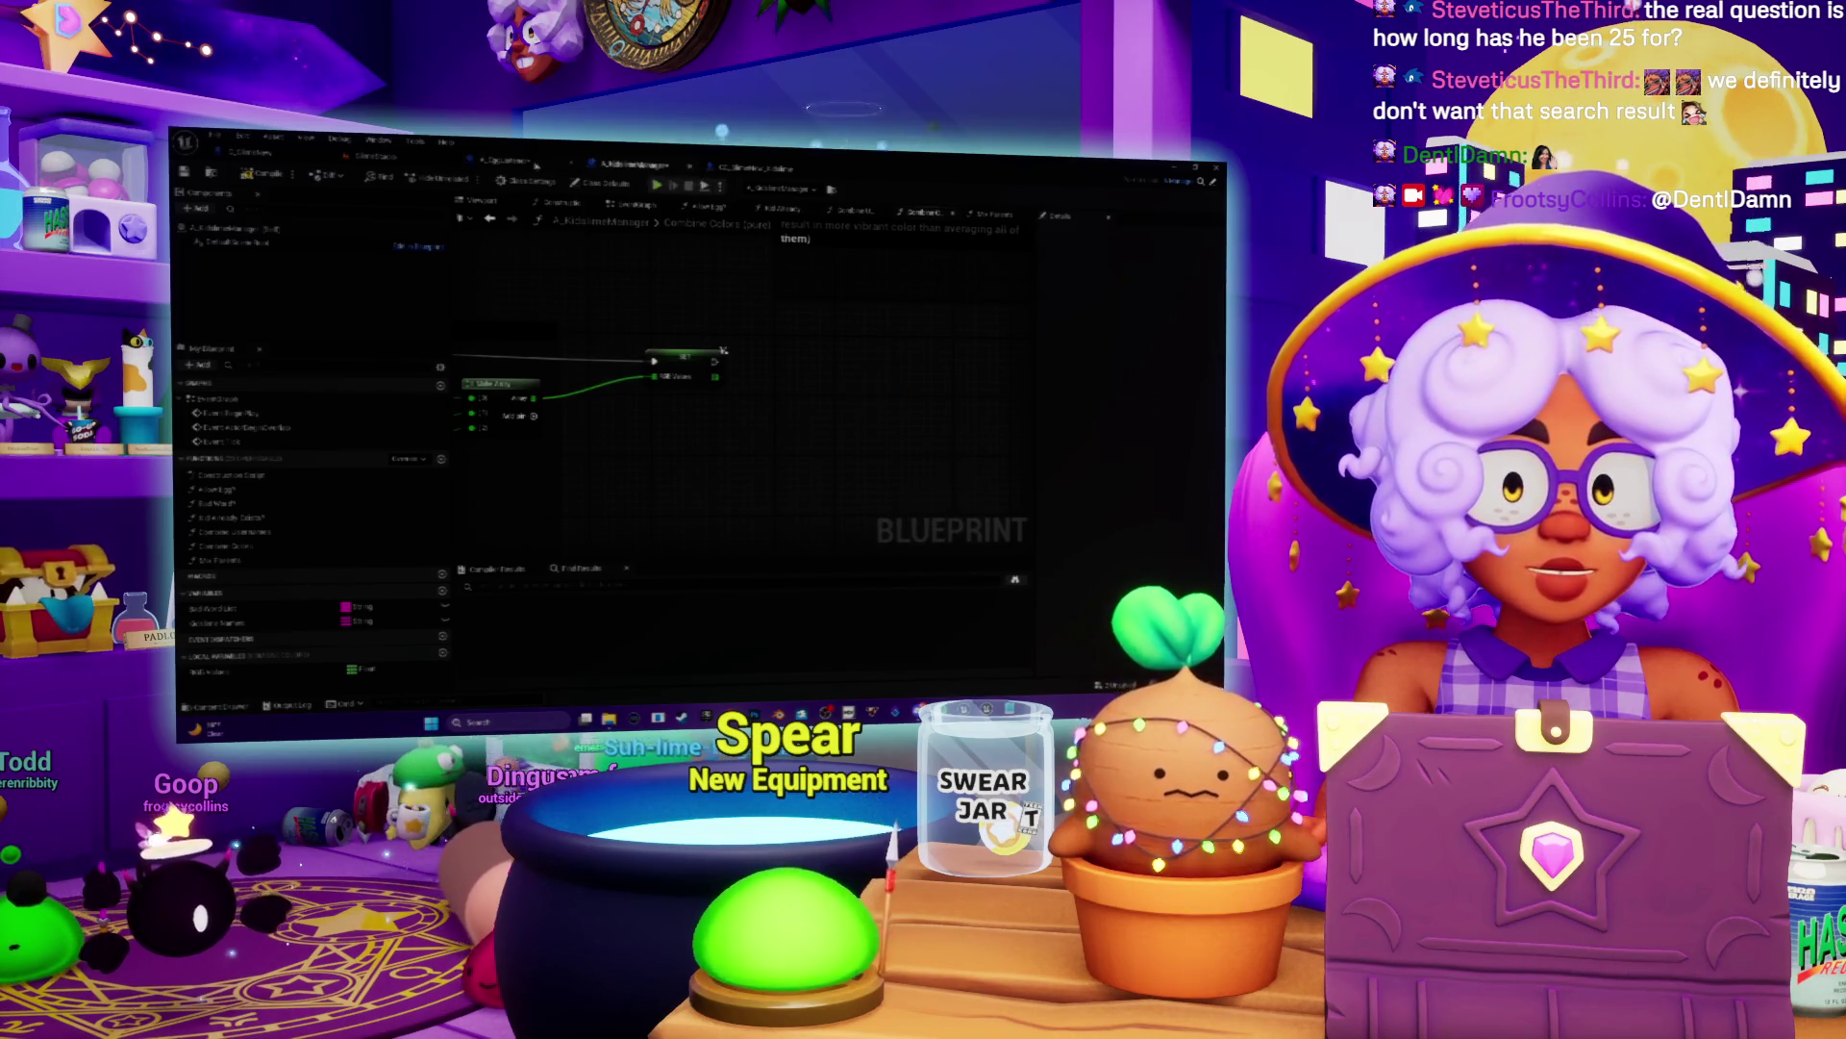
left_click(537, 166)
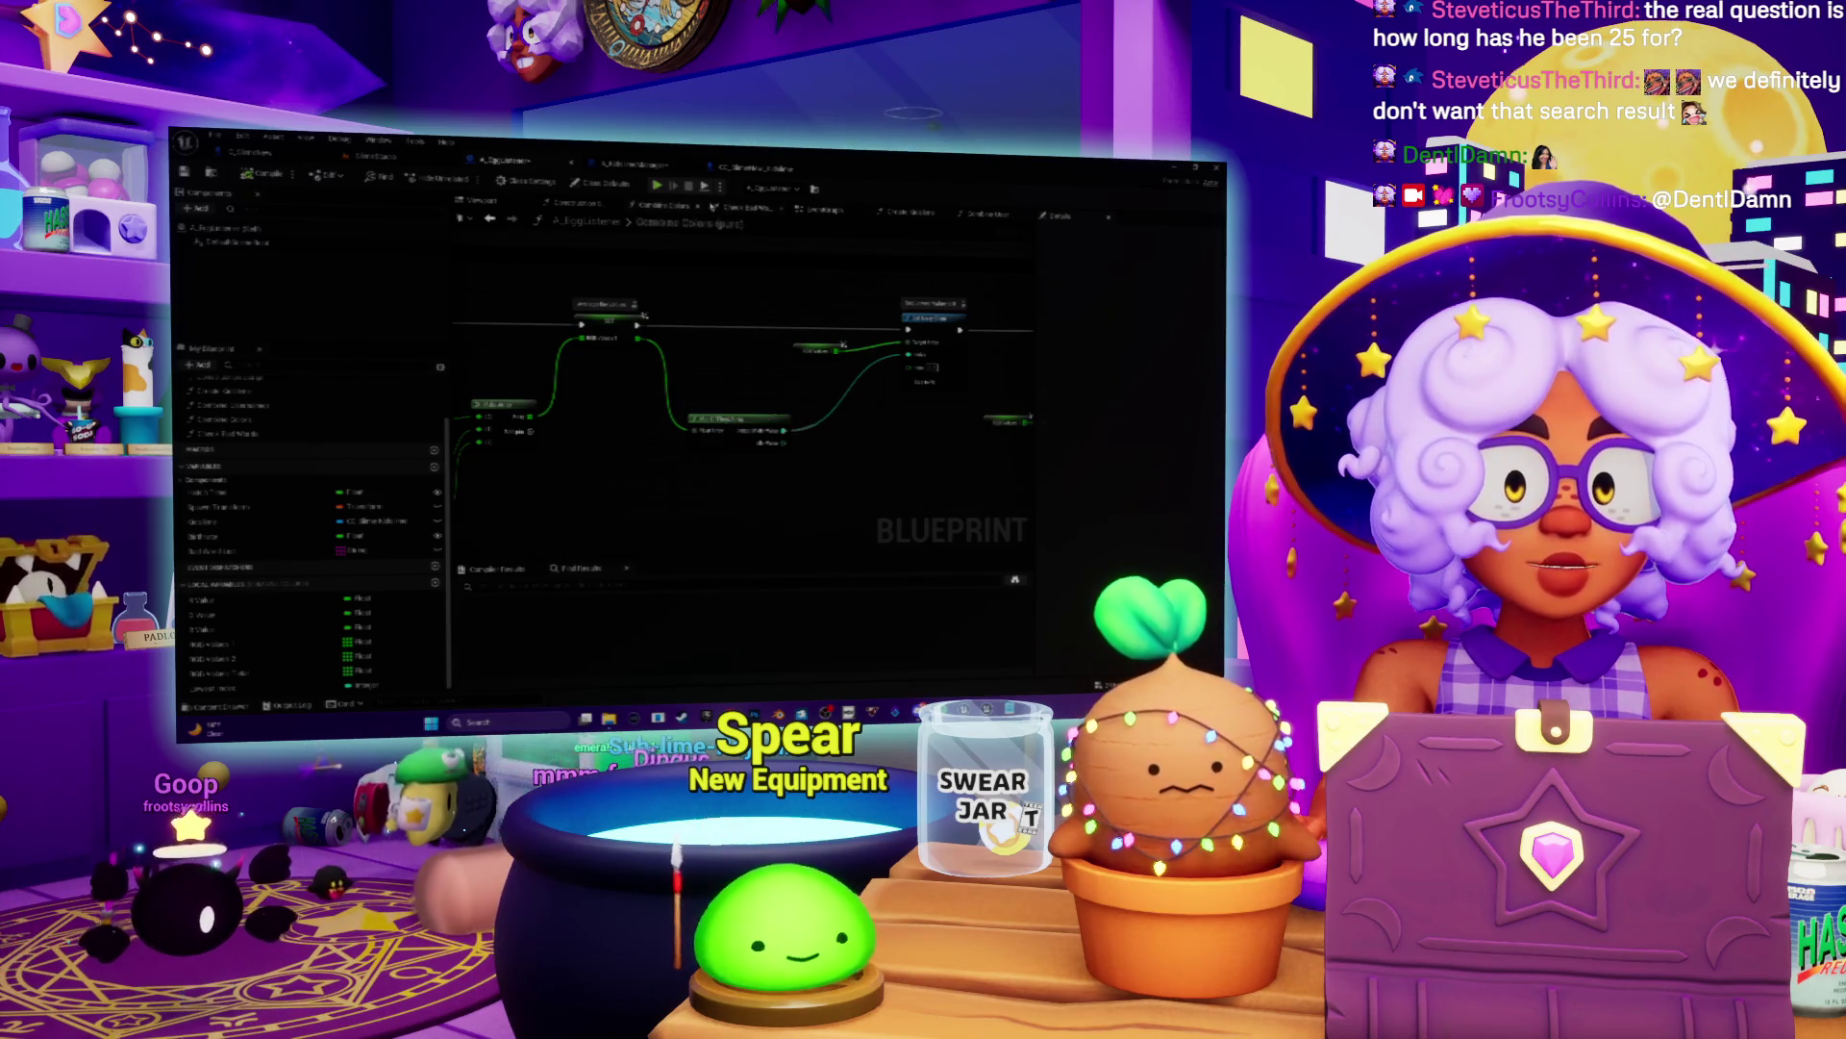
left_click(760, 206)
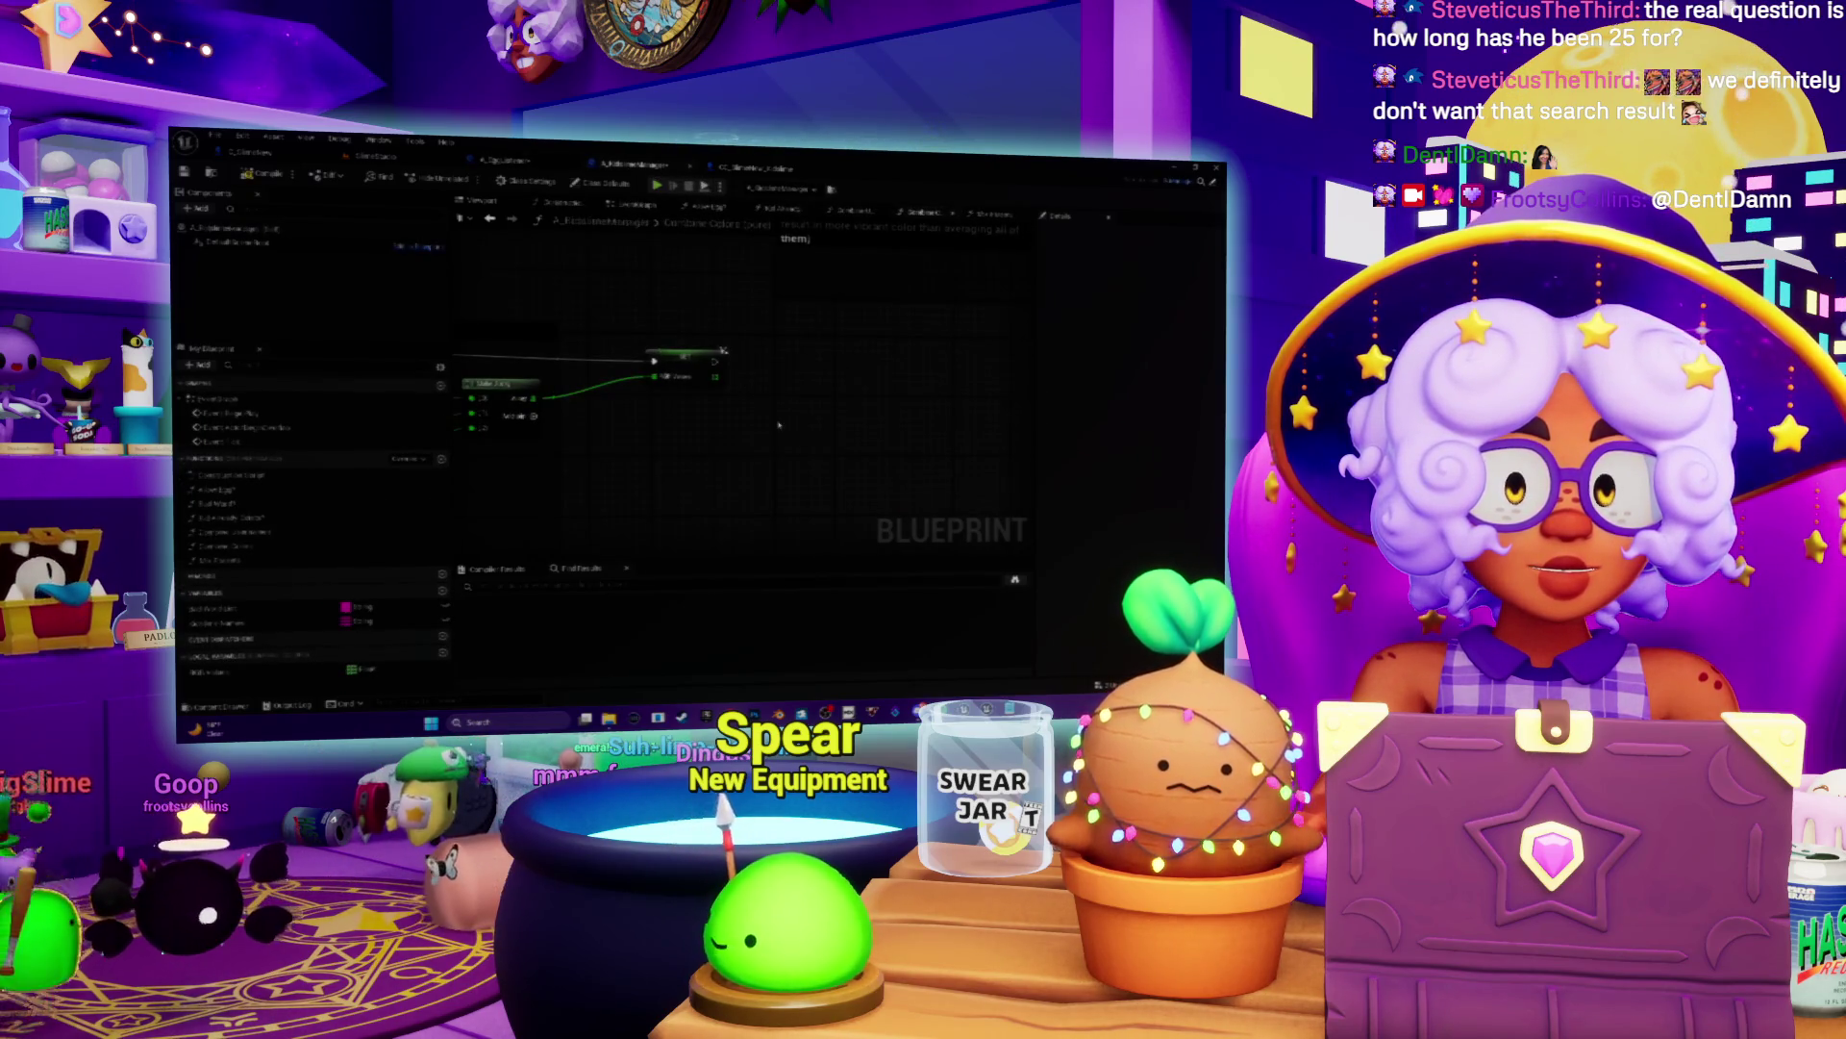
right_click(779, 425)
type("break")
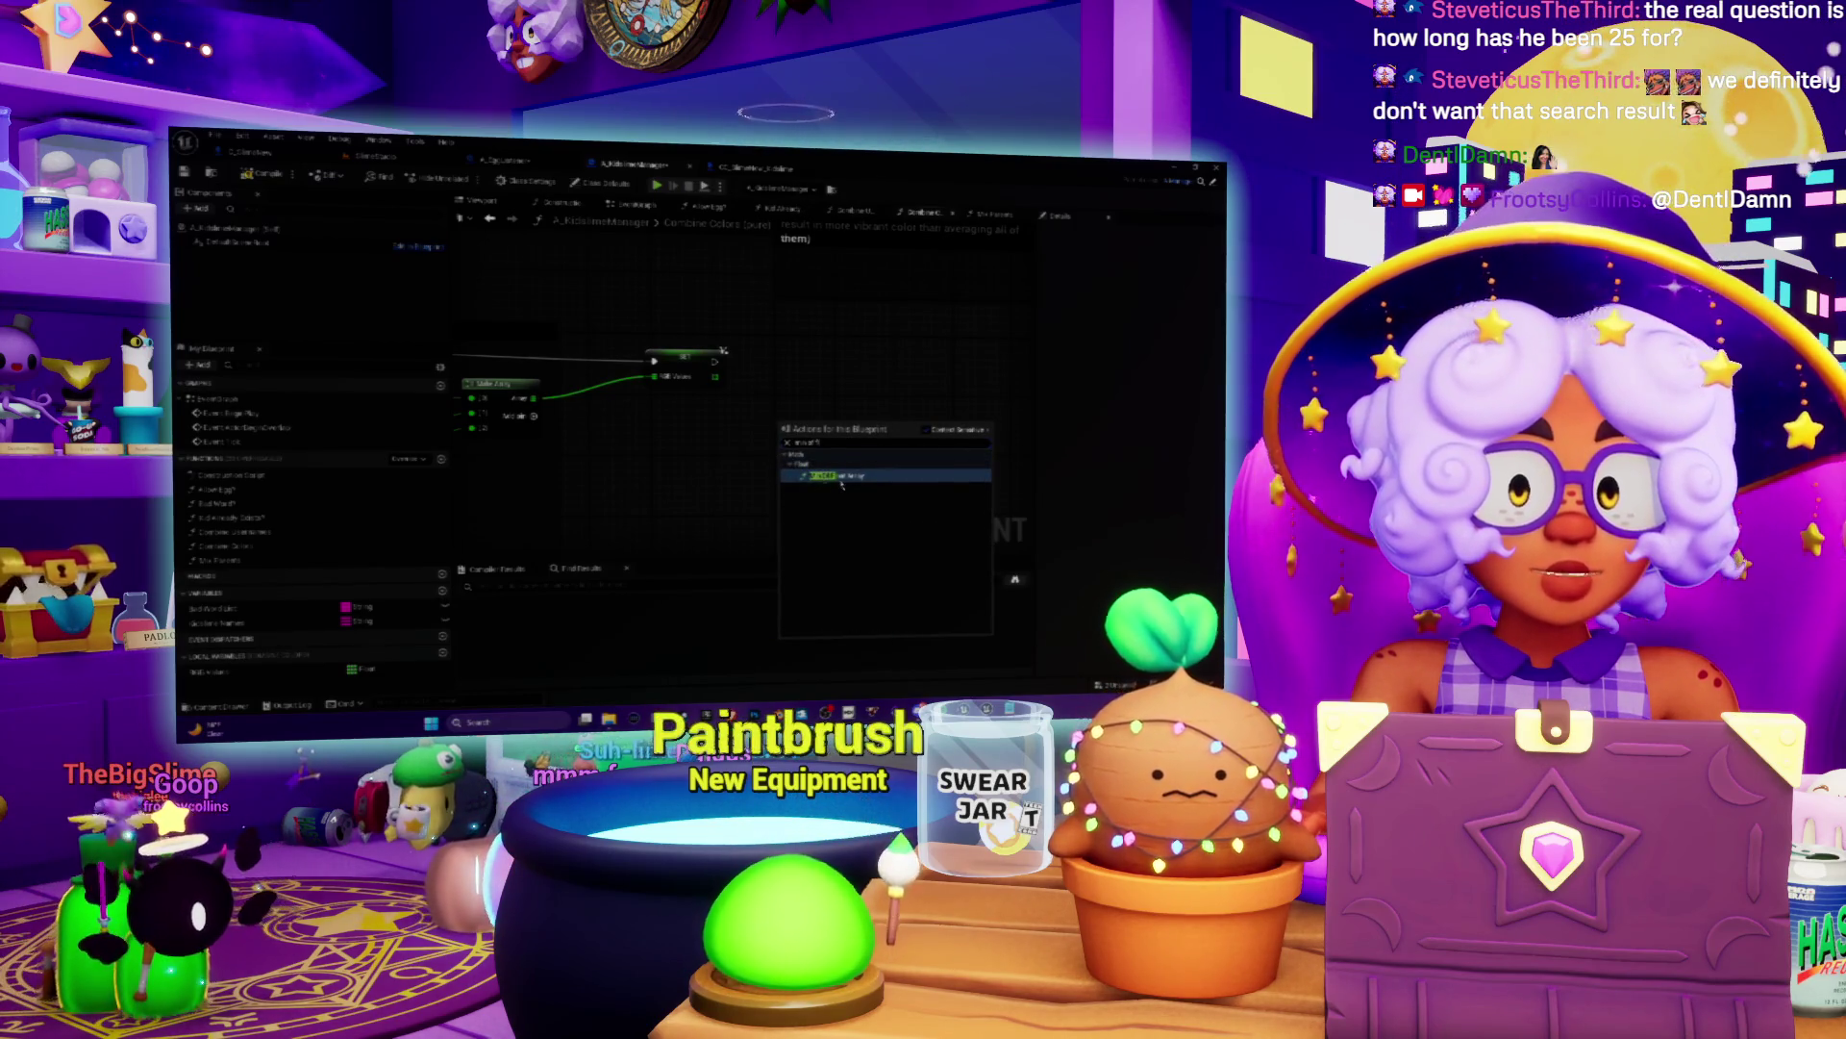
left_click(829, 475)
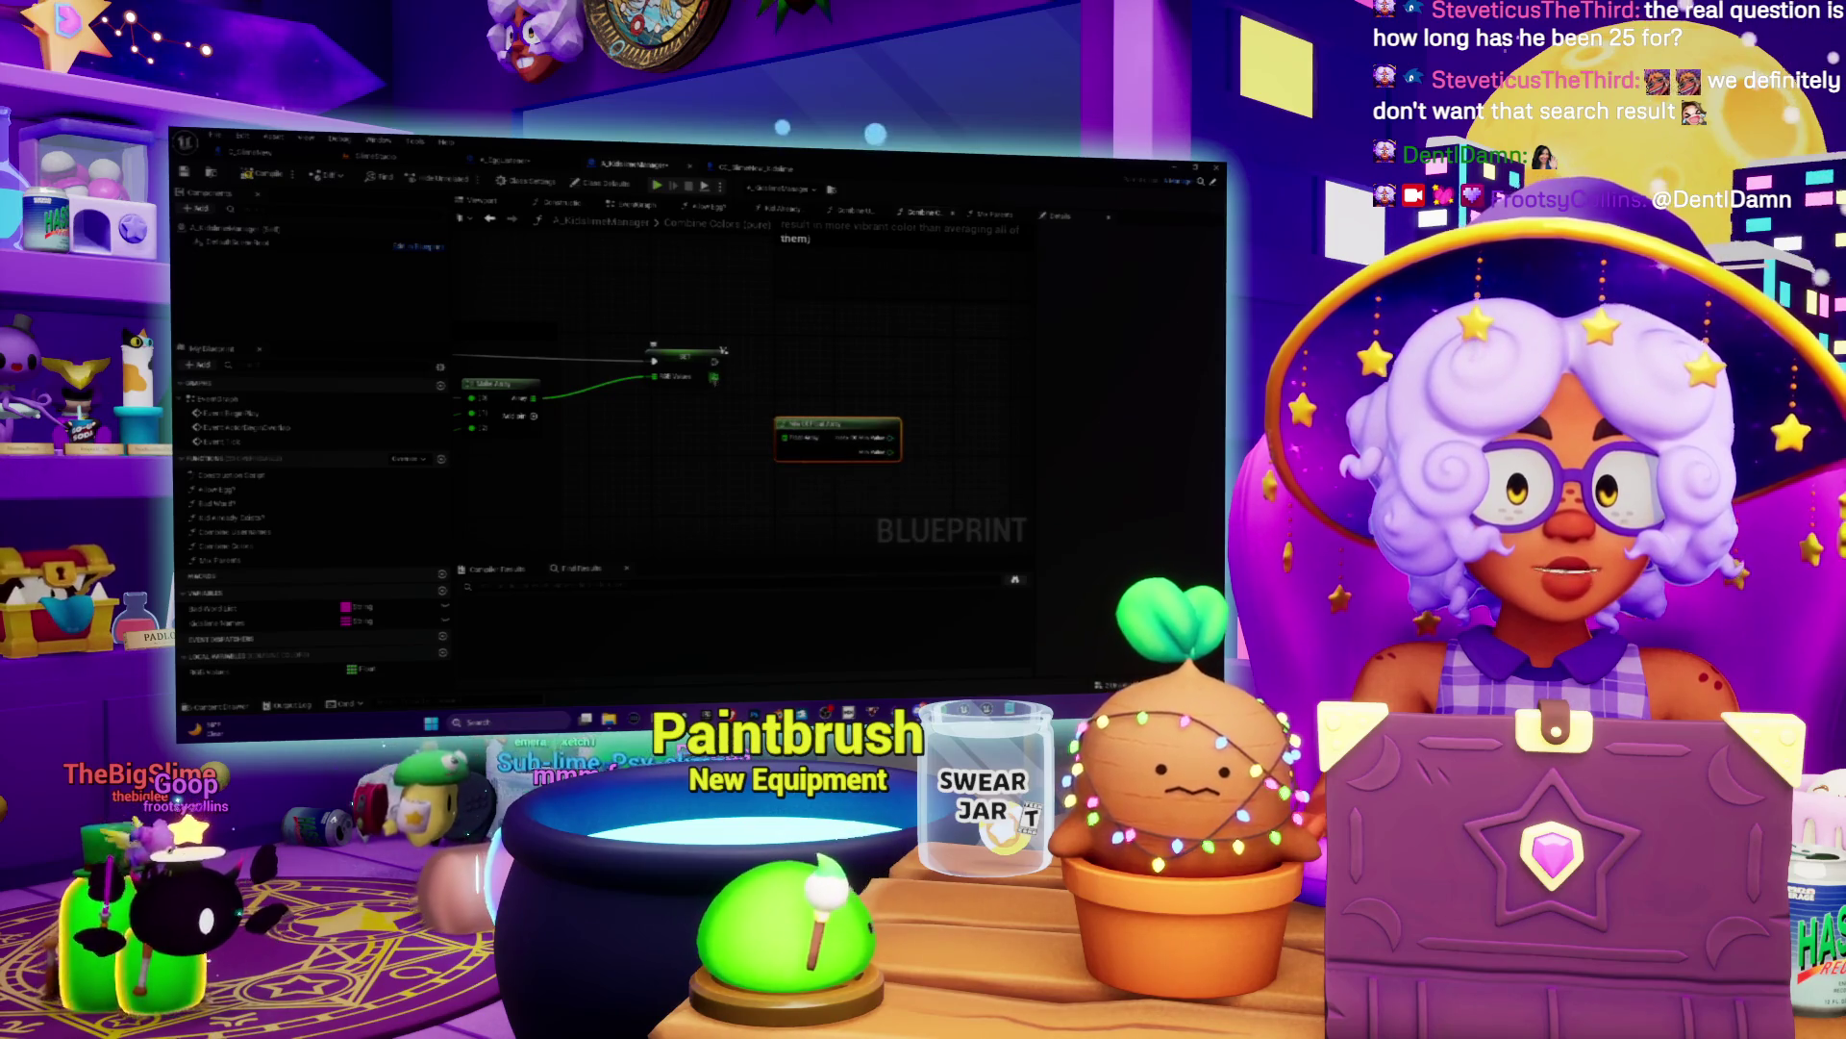
Step: Search 'make color' in the action list and add a Make Linear Color node
right_click(799, 422)
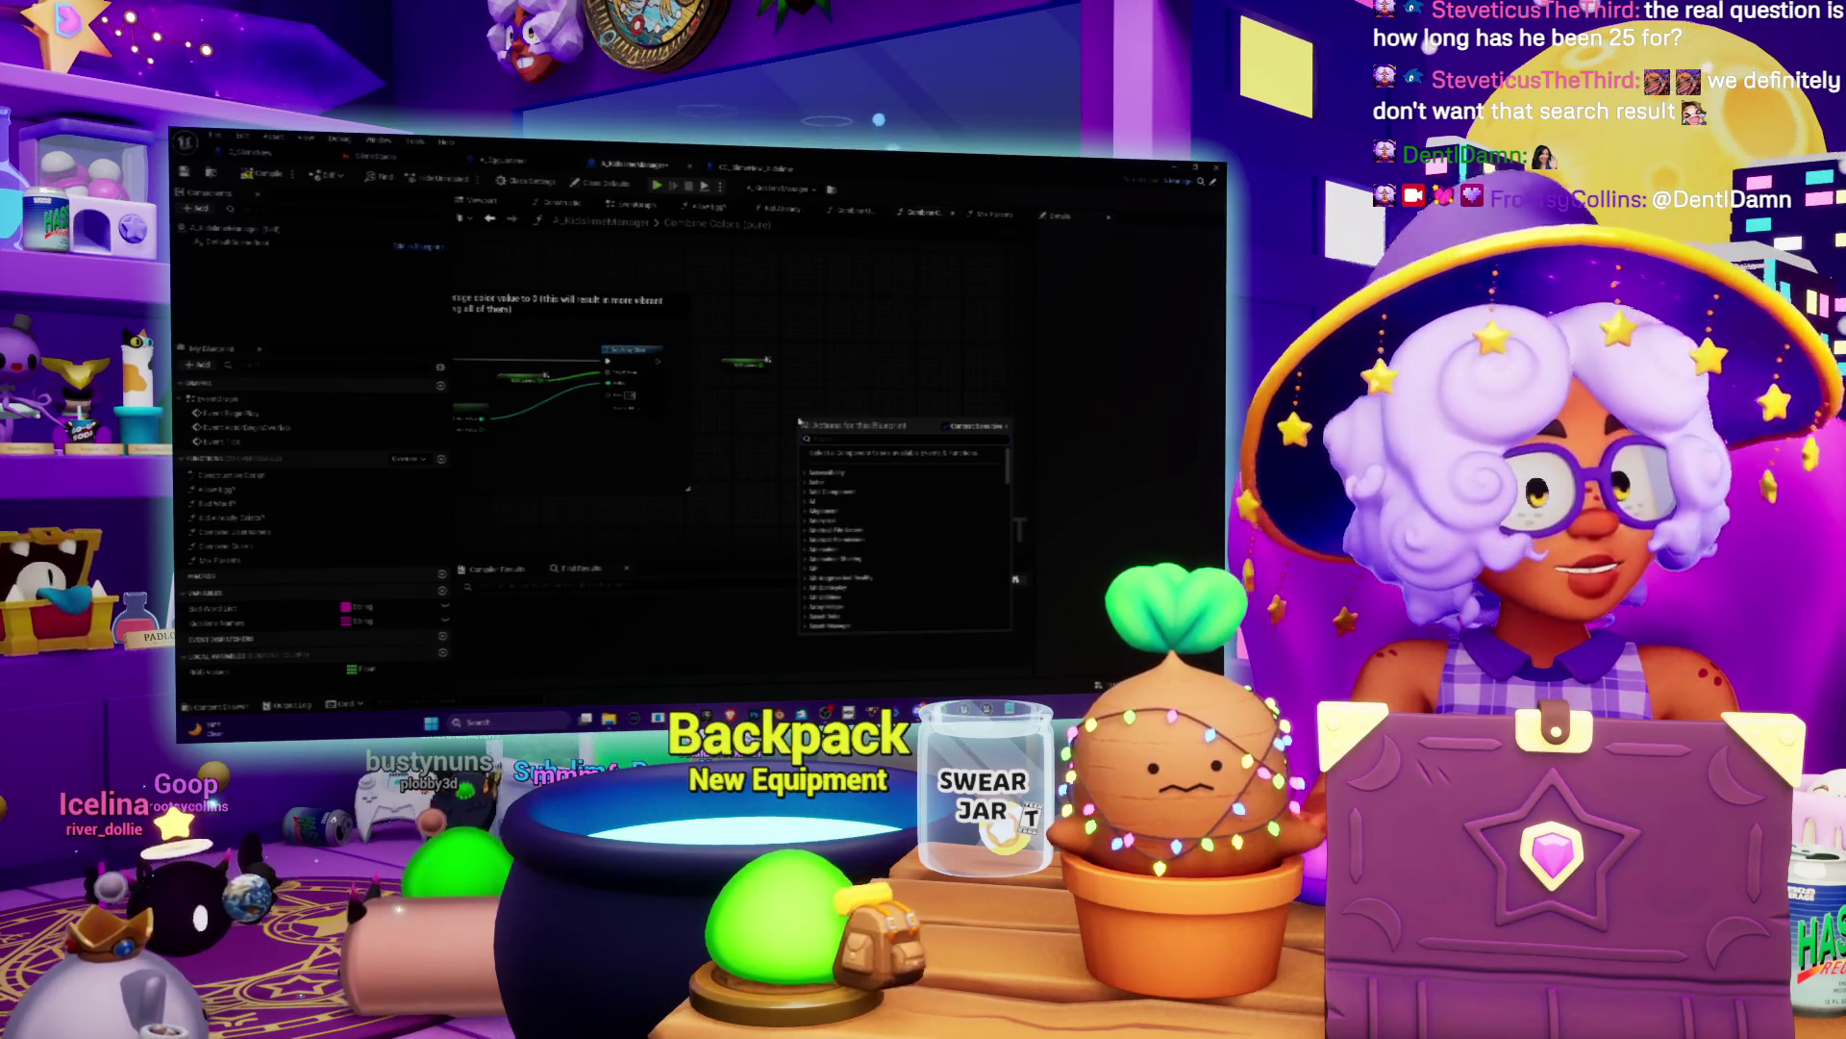
type("bre")
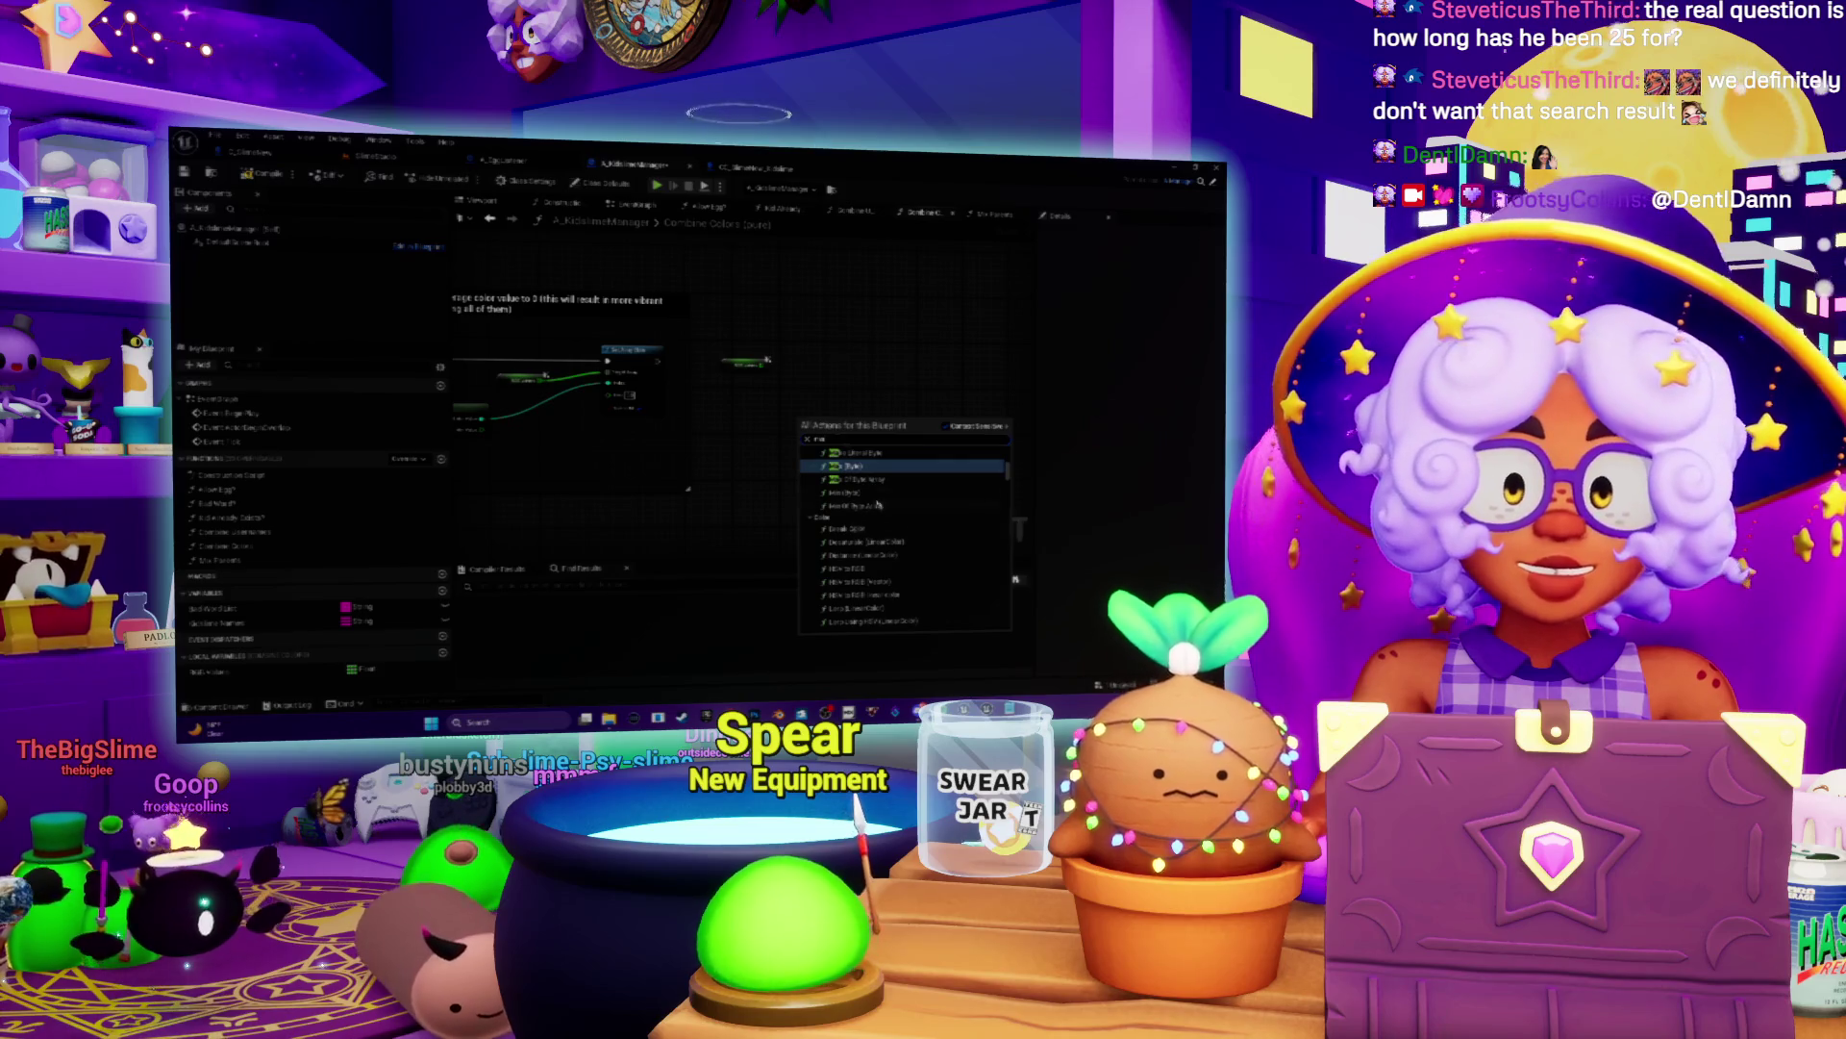
scroll(857, 507, "up", 3)
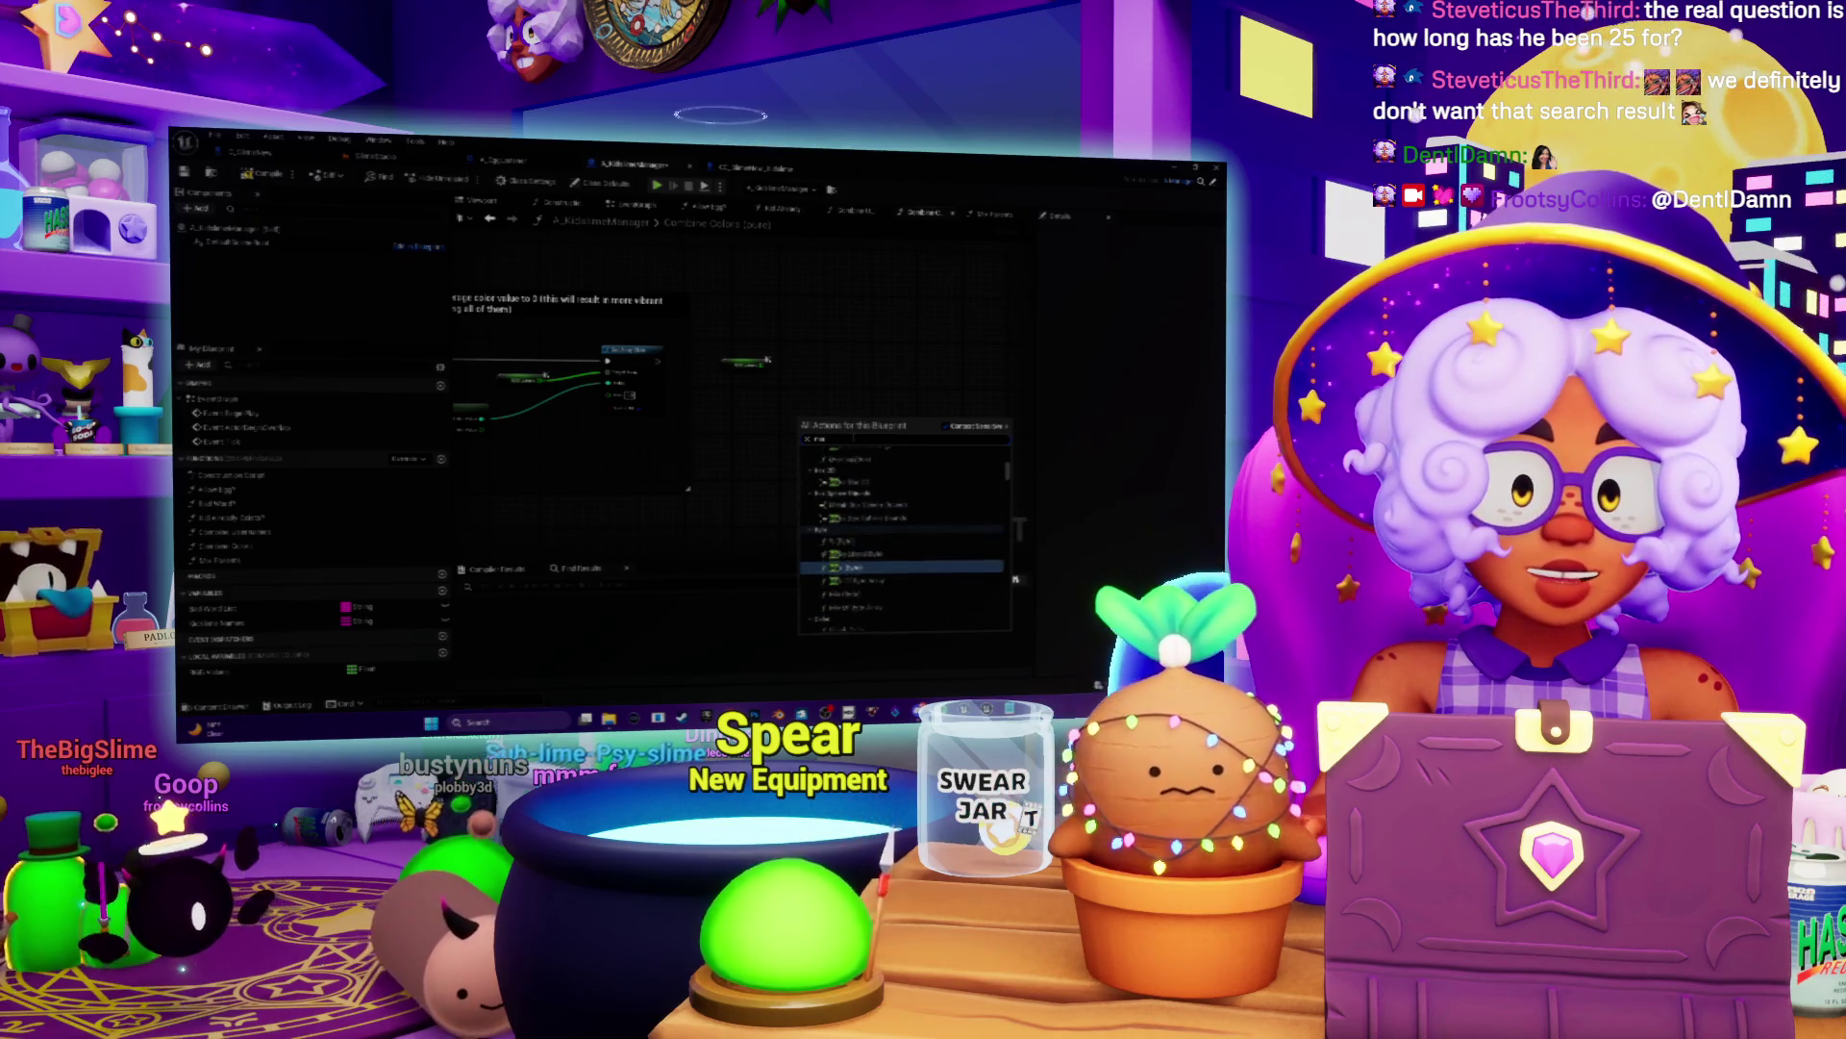
type("make color")
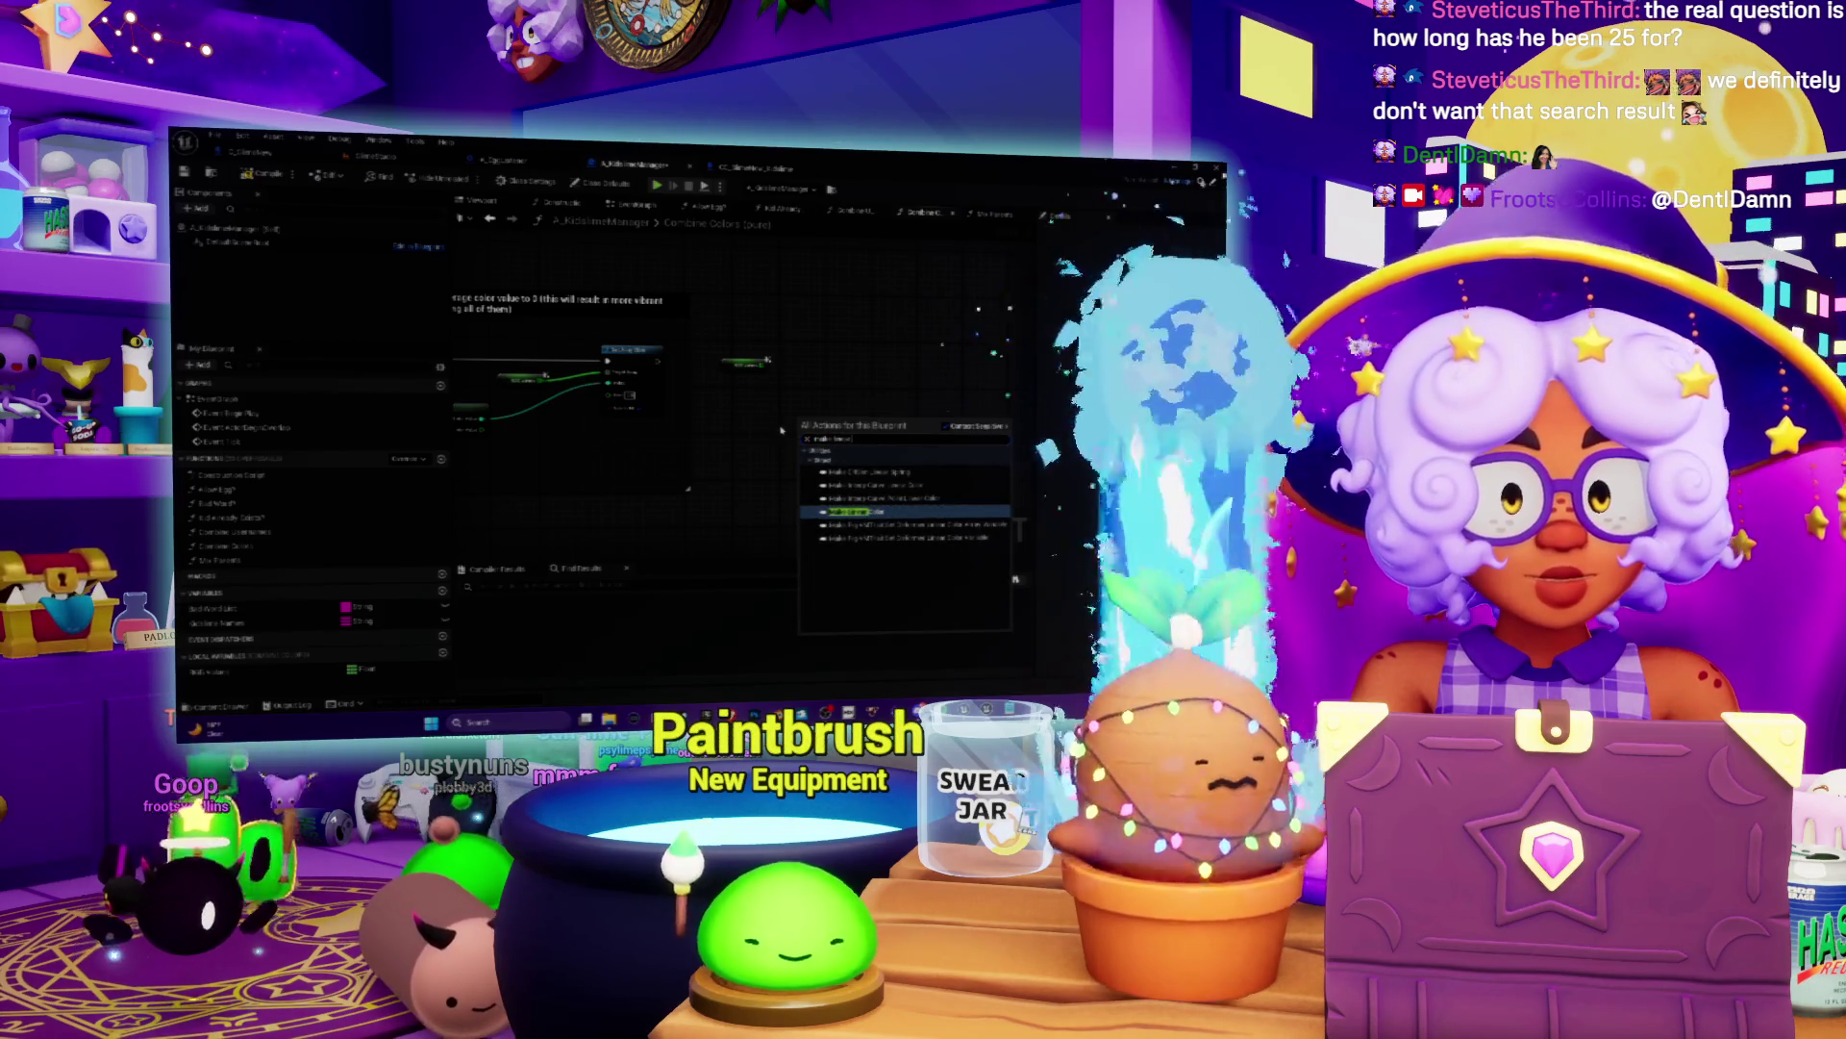
left_click(855, 513)
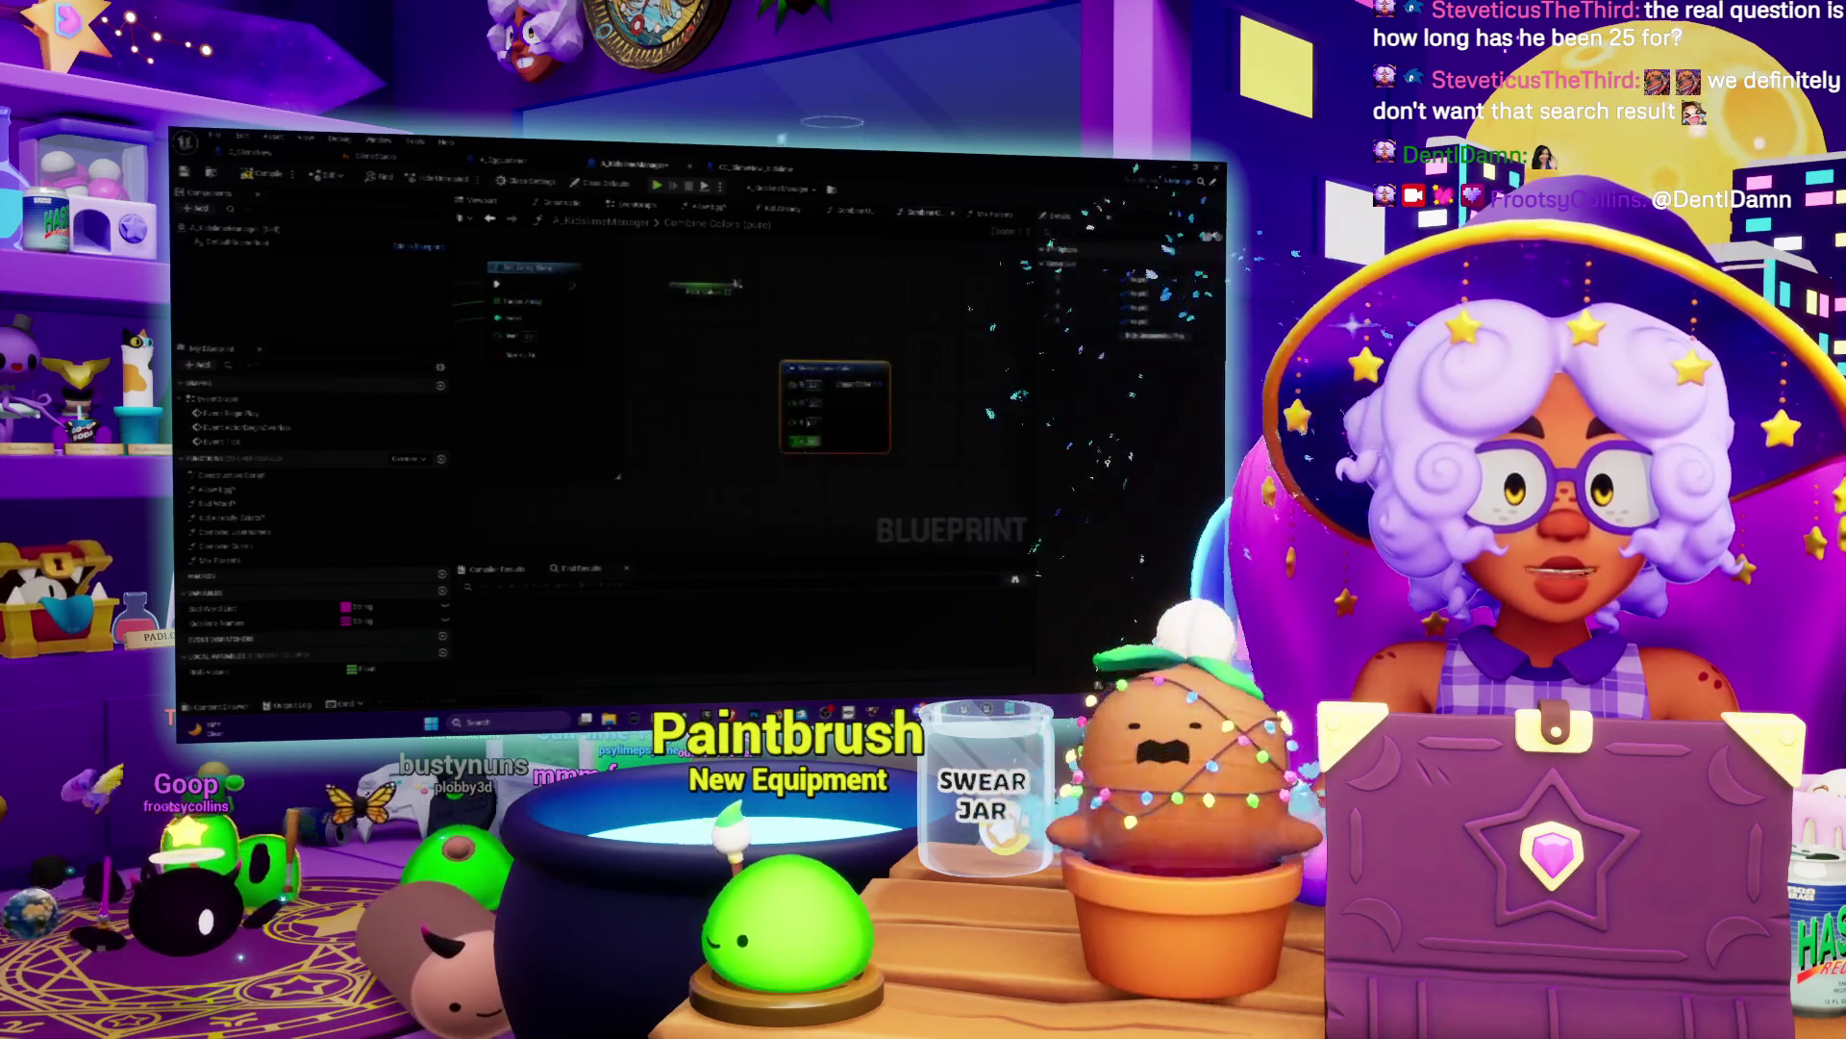
mouse_move(818, 345)
left_mouse_down()
mouse_move(712, 373)
mouse_move(666, 337)
mouse_move(760, 370)
mouse_move(676, 365)
left_mouse_up()
key("Escape")
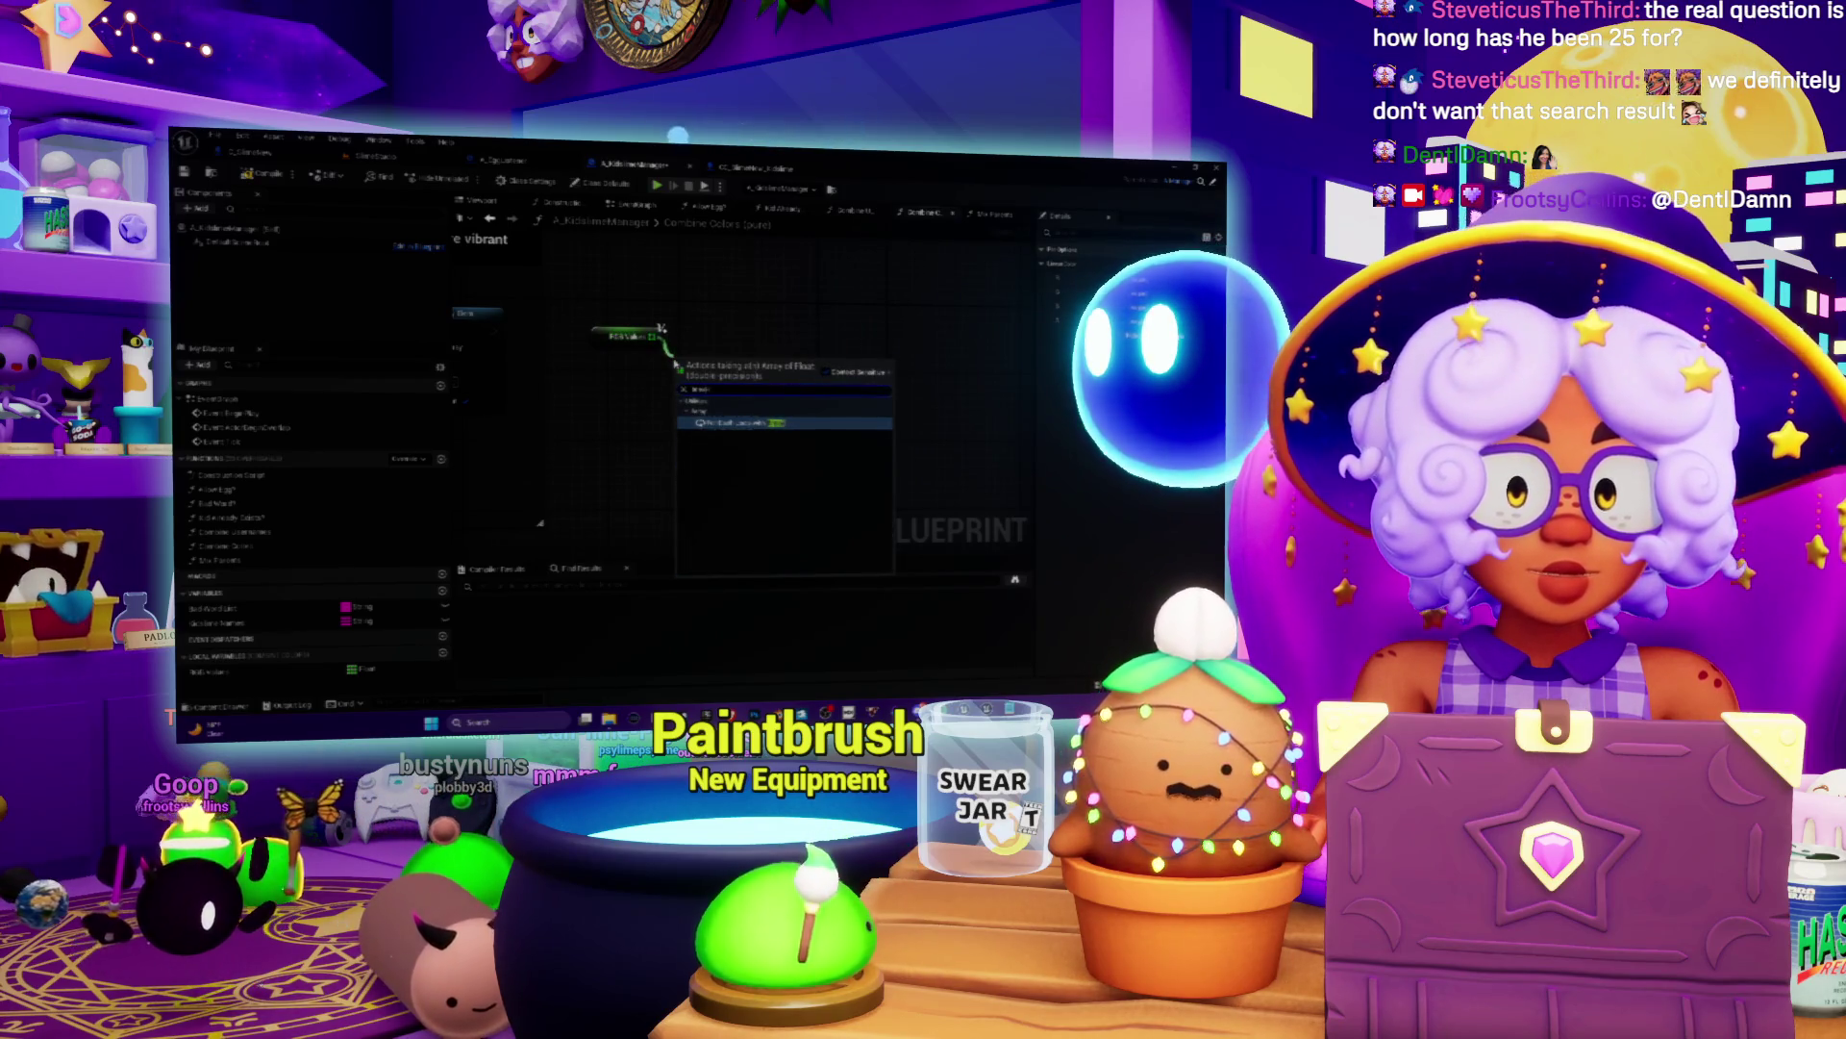
mouse_move(662, 329)
left_mouse_down()
mouse_move(701, 356)
mouse_move(697, 392)
left_mouse_up()
type("get")
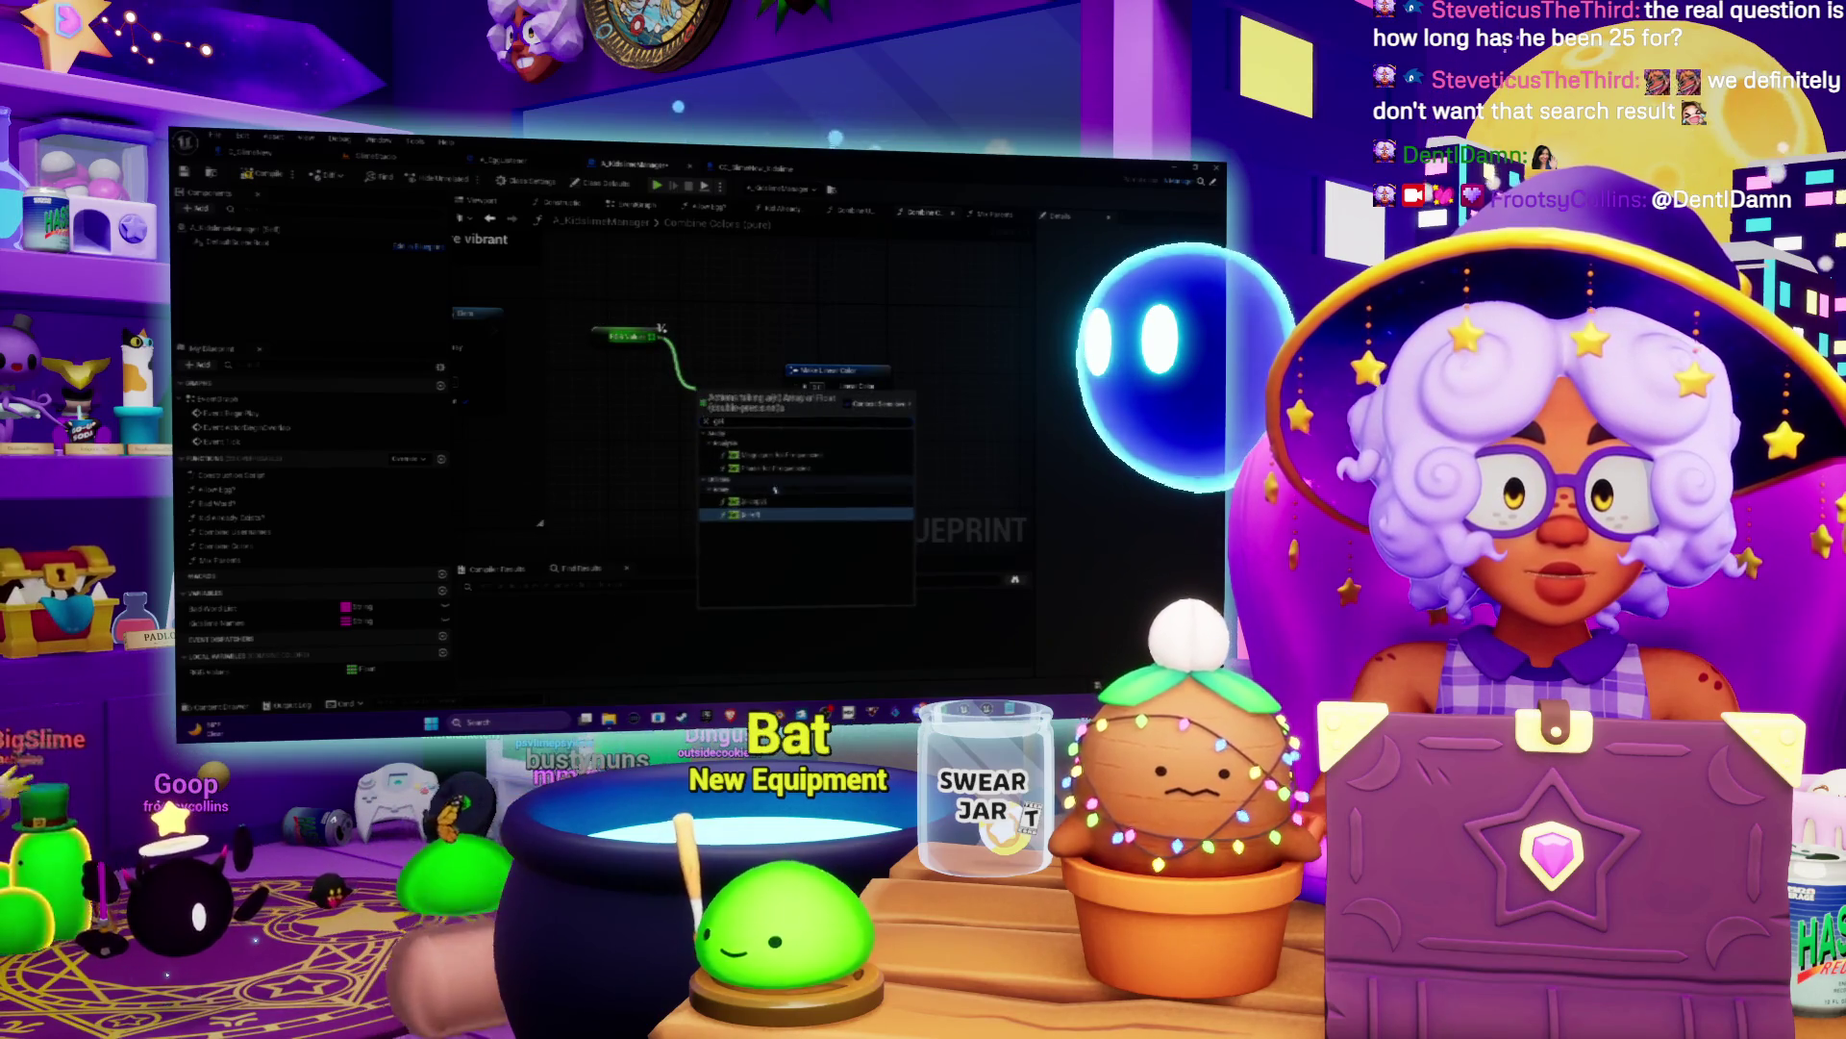
left_click(755, 517)
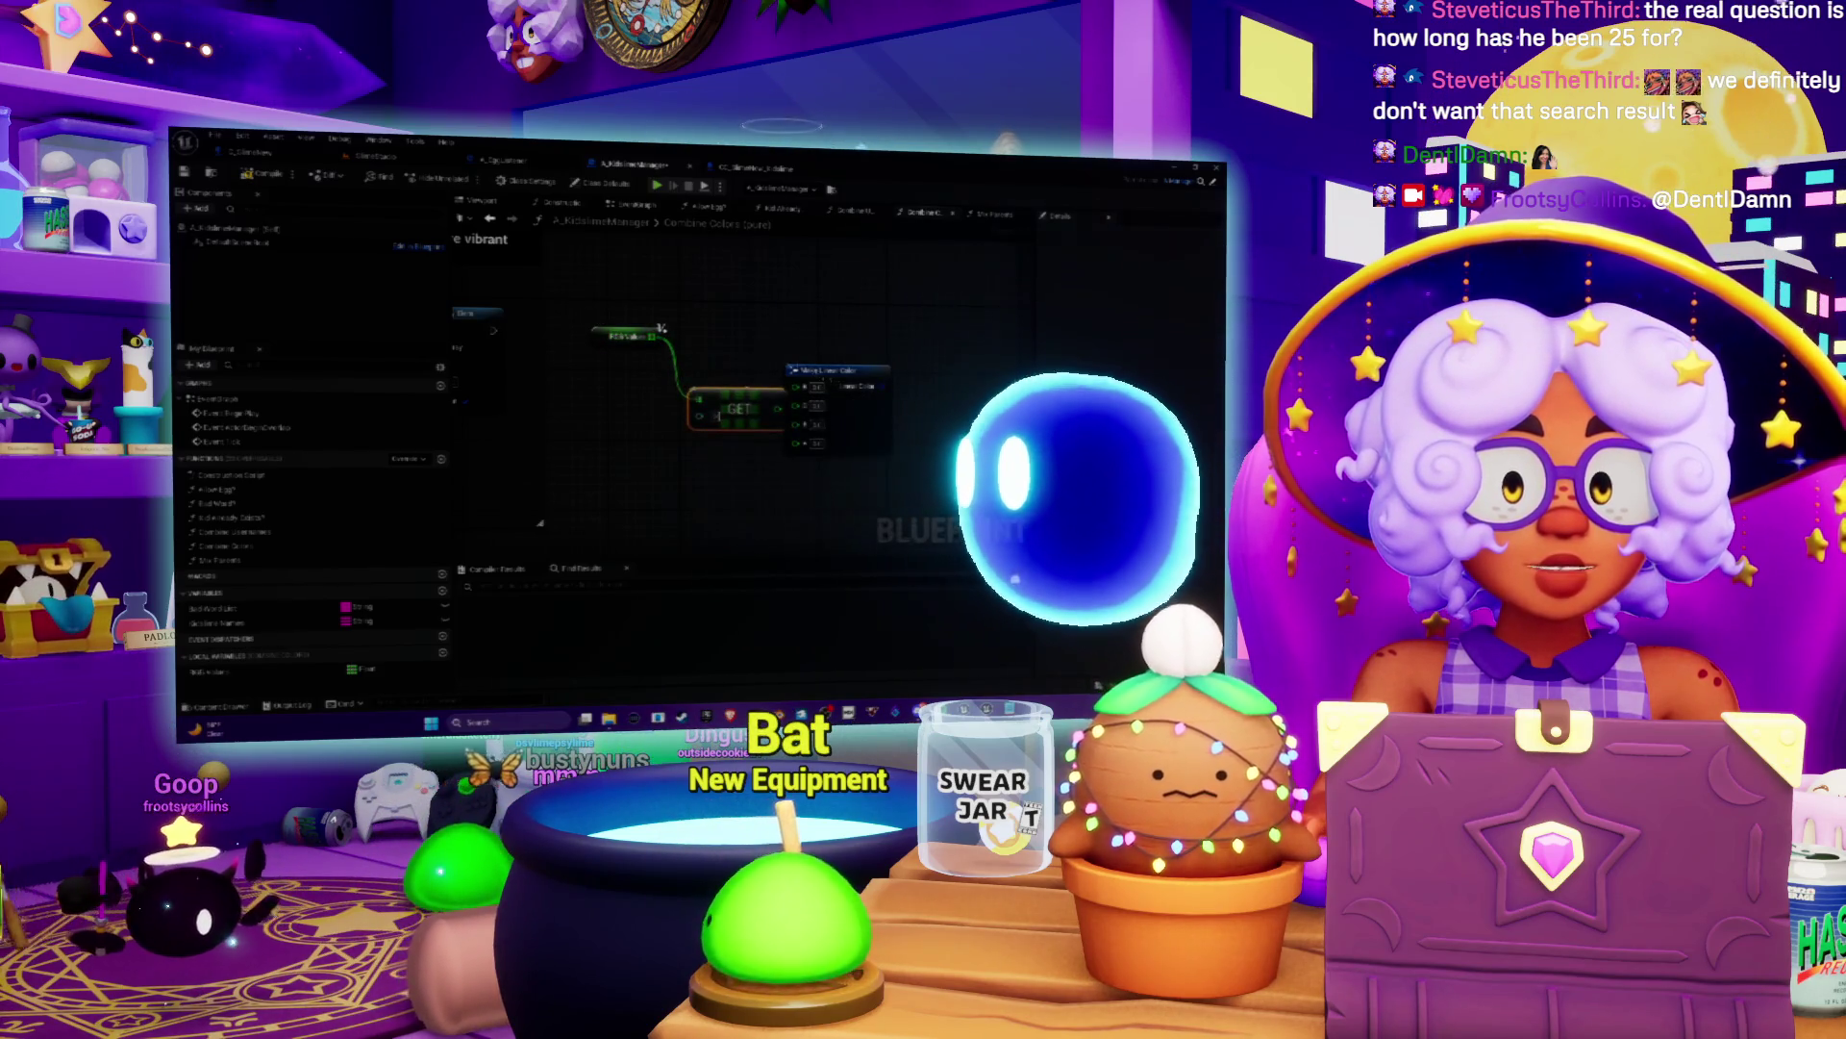
left_click_drag(832, 369, 923, 363)
left_click_drag(739, 408, 764, 332)
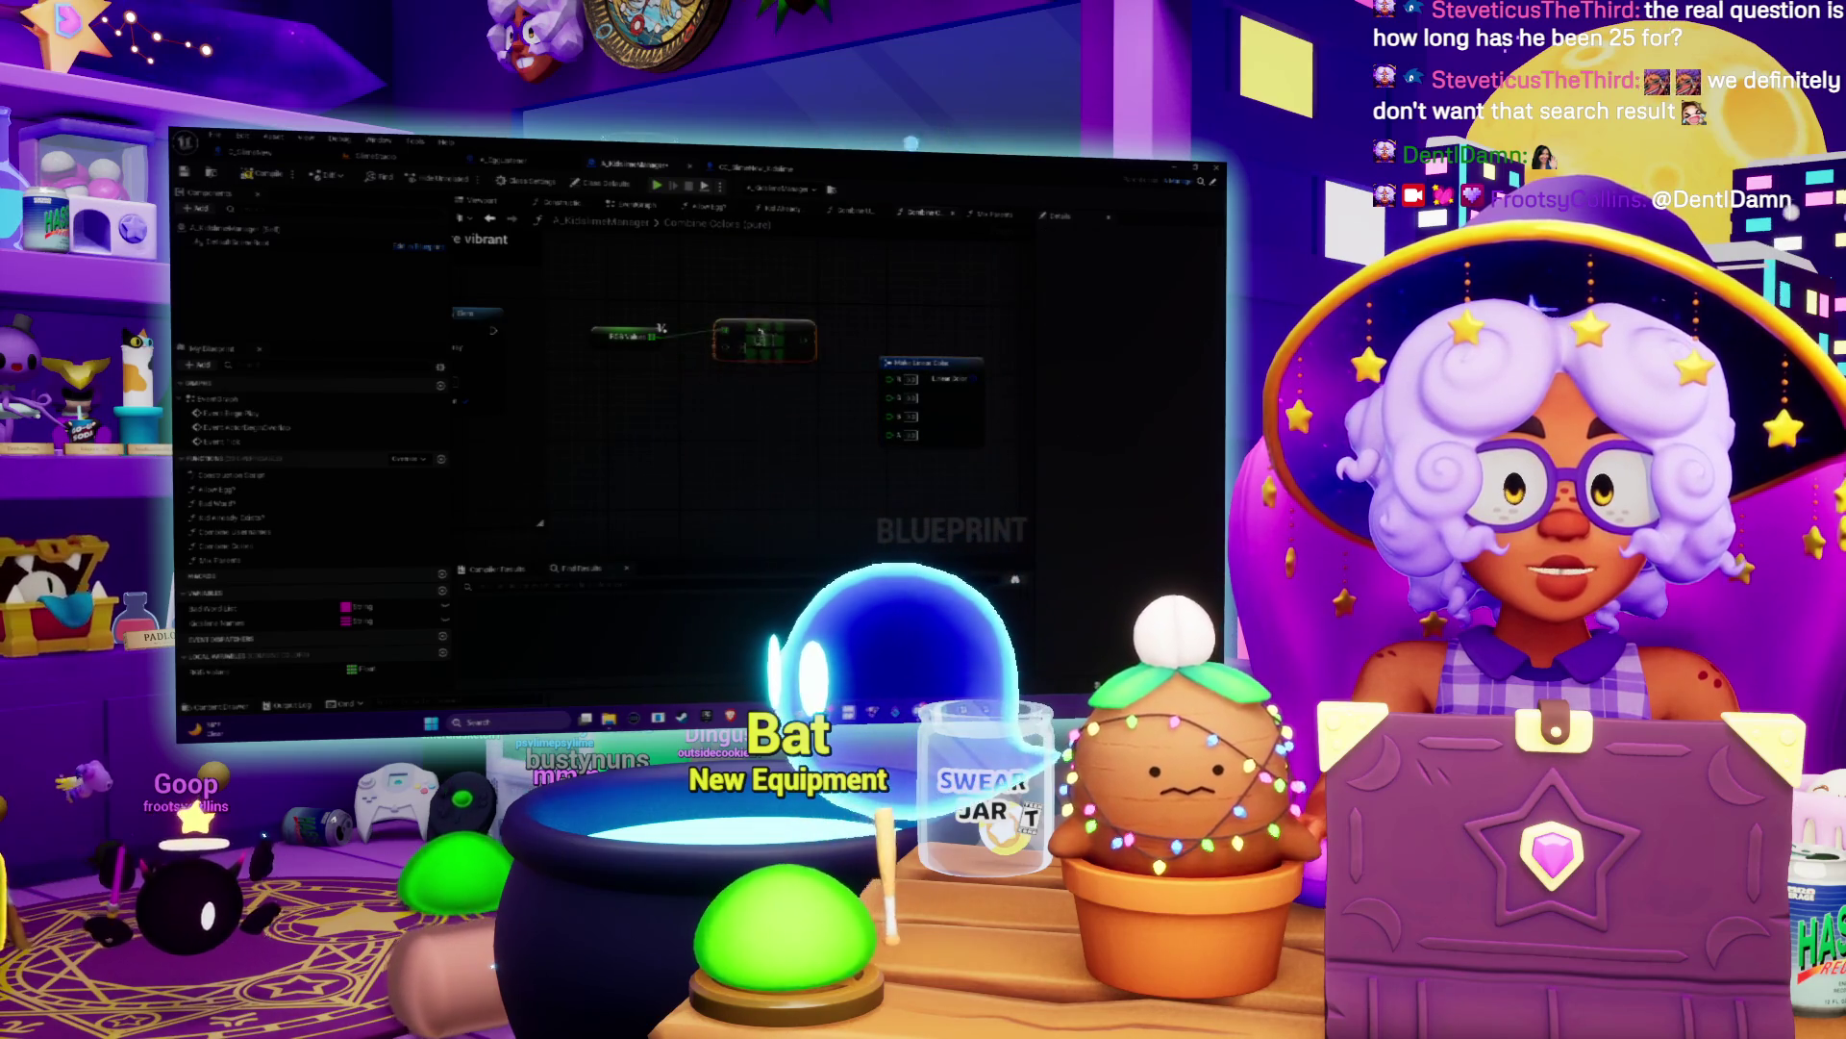
key("ctrl+w")
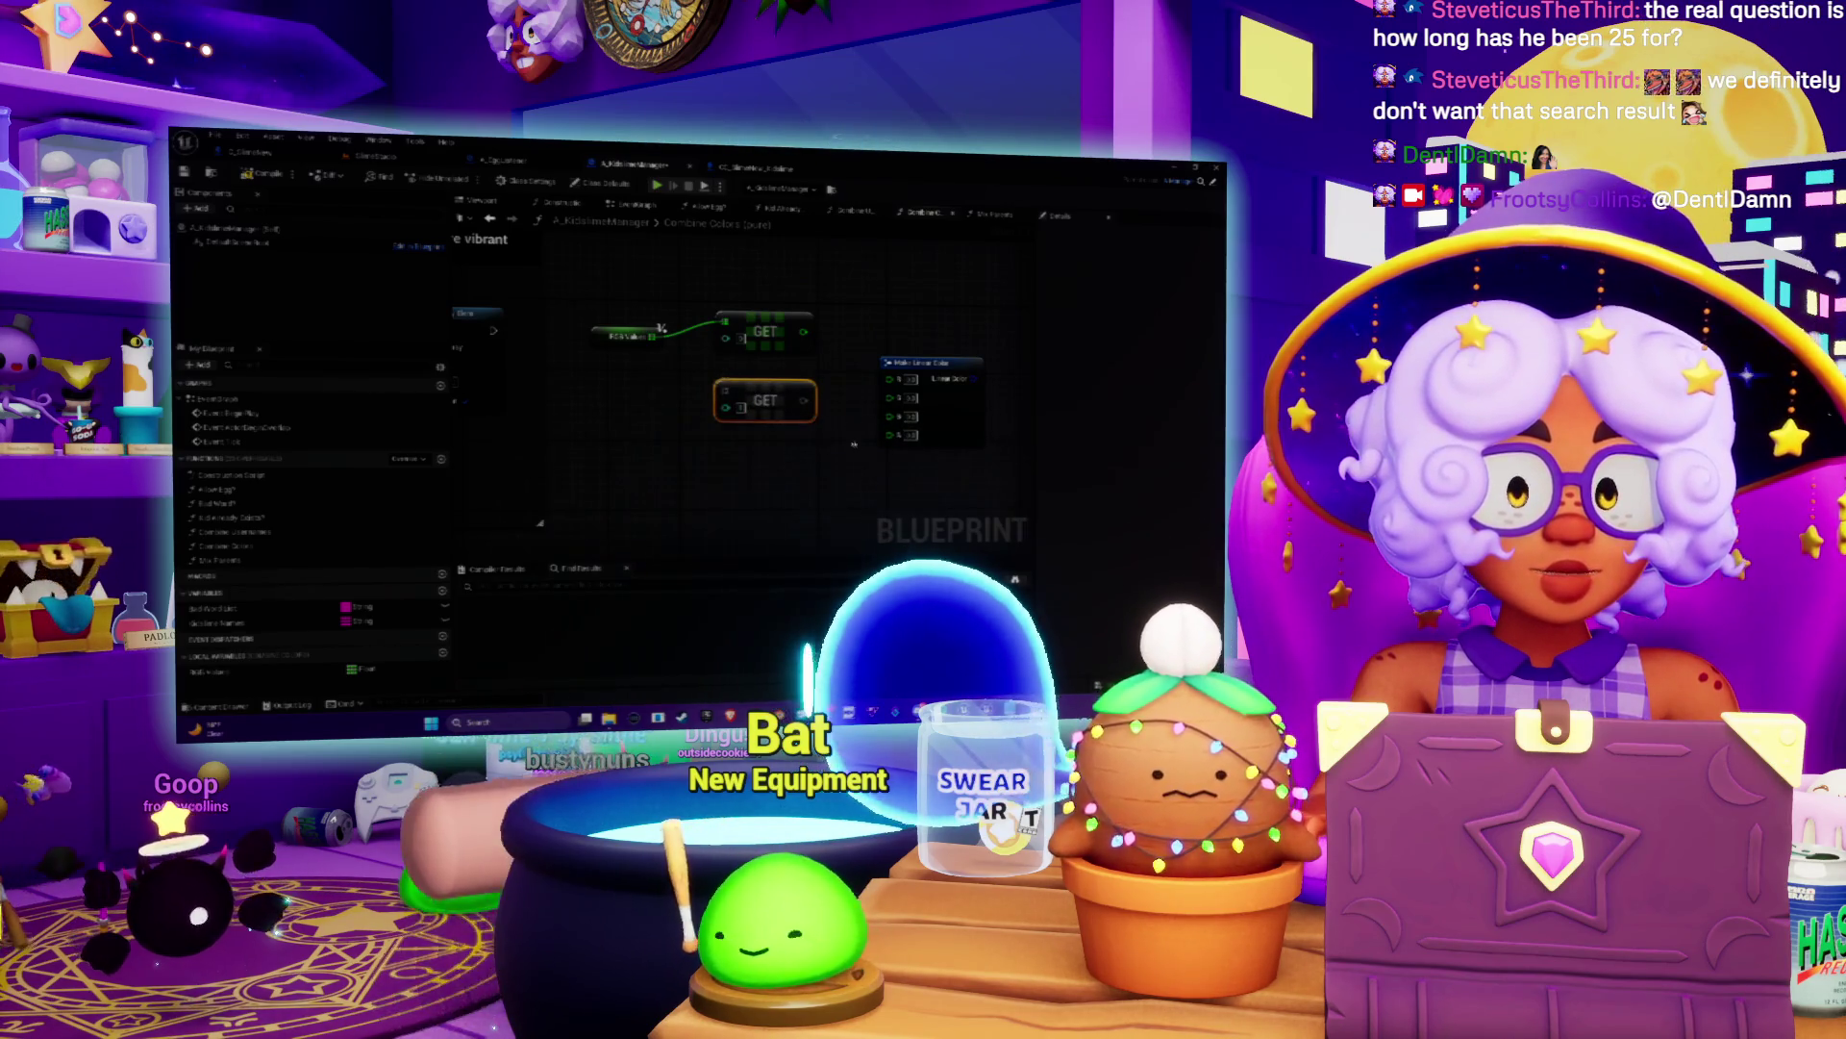
key("ctrl+w")
left_click_drag(780, 462, 755, 462)
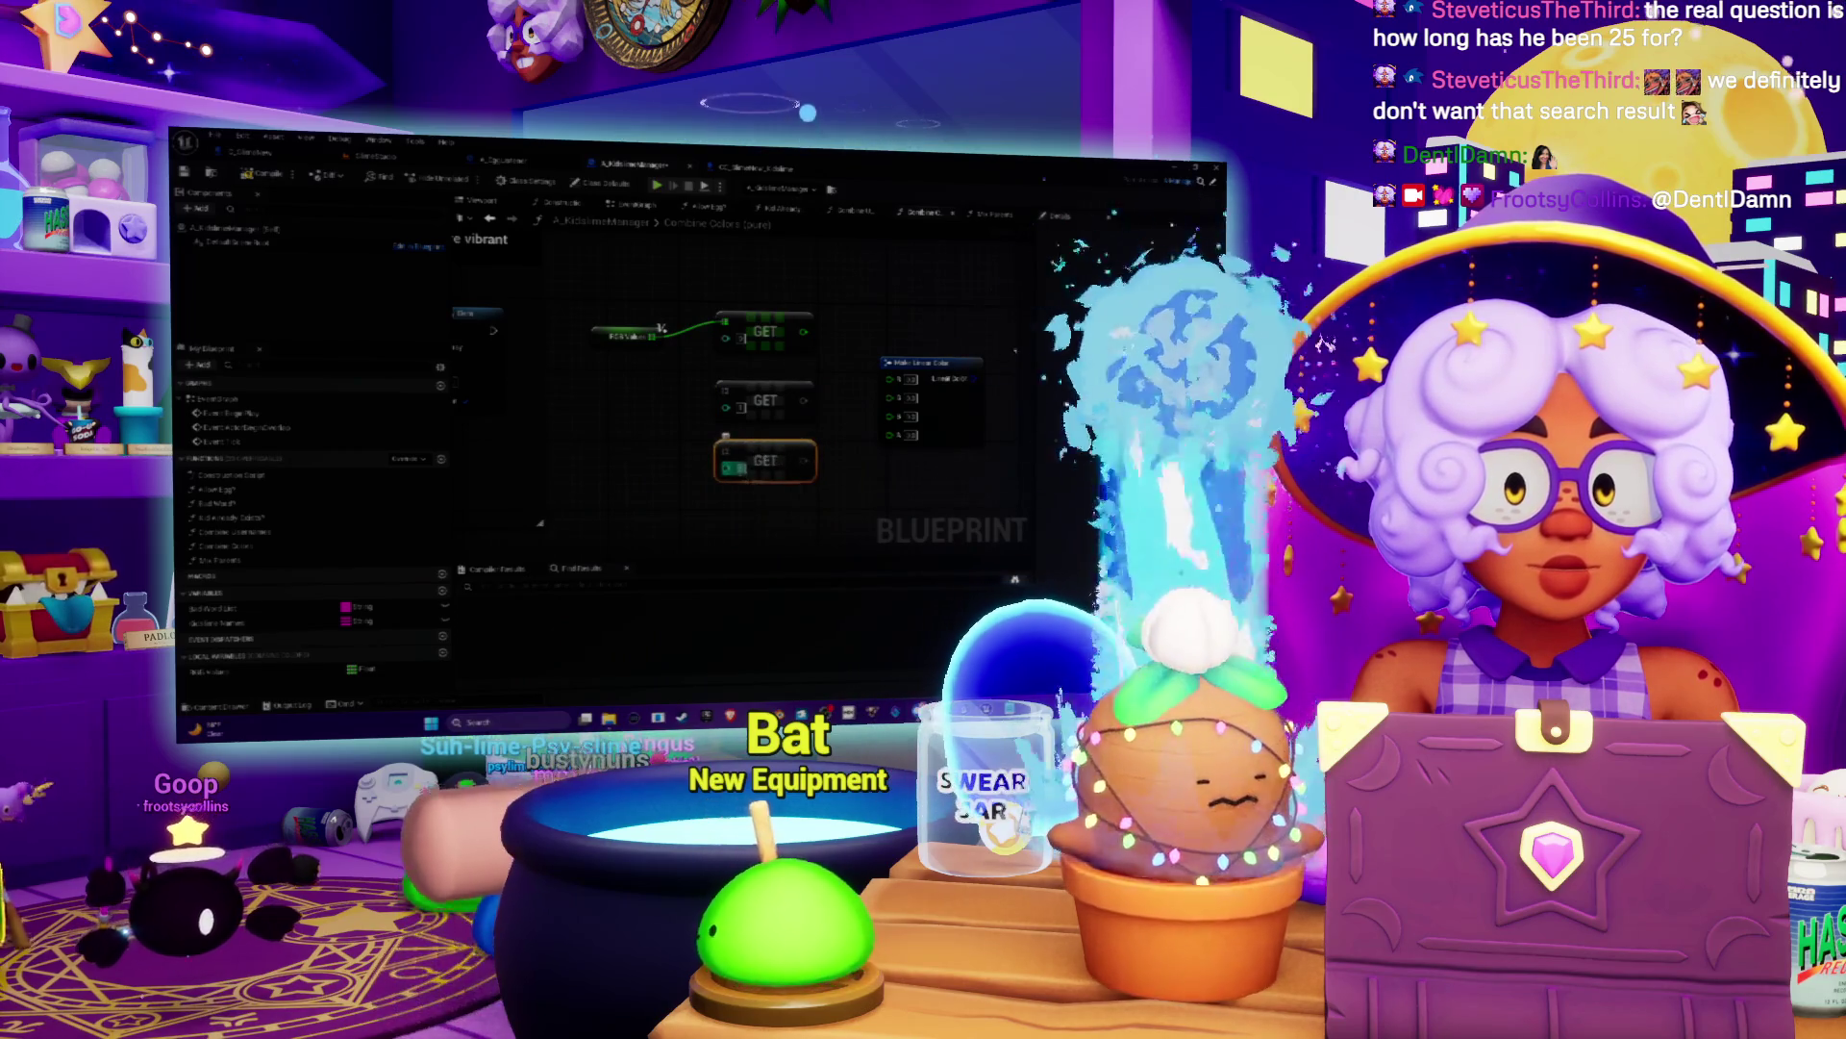
left_click(668, 375)
left_click_drag(656, 334, 733, 397)
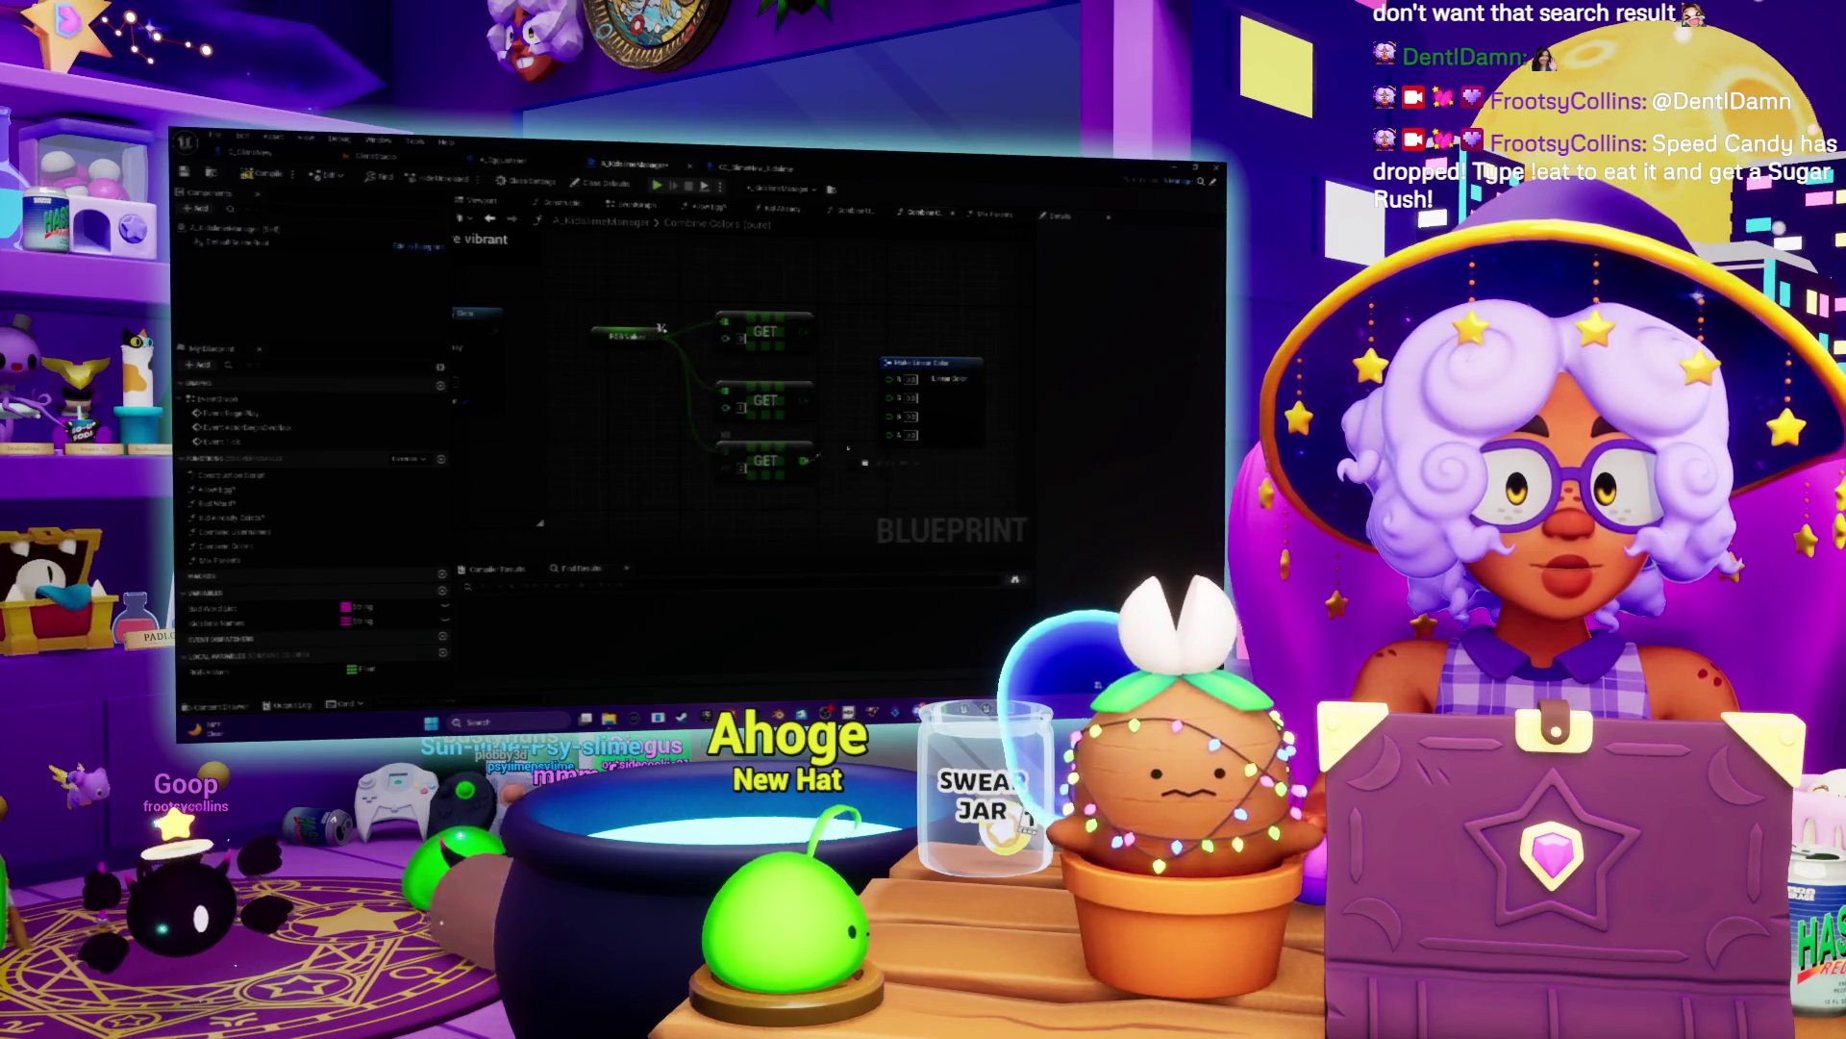
left_click_drag(662, 328, 726, 323)
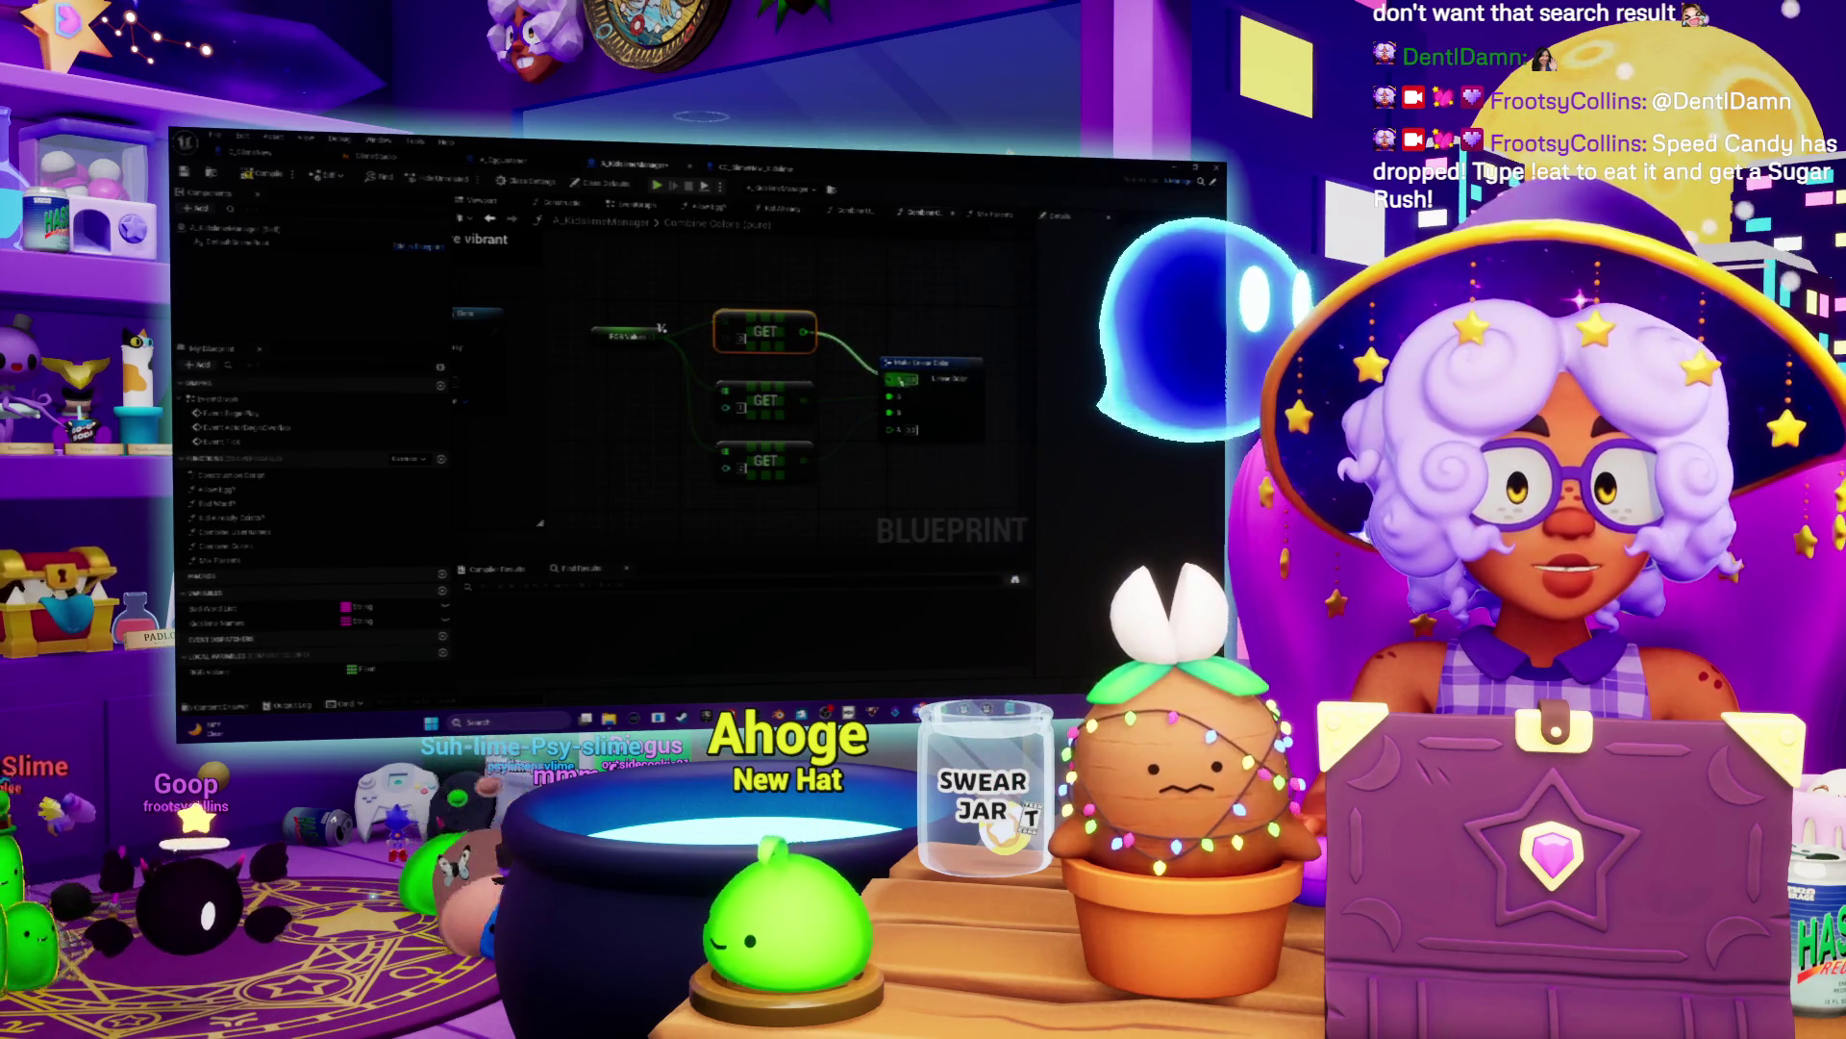
scroll(661, 328, "down", 3)
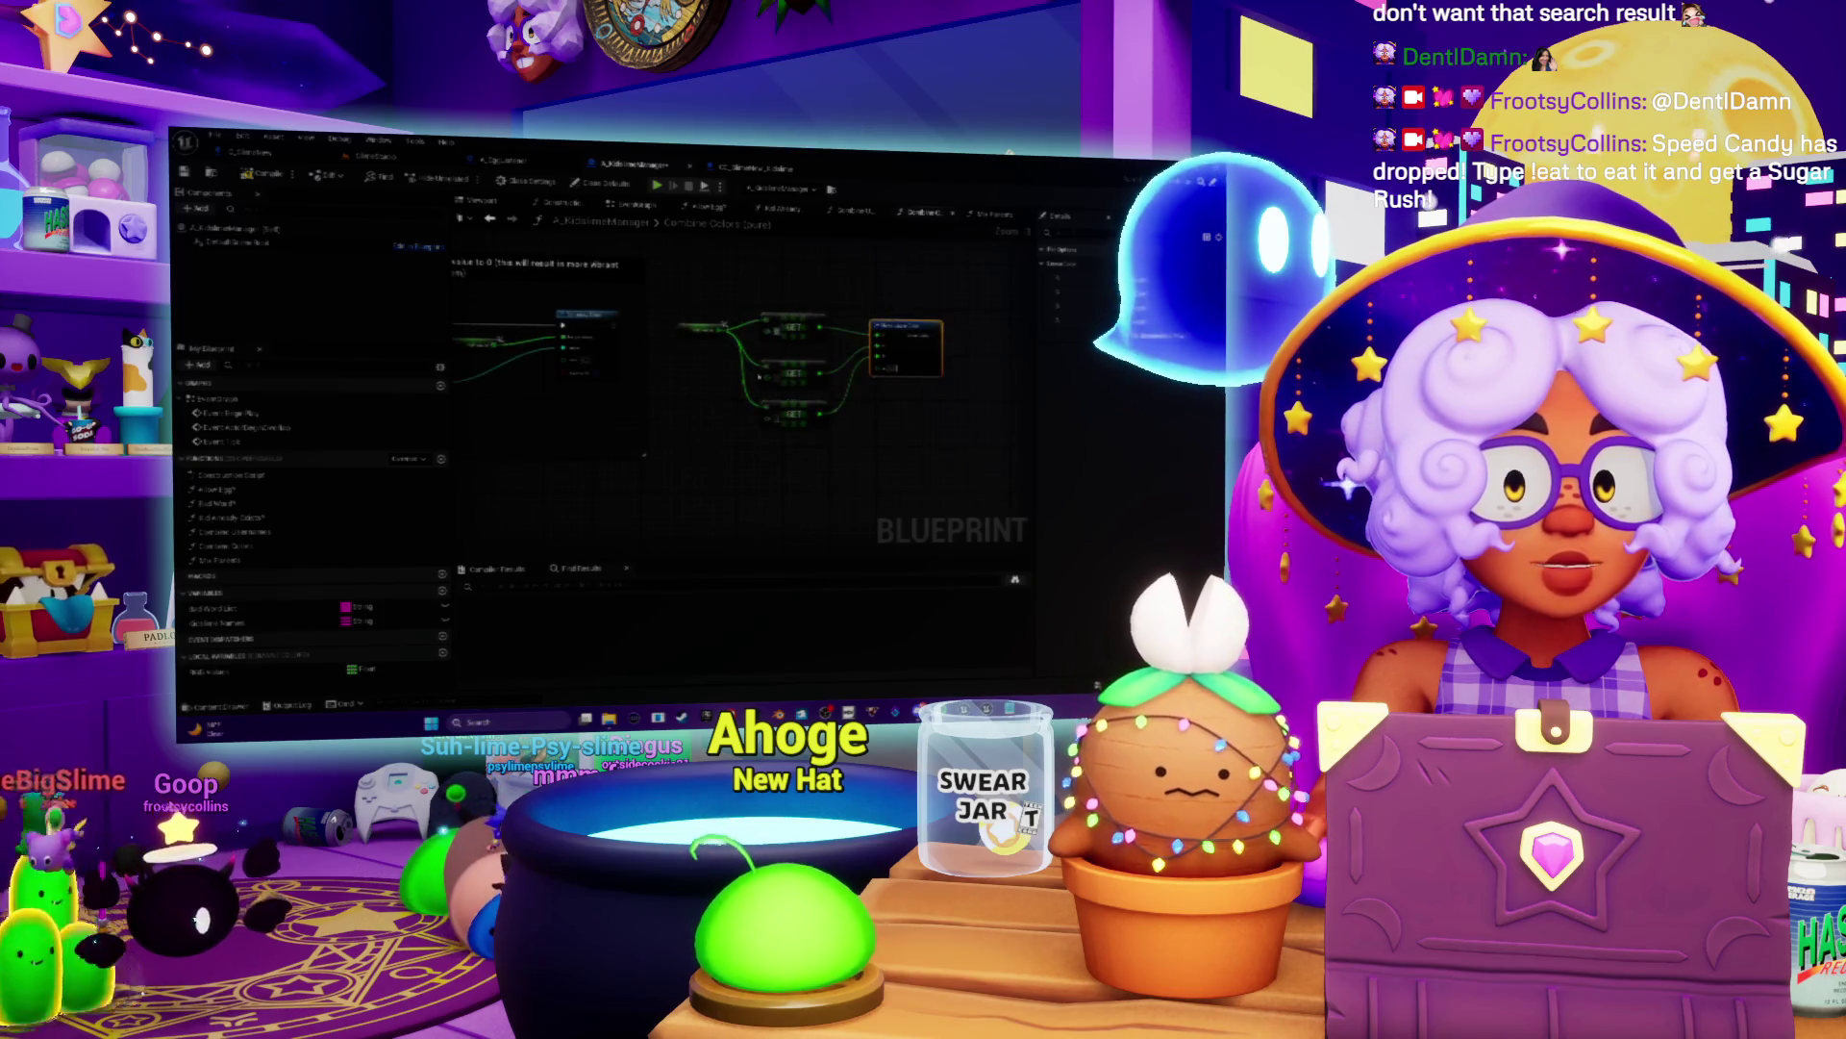
scroll(730, 423, "down", 2)
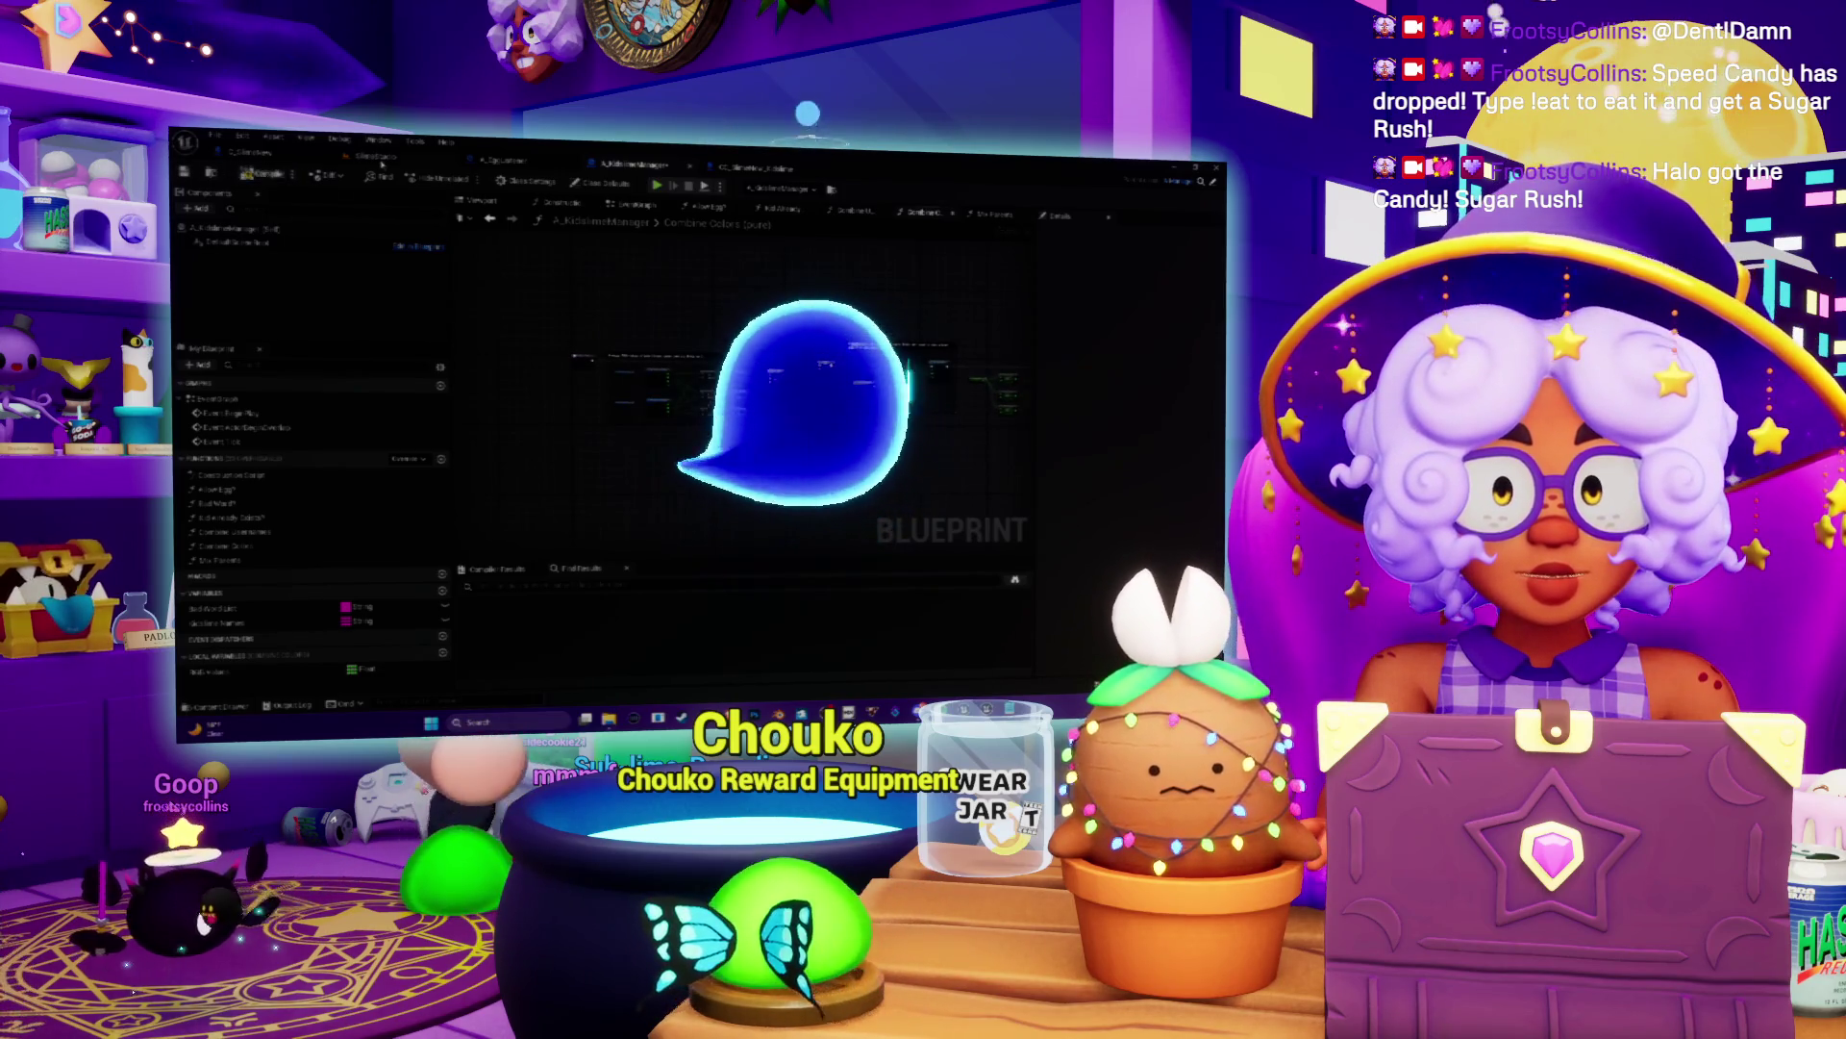
left_click(513, 157)
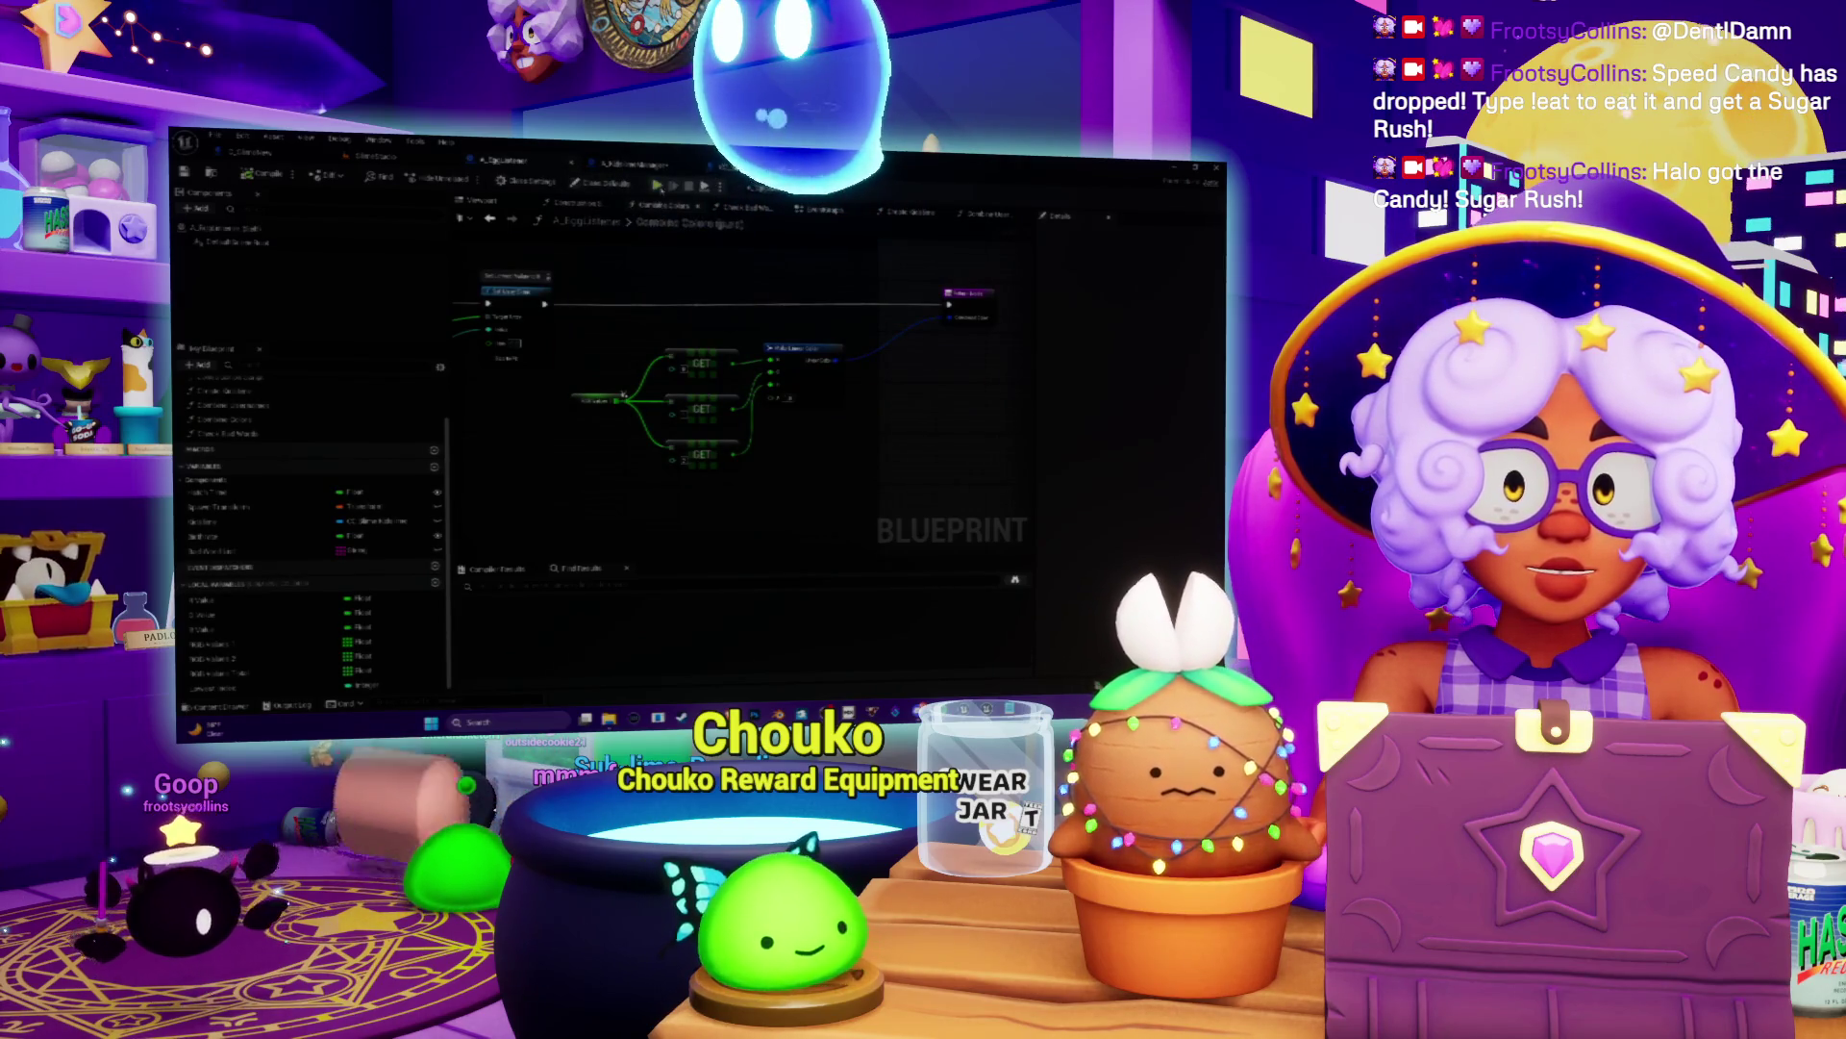
Step: Inspect the manager's Allow Egg? function and two other functions, then return to the level view
left_click(630, 164)
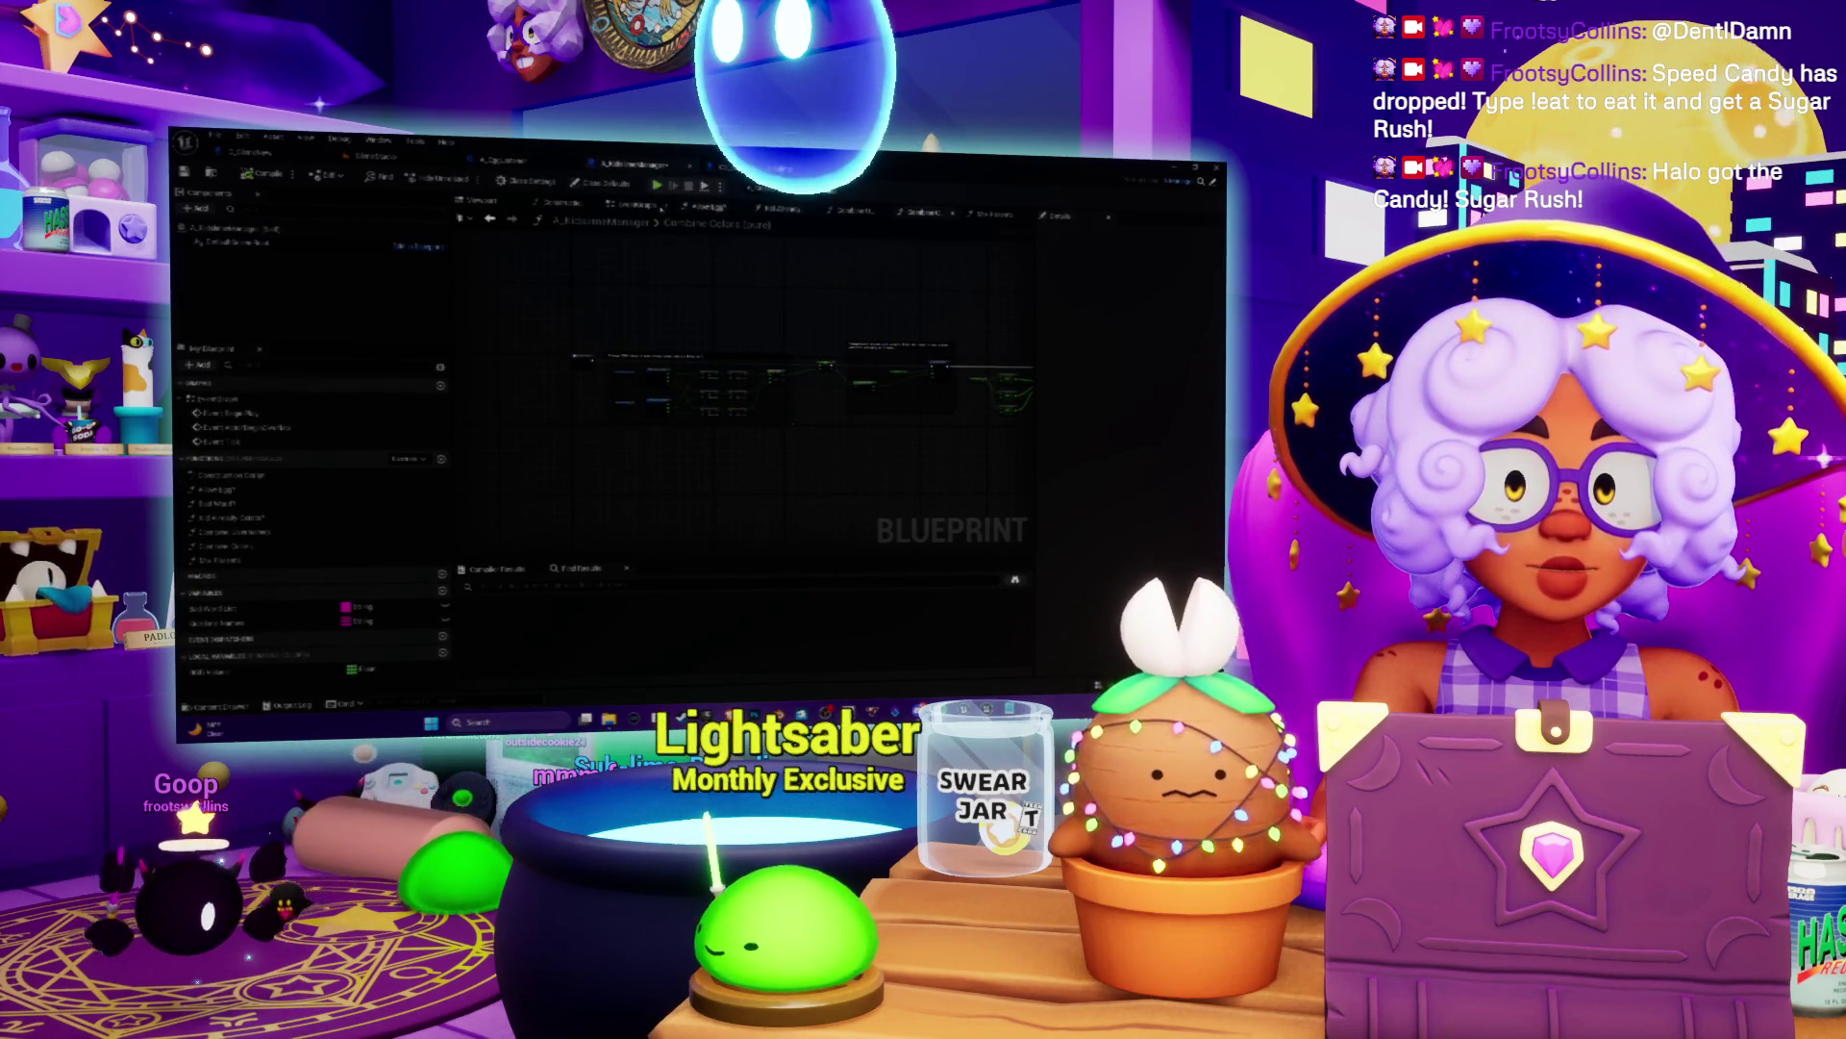
double_click(215, 489)
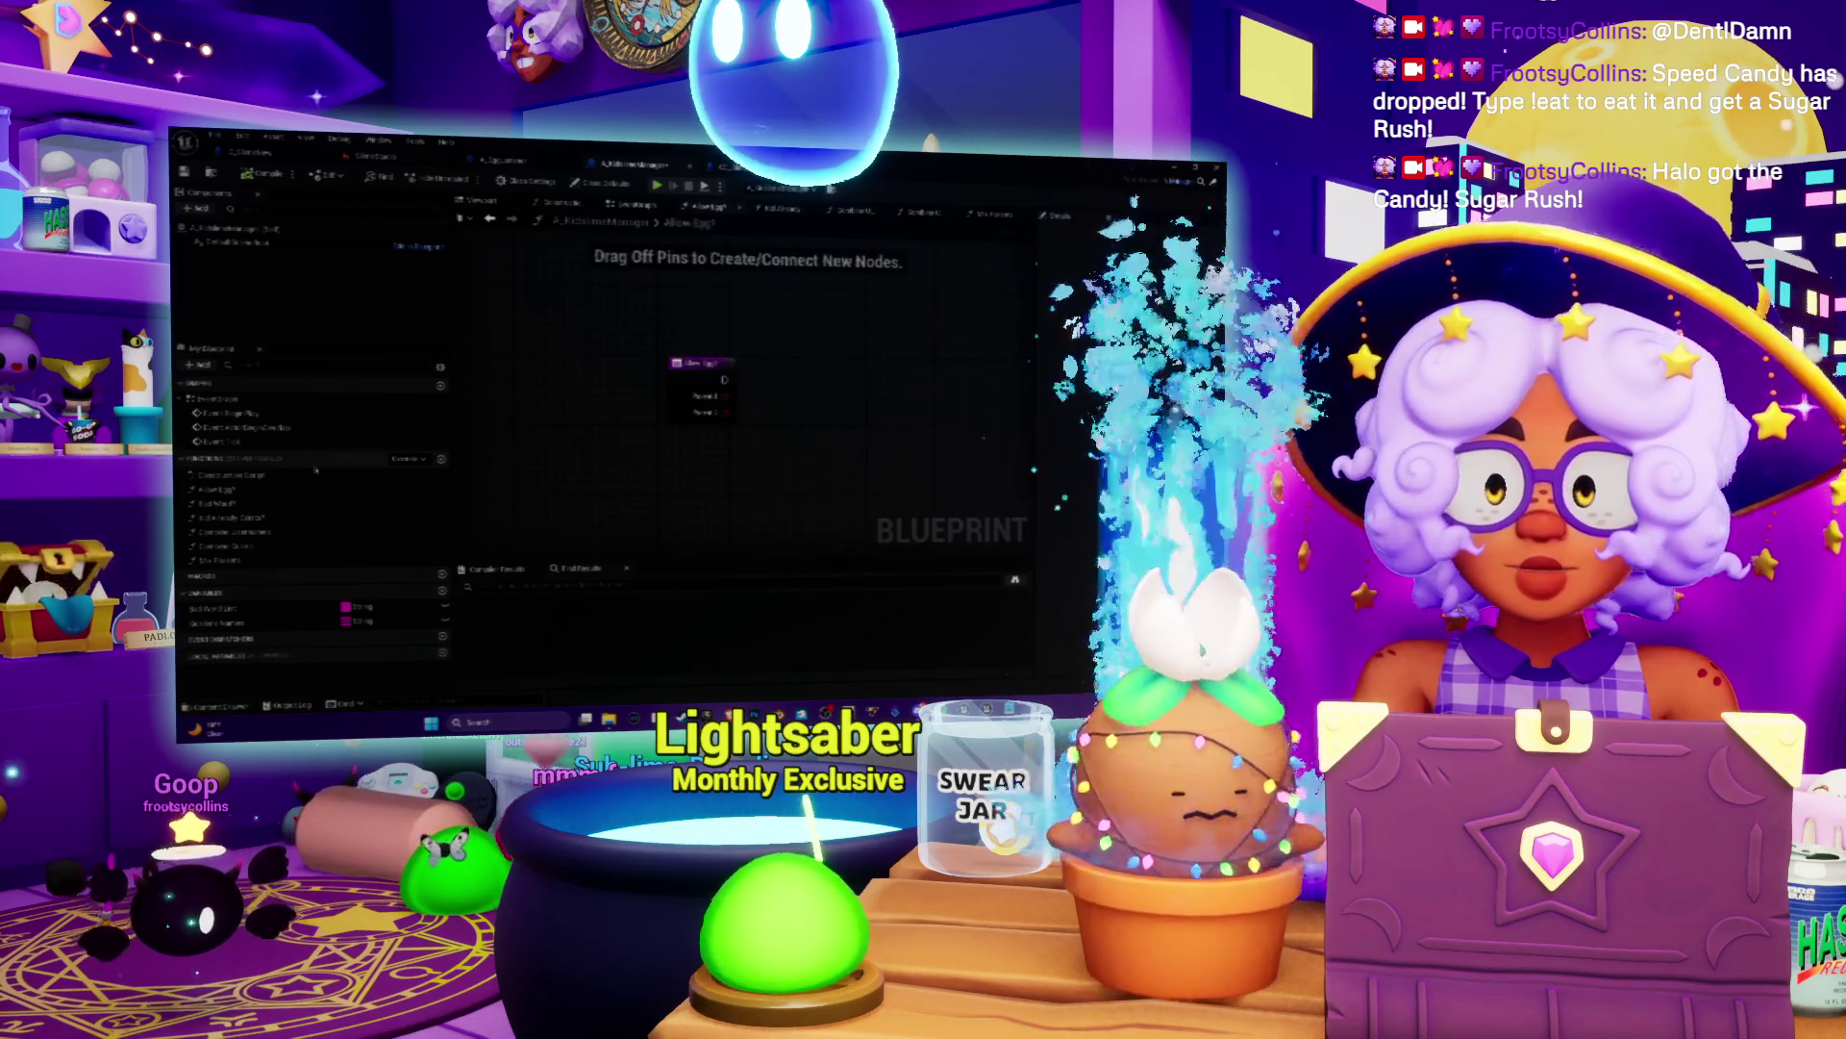
double_click(219, 501)
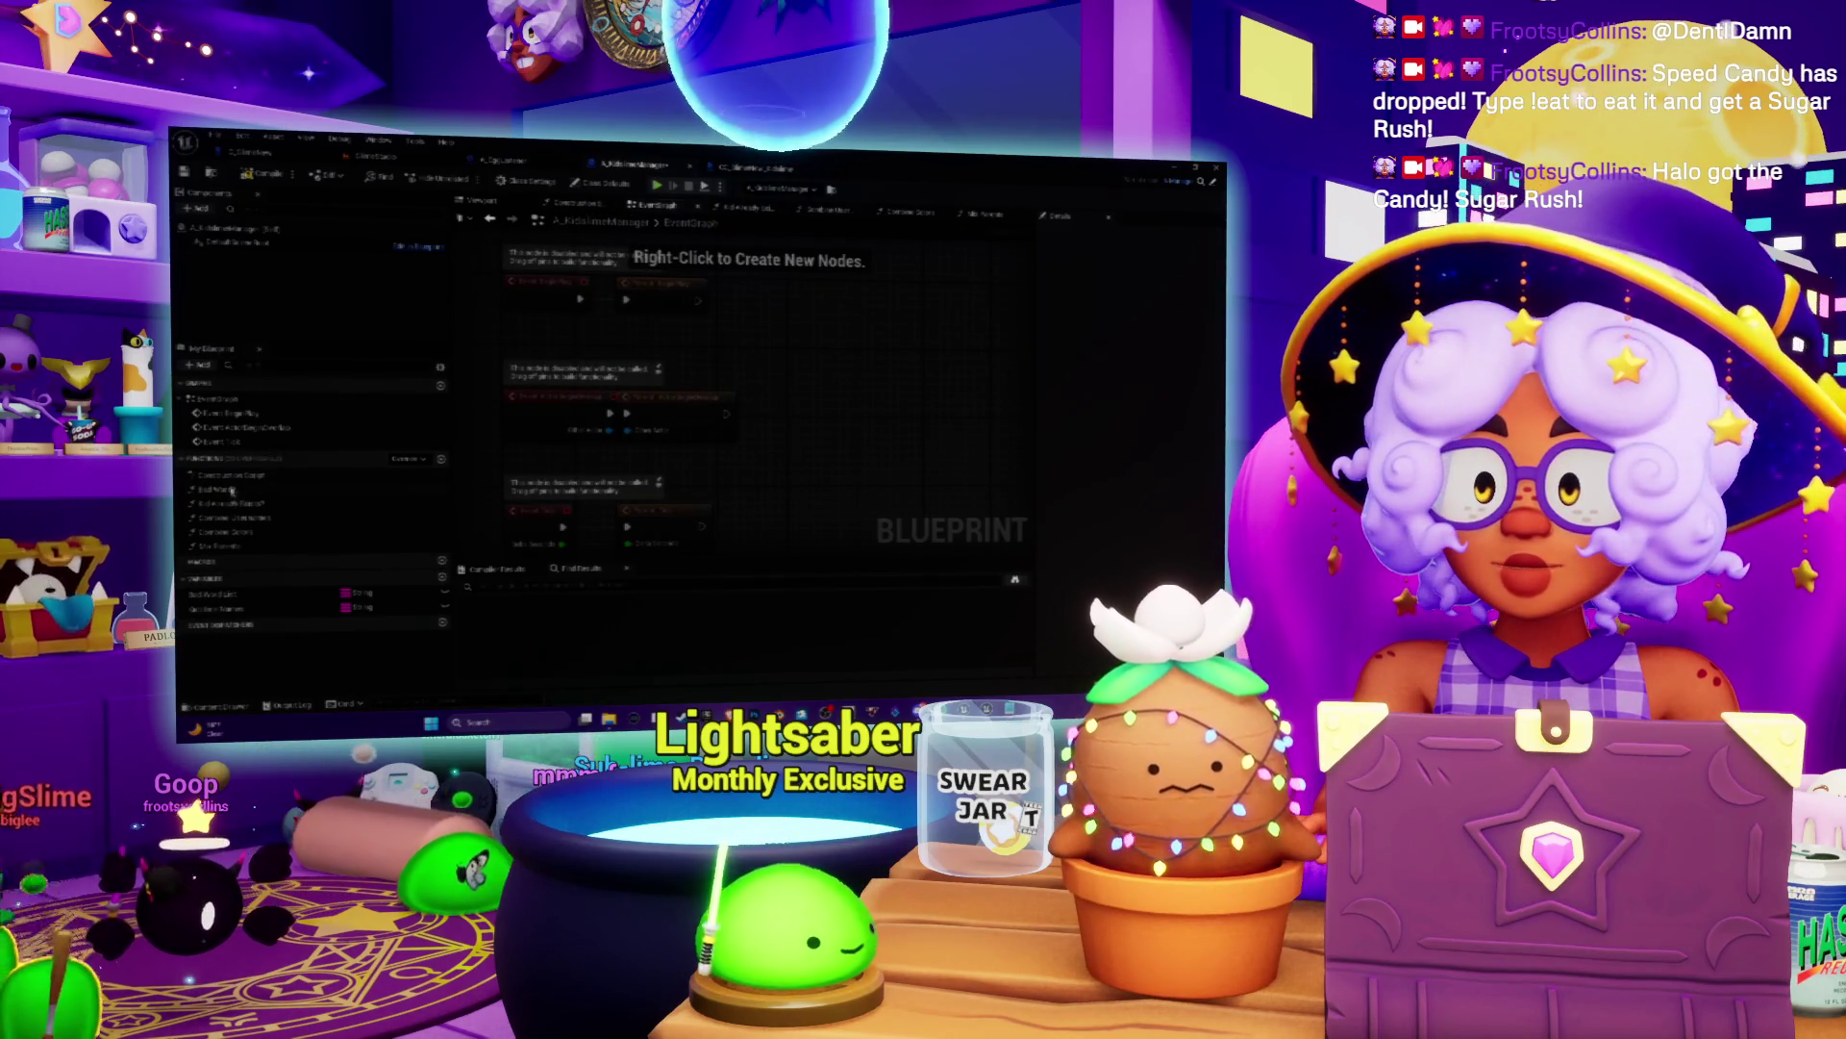
double_click(219, 545)
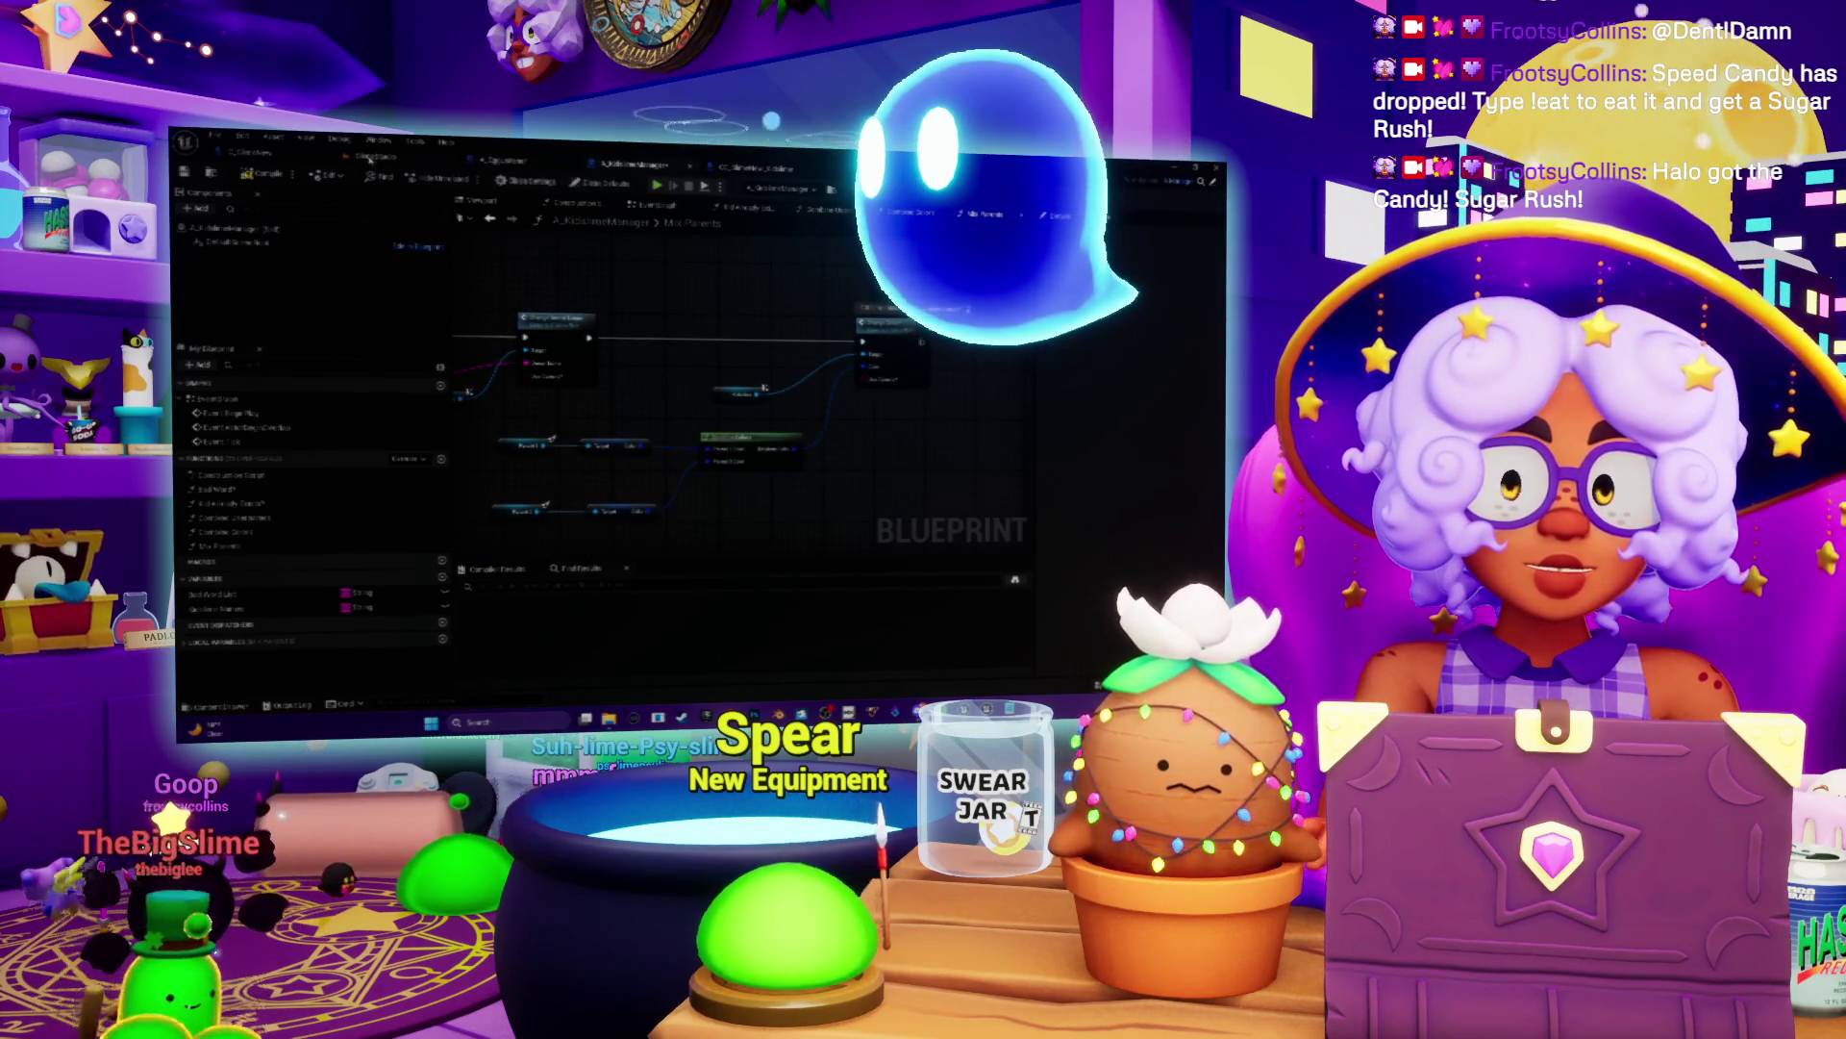
left_click(375, 157)
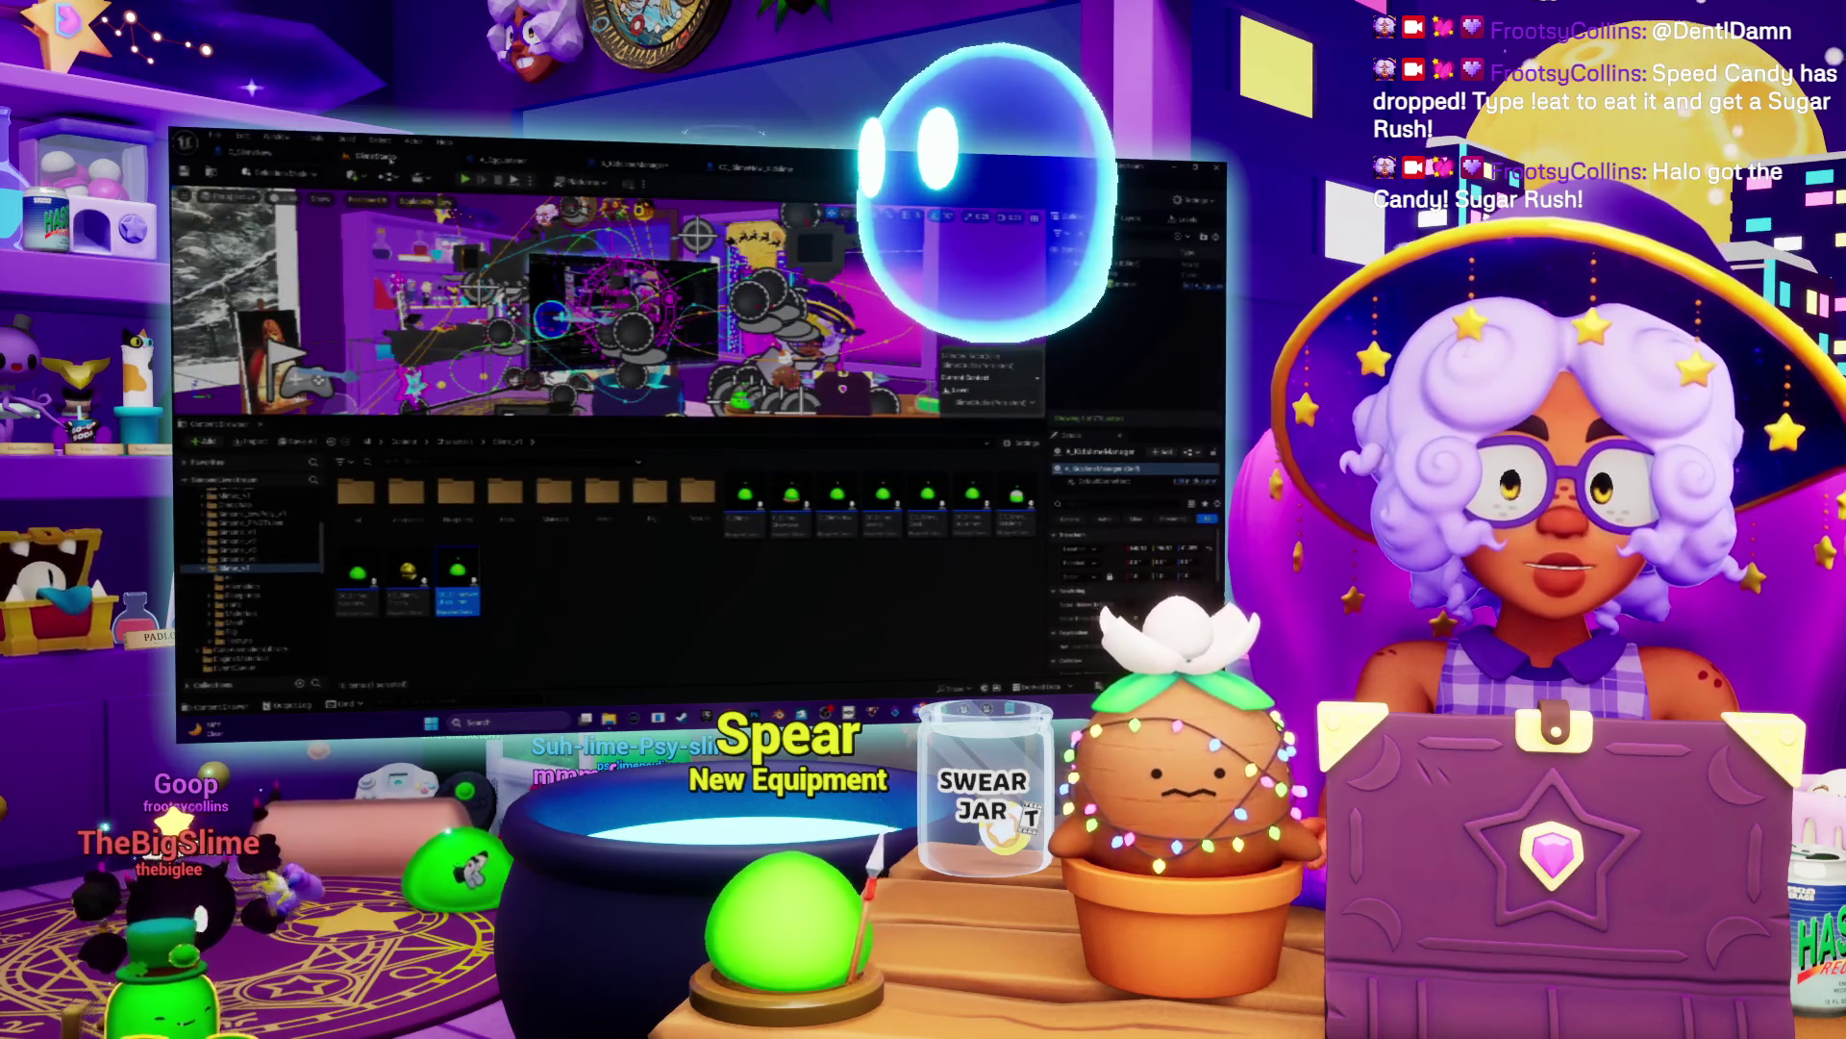
Step: Follow the slime EventGraph's overlap cast chain to the manager function call and open that function
left_click(240, 152)
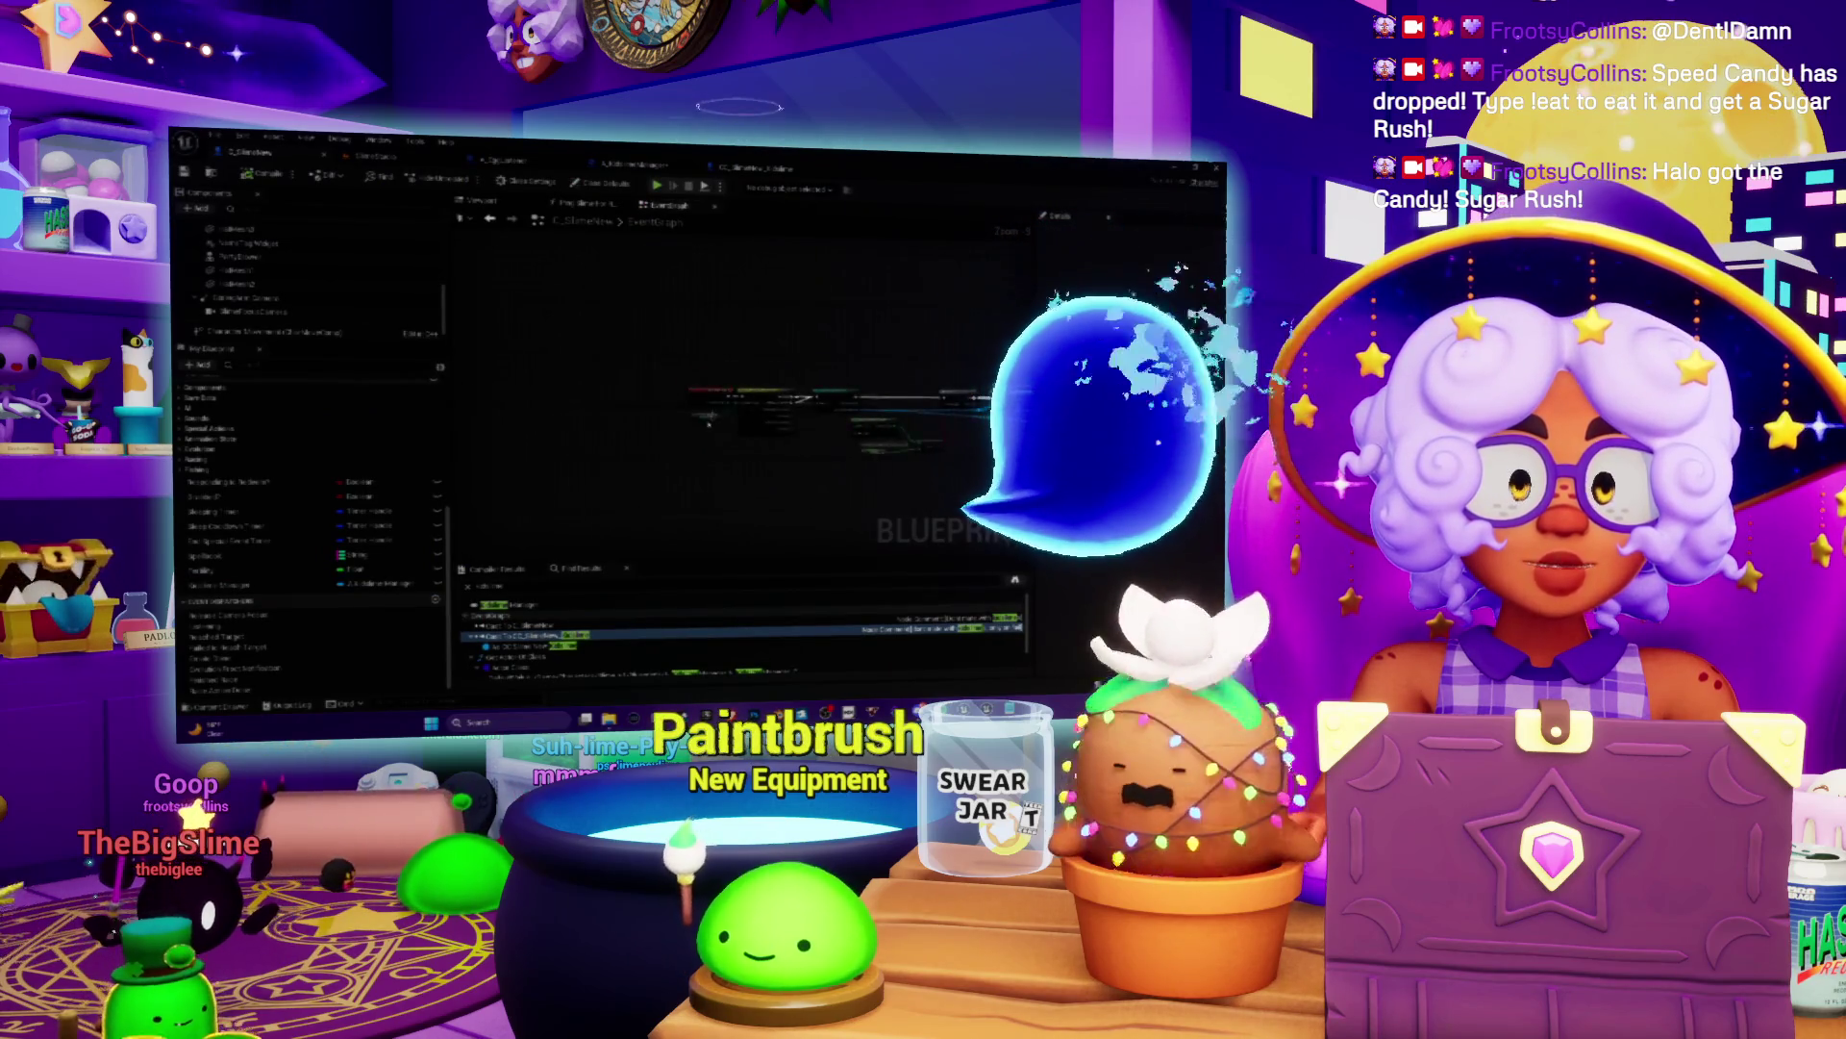
scroll(708, 423, "up", 3)
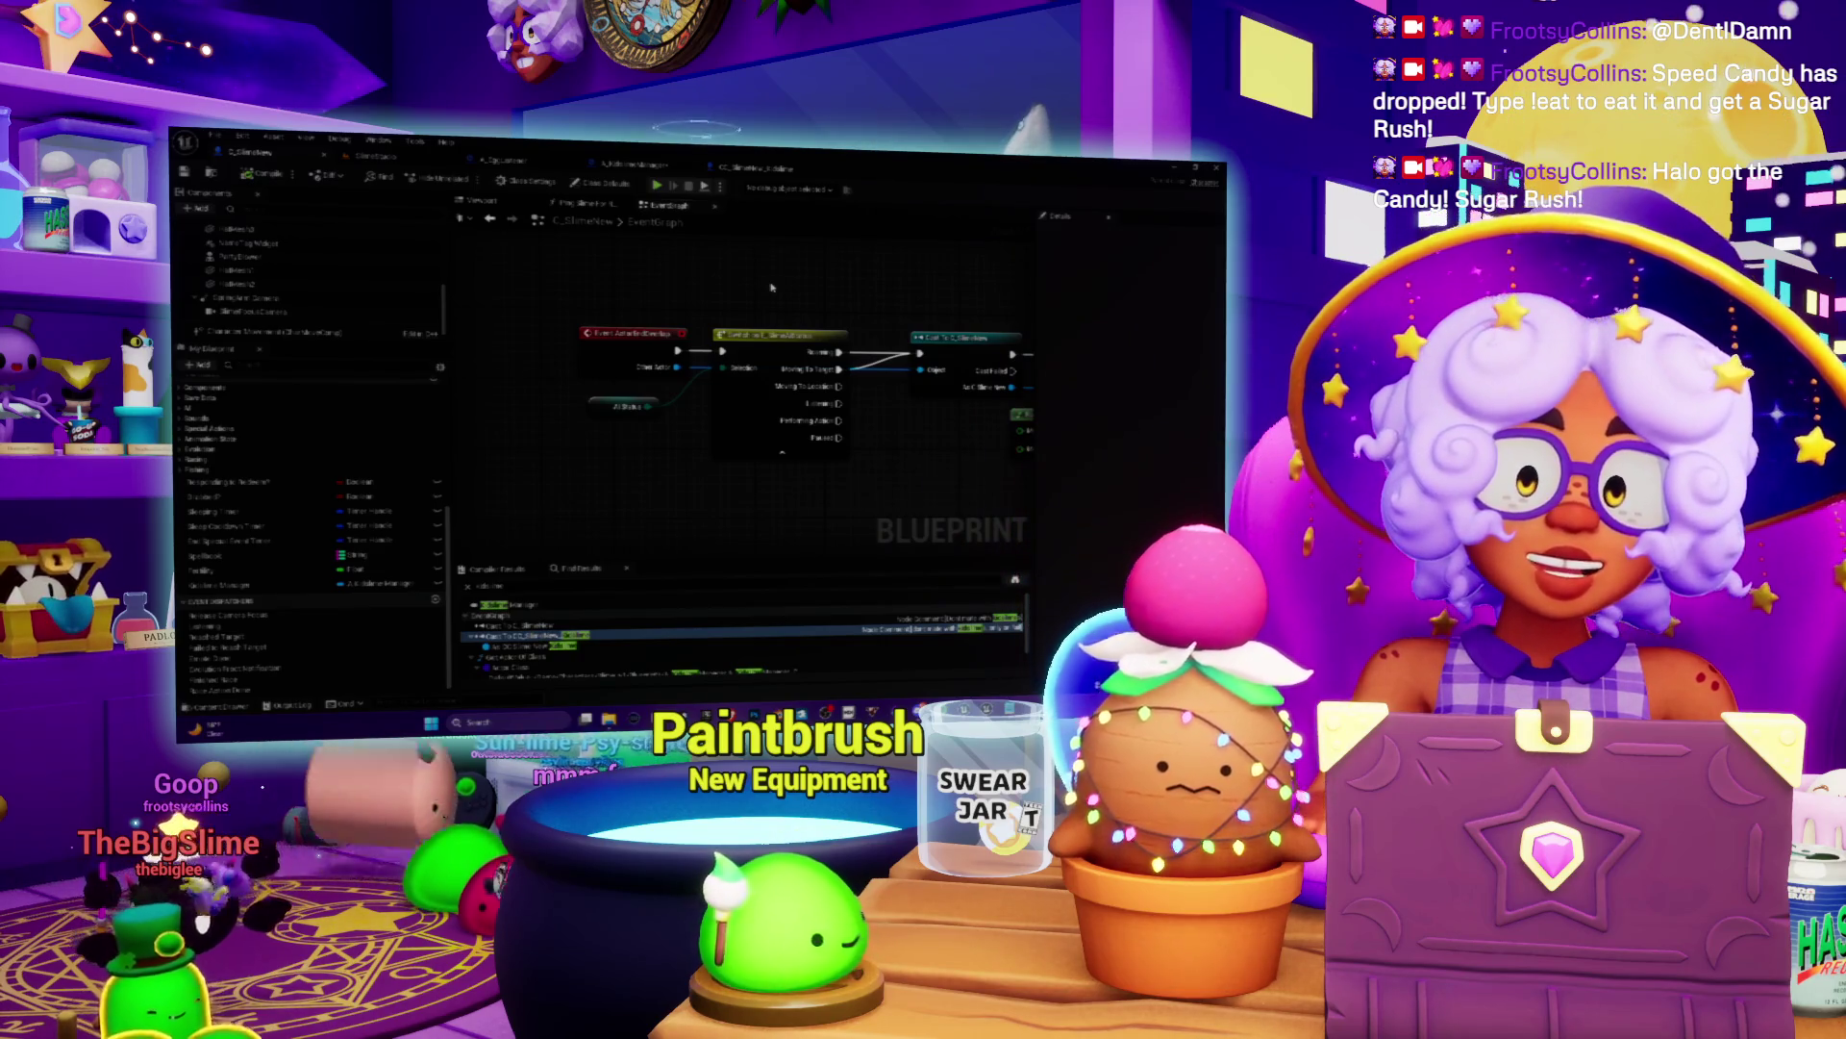
mouse_move(772, 287)
left_mouse_down()
mouse_move(646, 277)
mouse_move(763, 288)
left_mouse_up()
left_click_drag(904, 286, 646, 303)
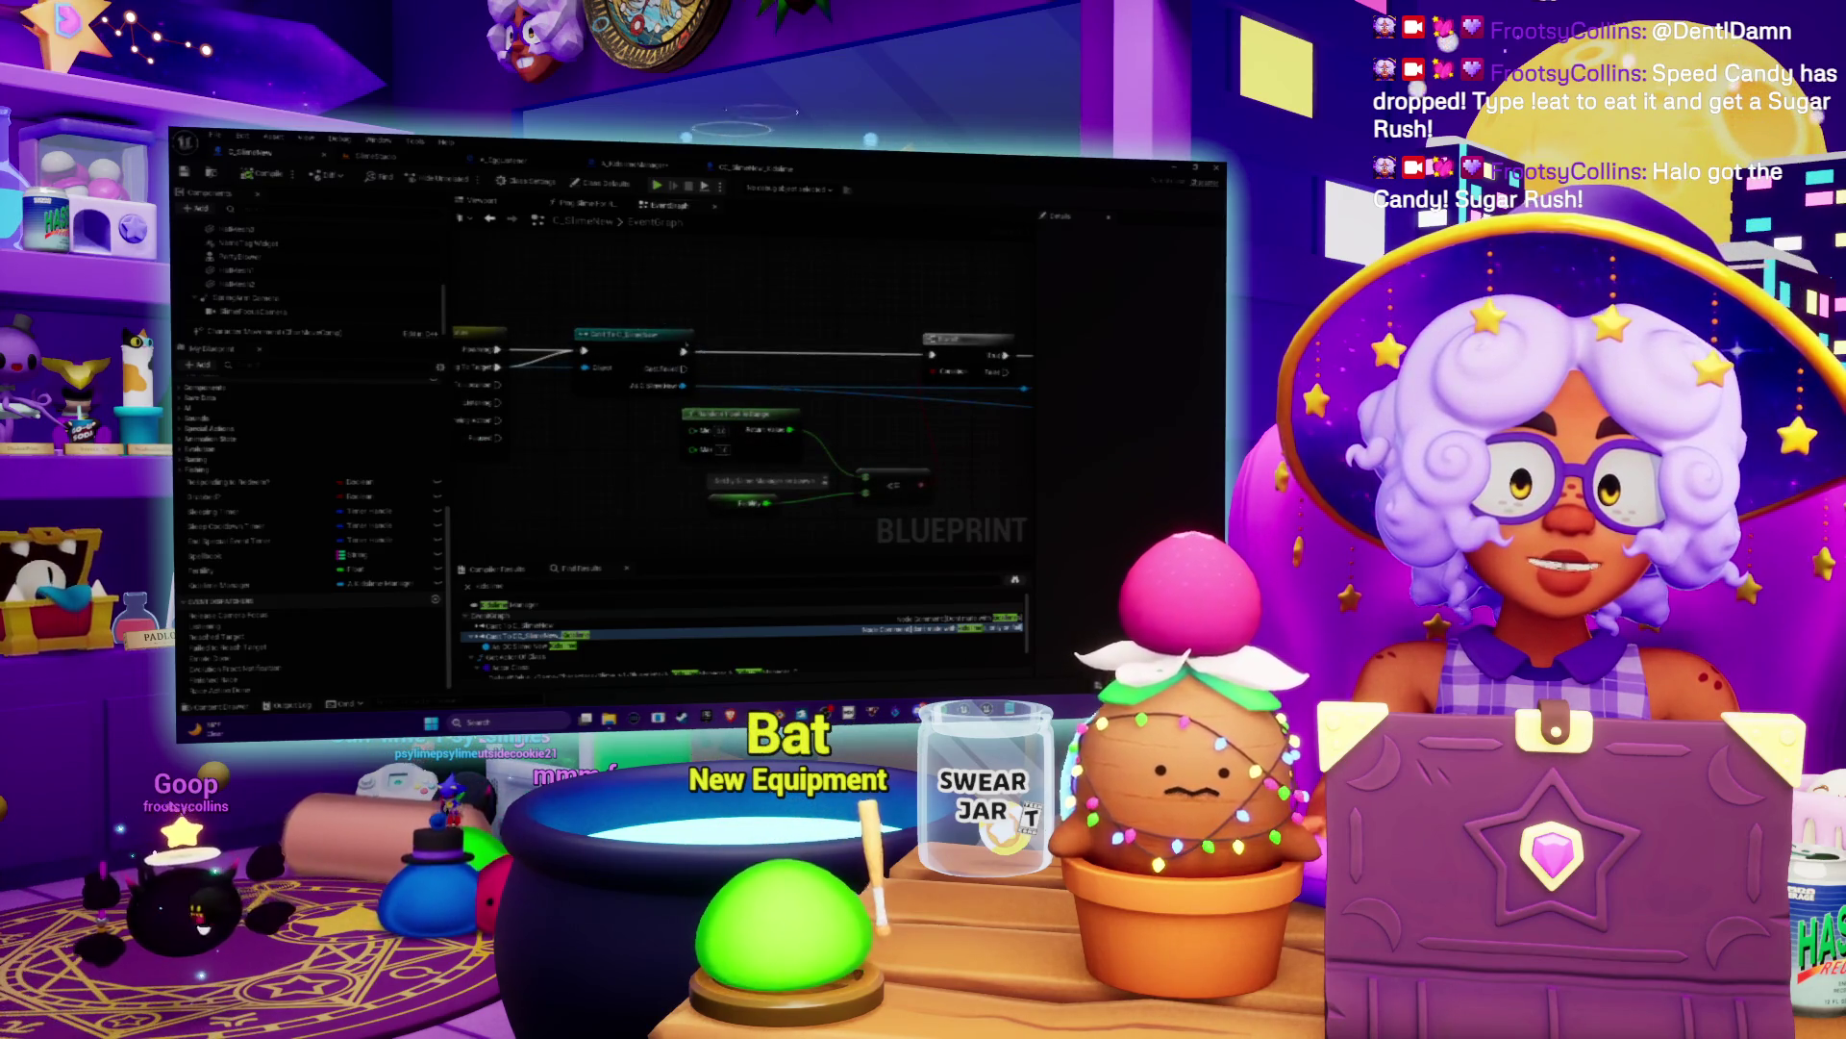
left_click_drag(586, 417, 478, 354)
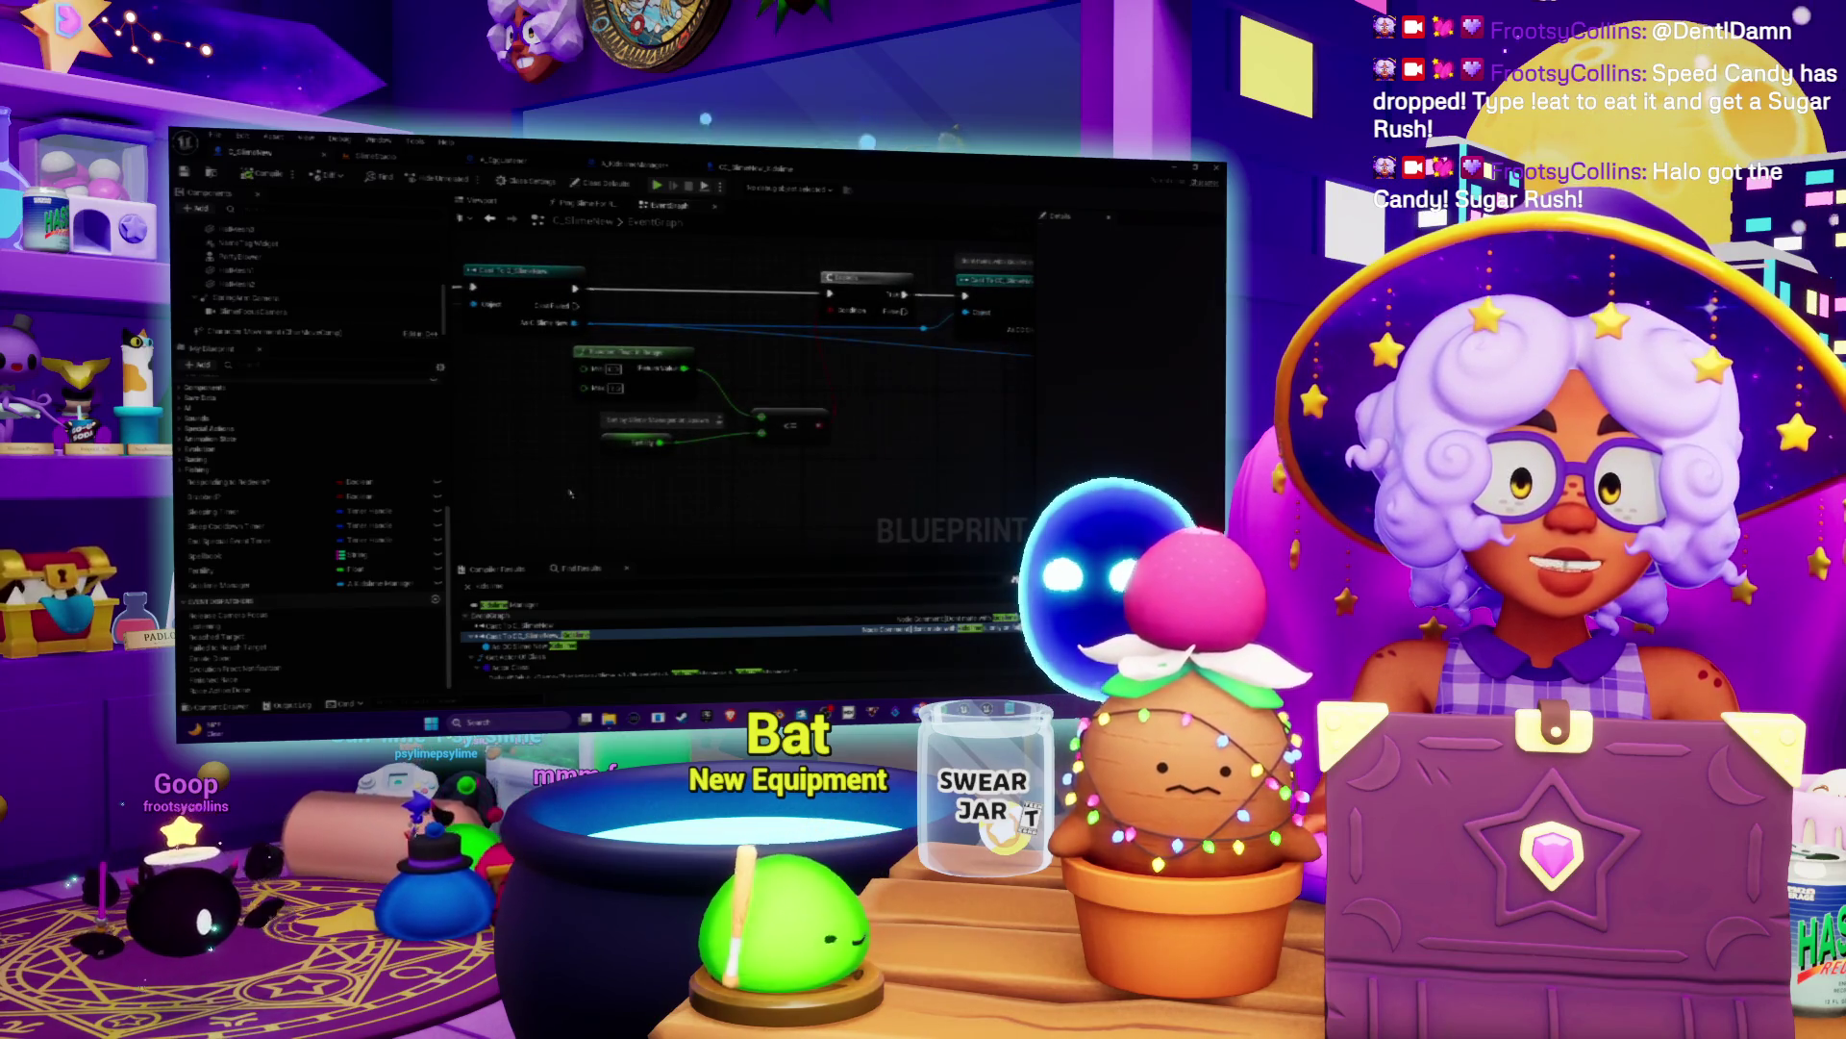
mouse_move(878, 373)
left_mouse_down()
mouse_move(692, 428)
mouse_move(881, 433)
left_mouse_up()
left_click_drag(977, 362, 688, 389)
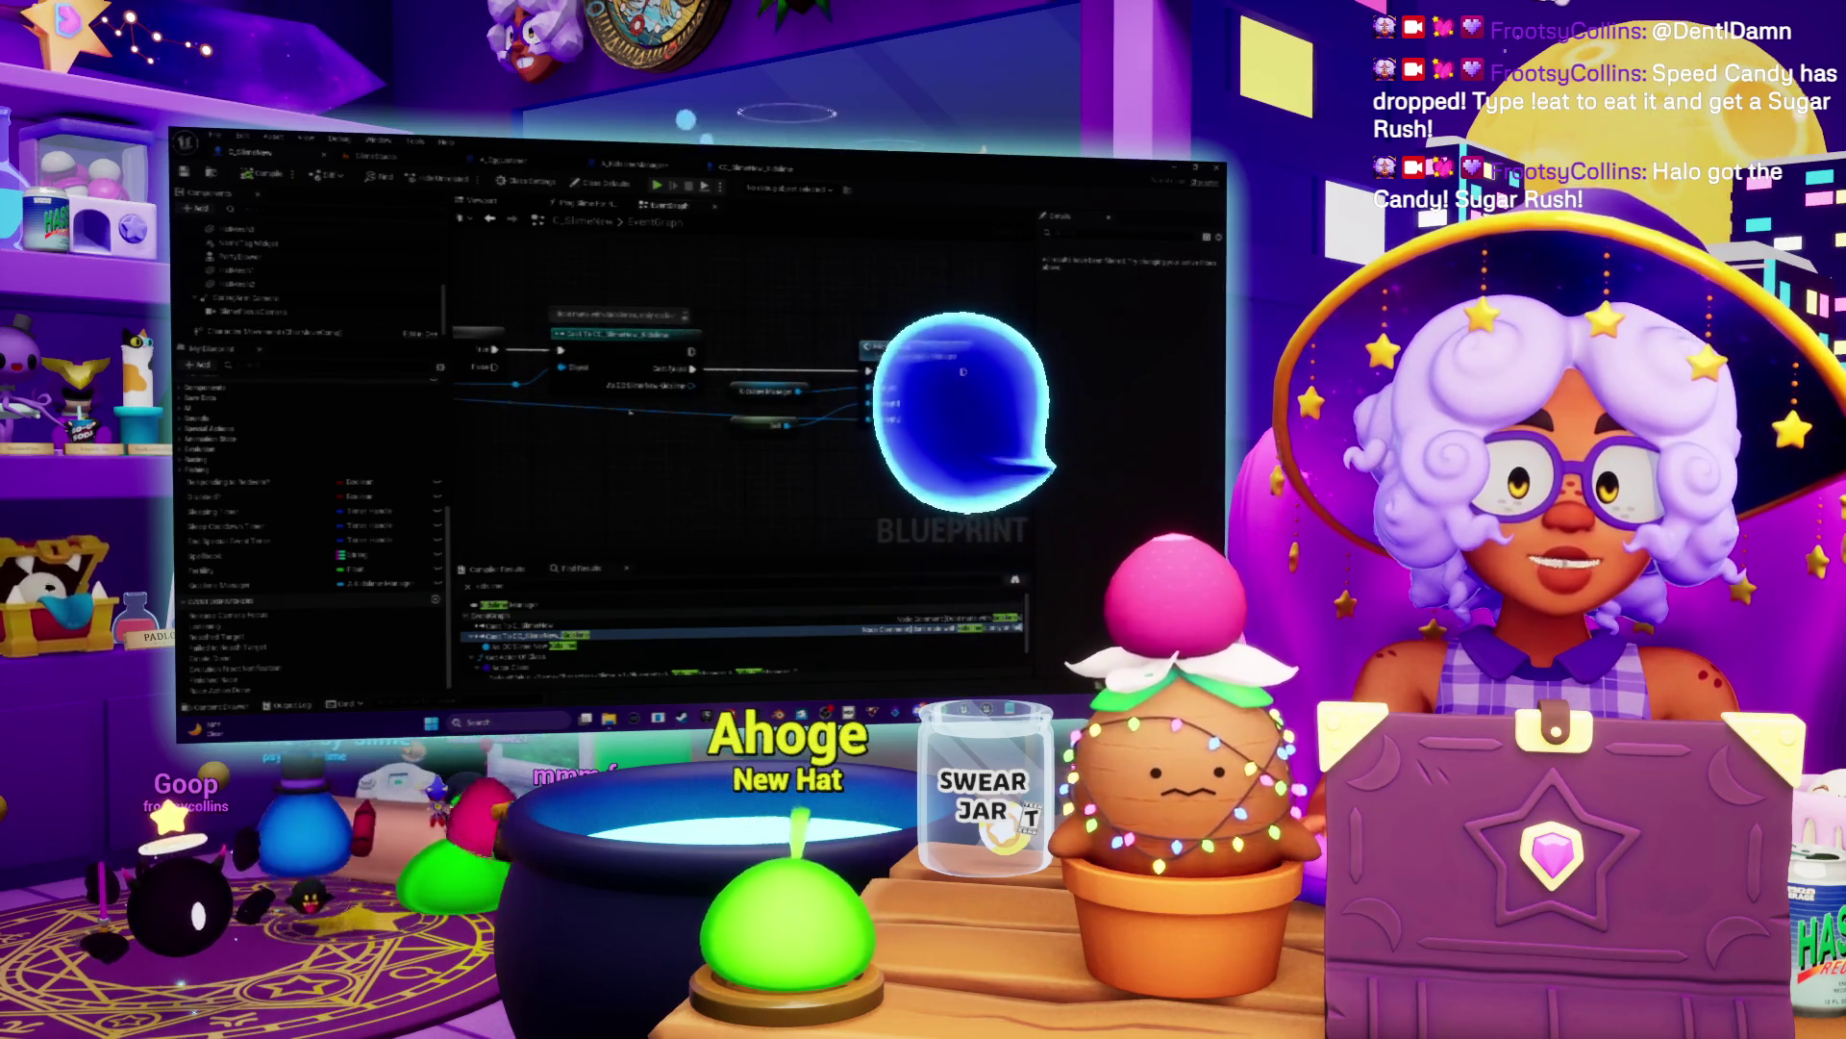
left_click_drag(622, 466, 665, 472)
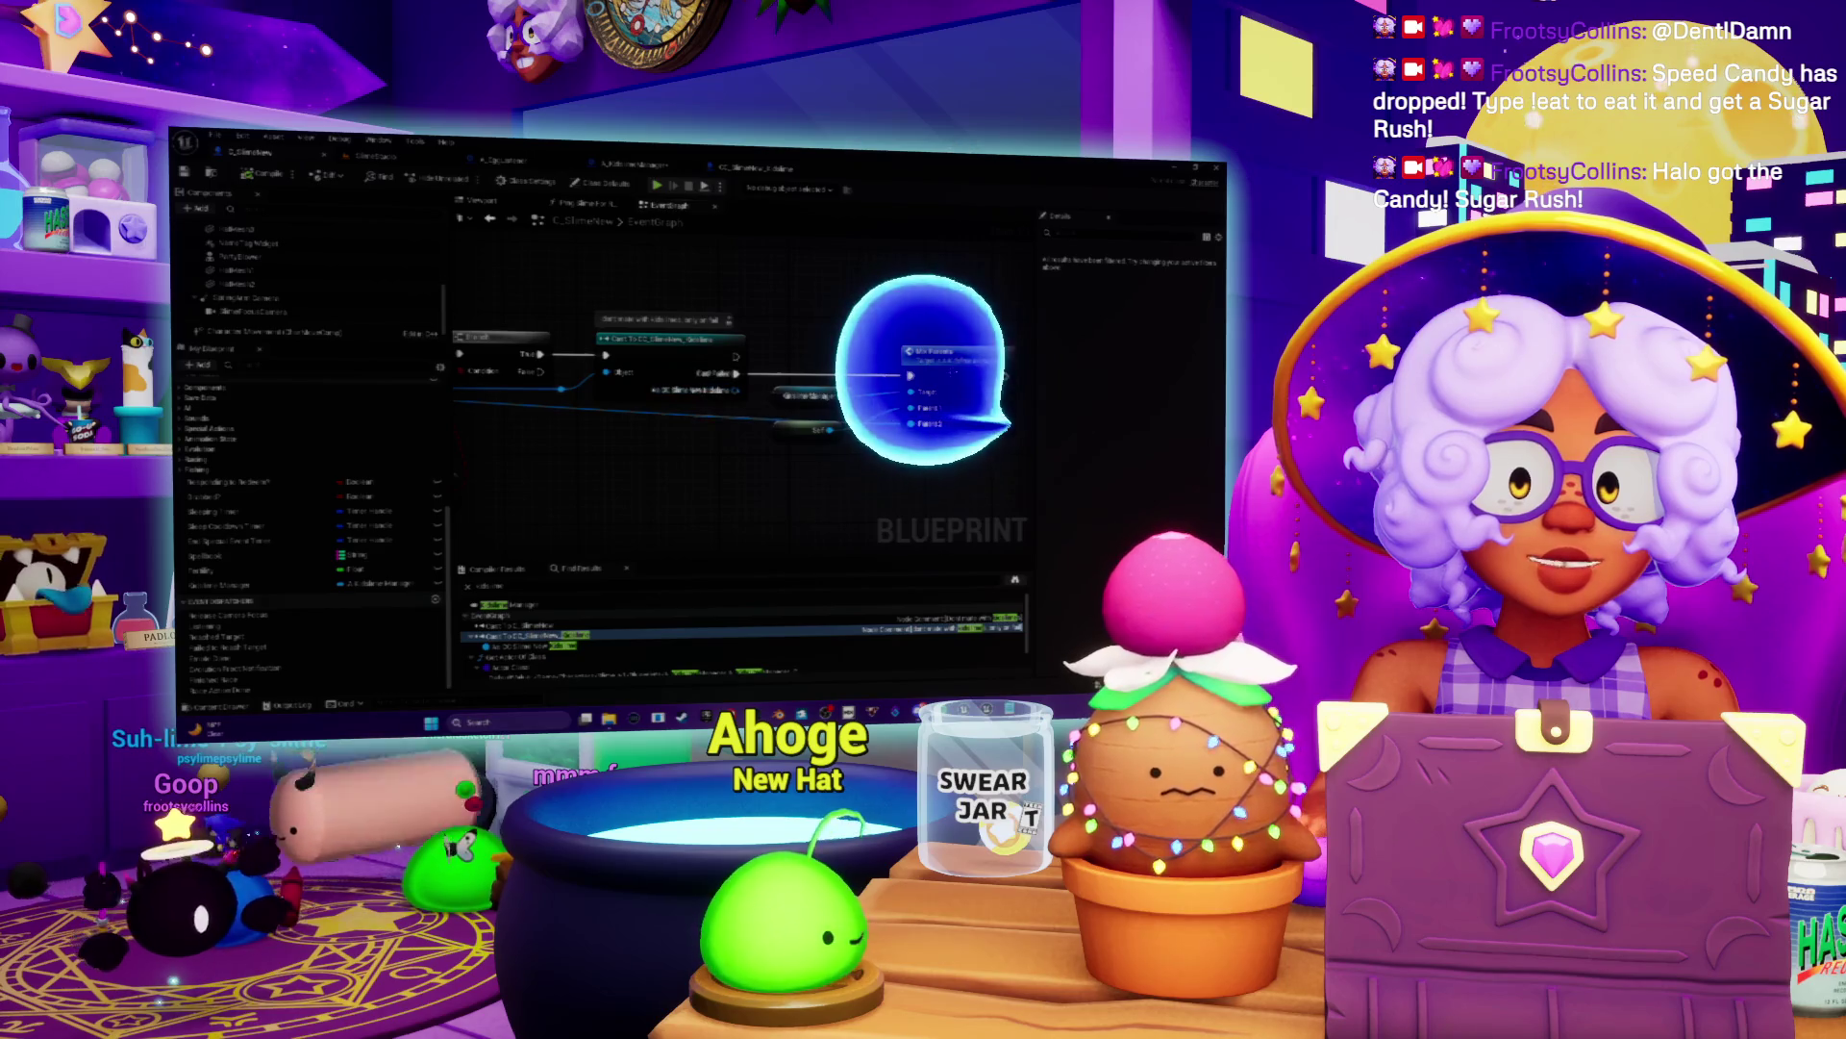
left_click_drag(741, 384, 663, 385)
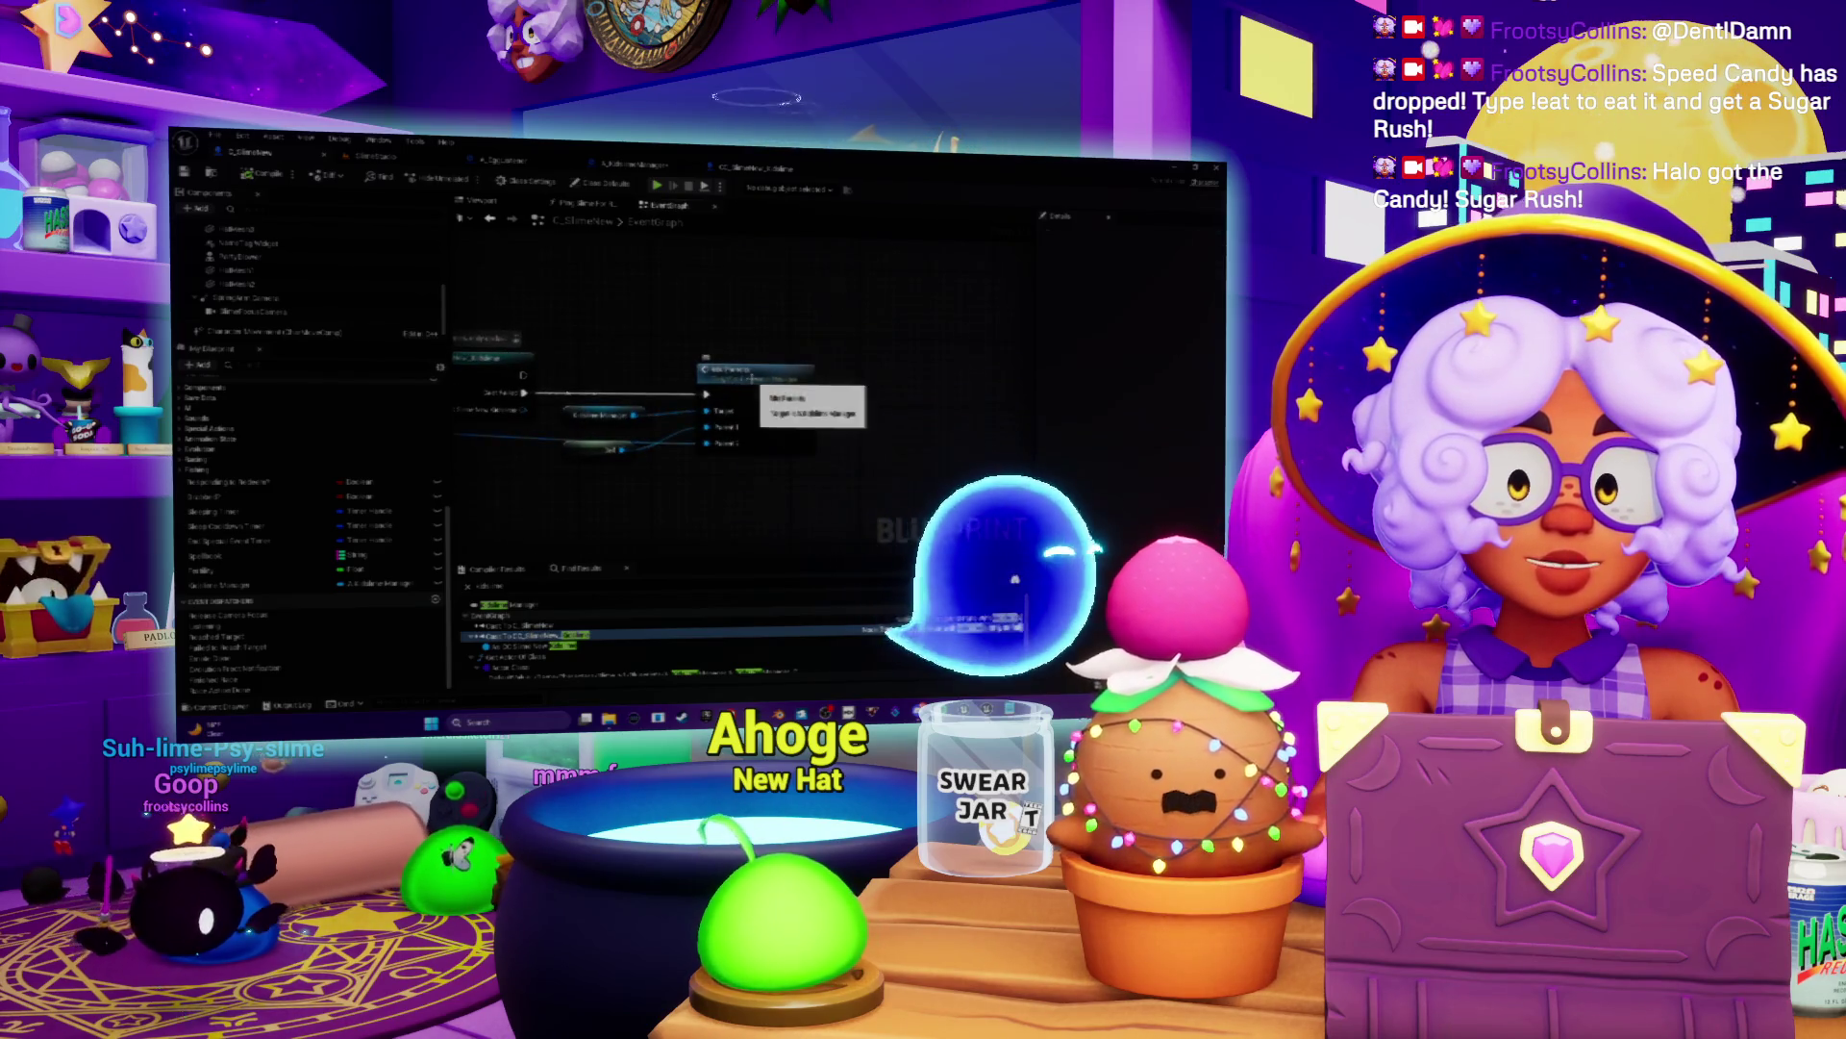
double_click(755, 385)
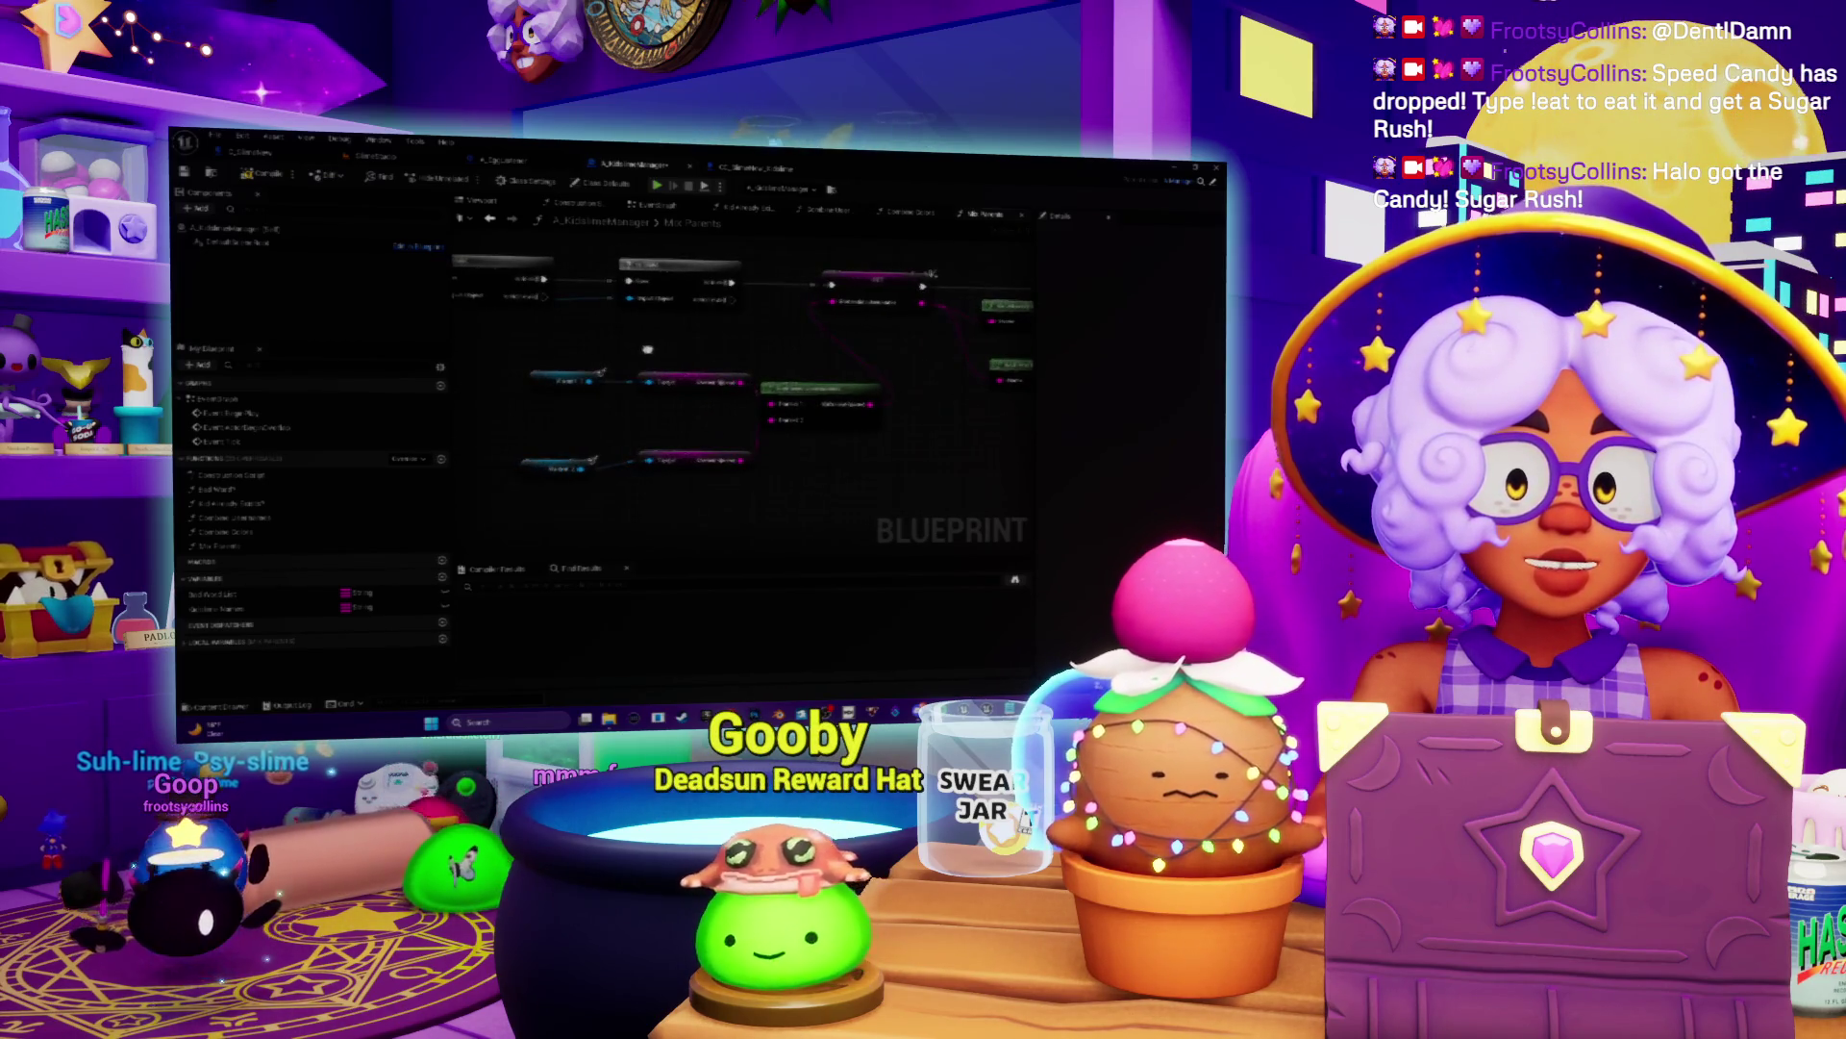
scroll(647, 349, "up", 1)
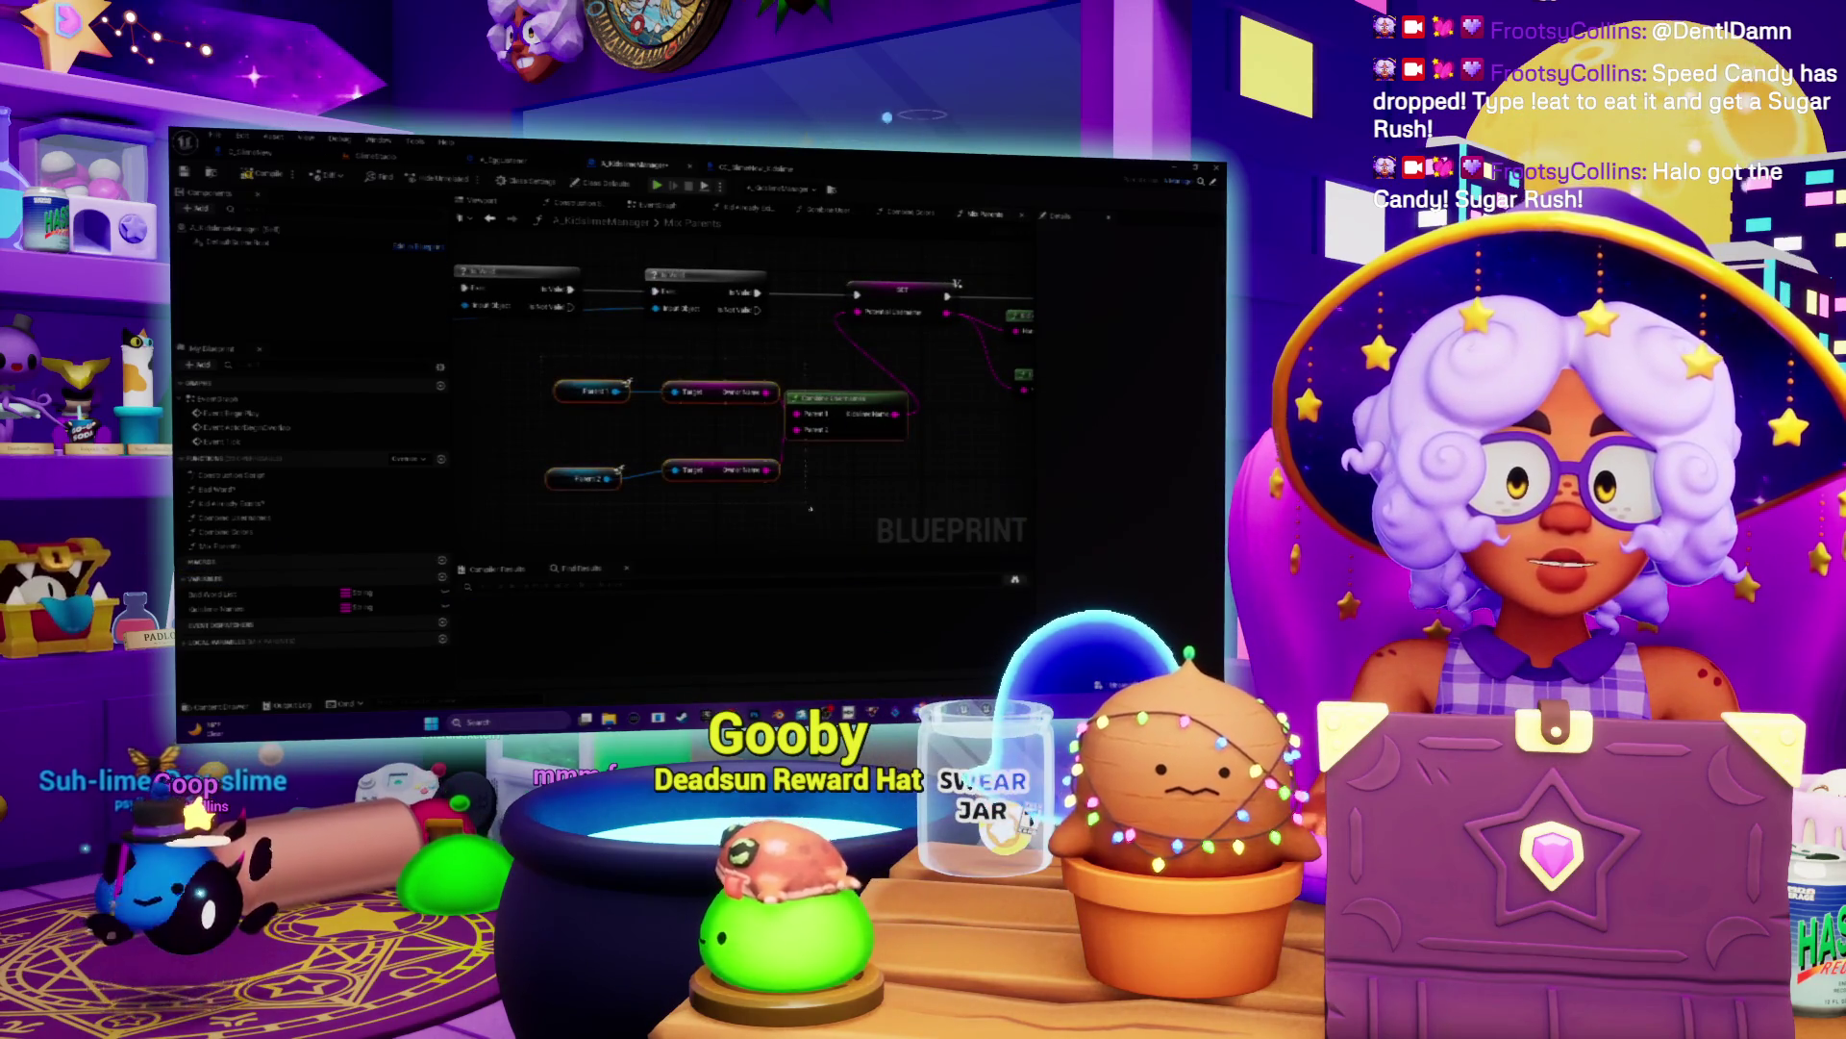
left_click_drag(788, 370, 743, 378)
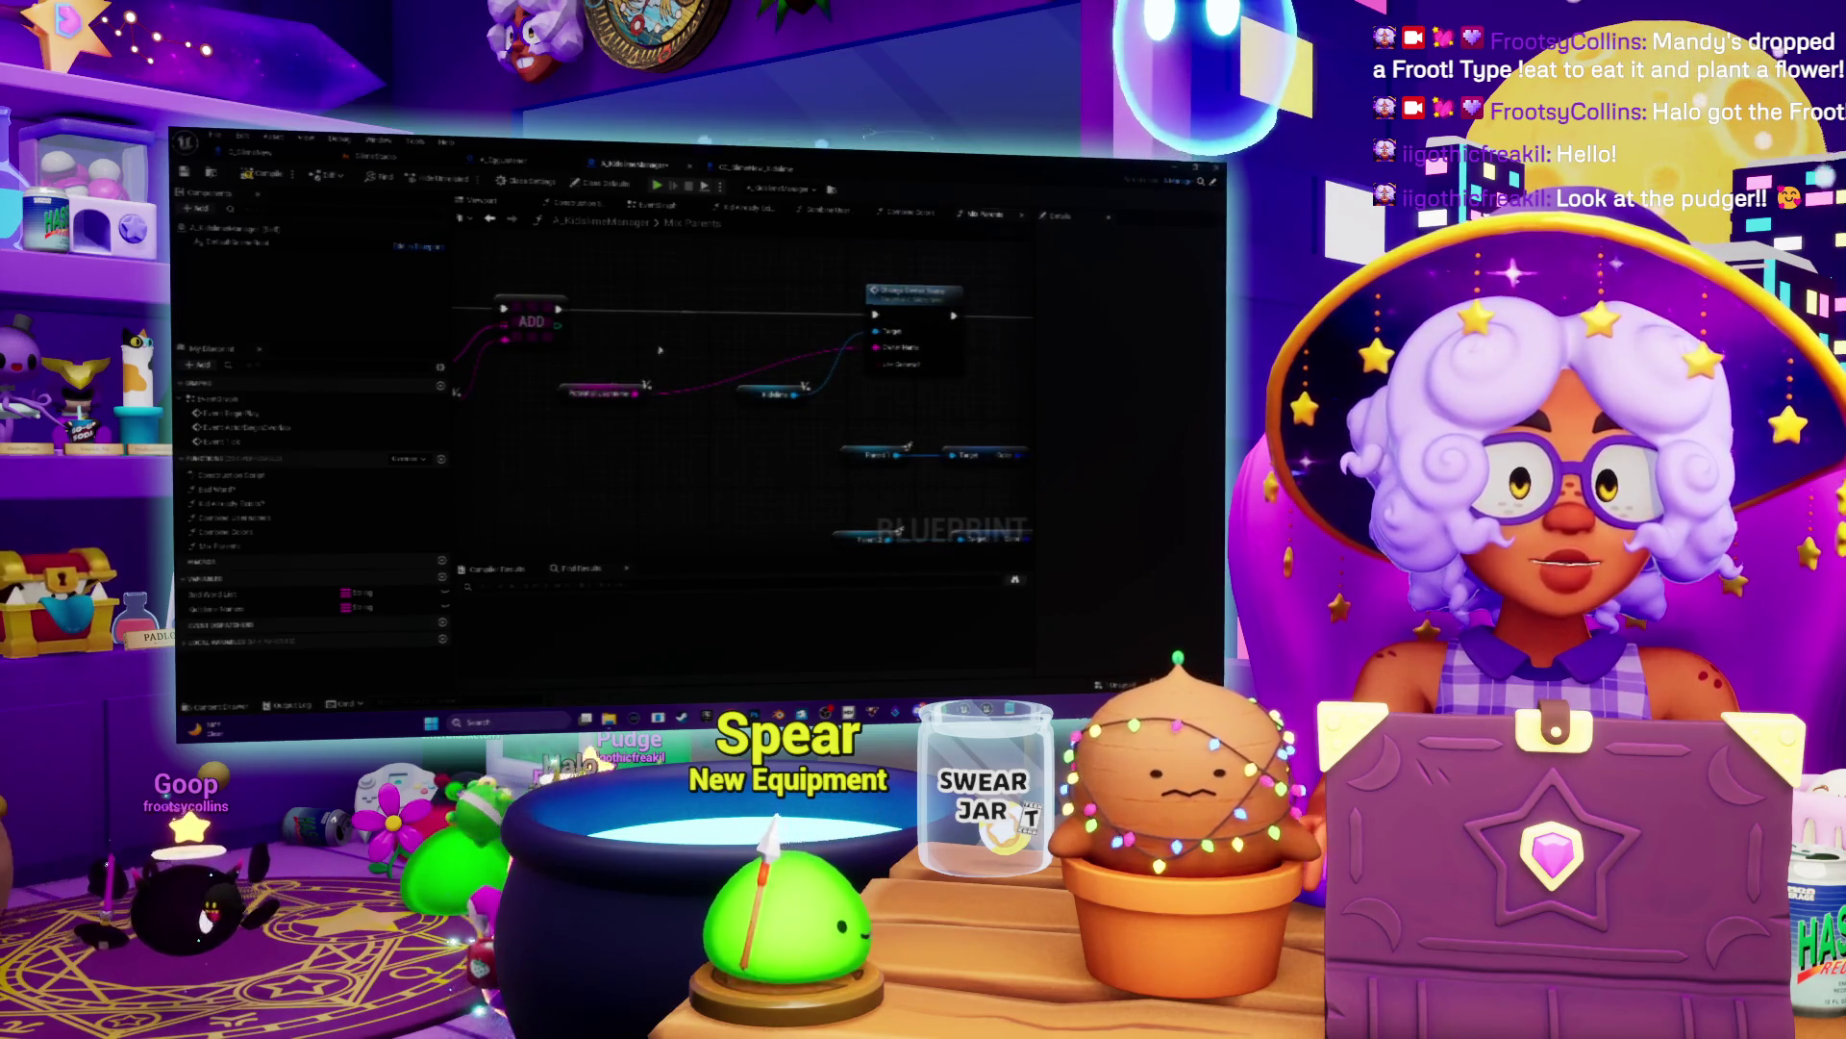
Step: Open the manager Blueprint's EventGraph and center its default greyed-out event nodes
scroll(750, 404, "up", 2)
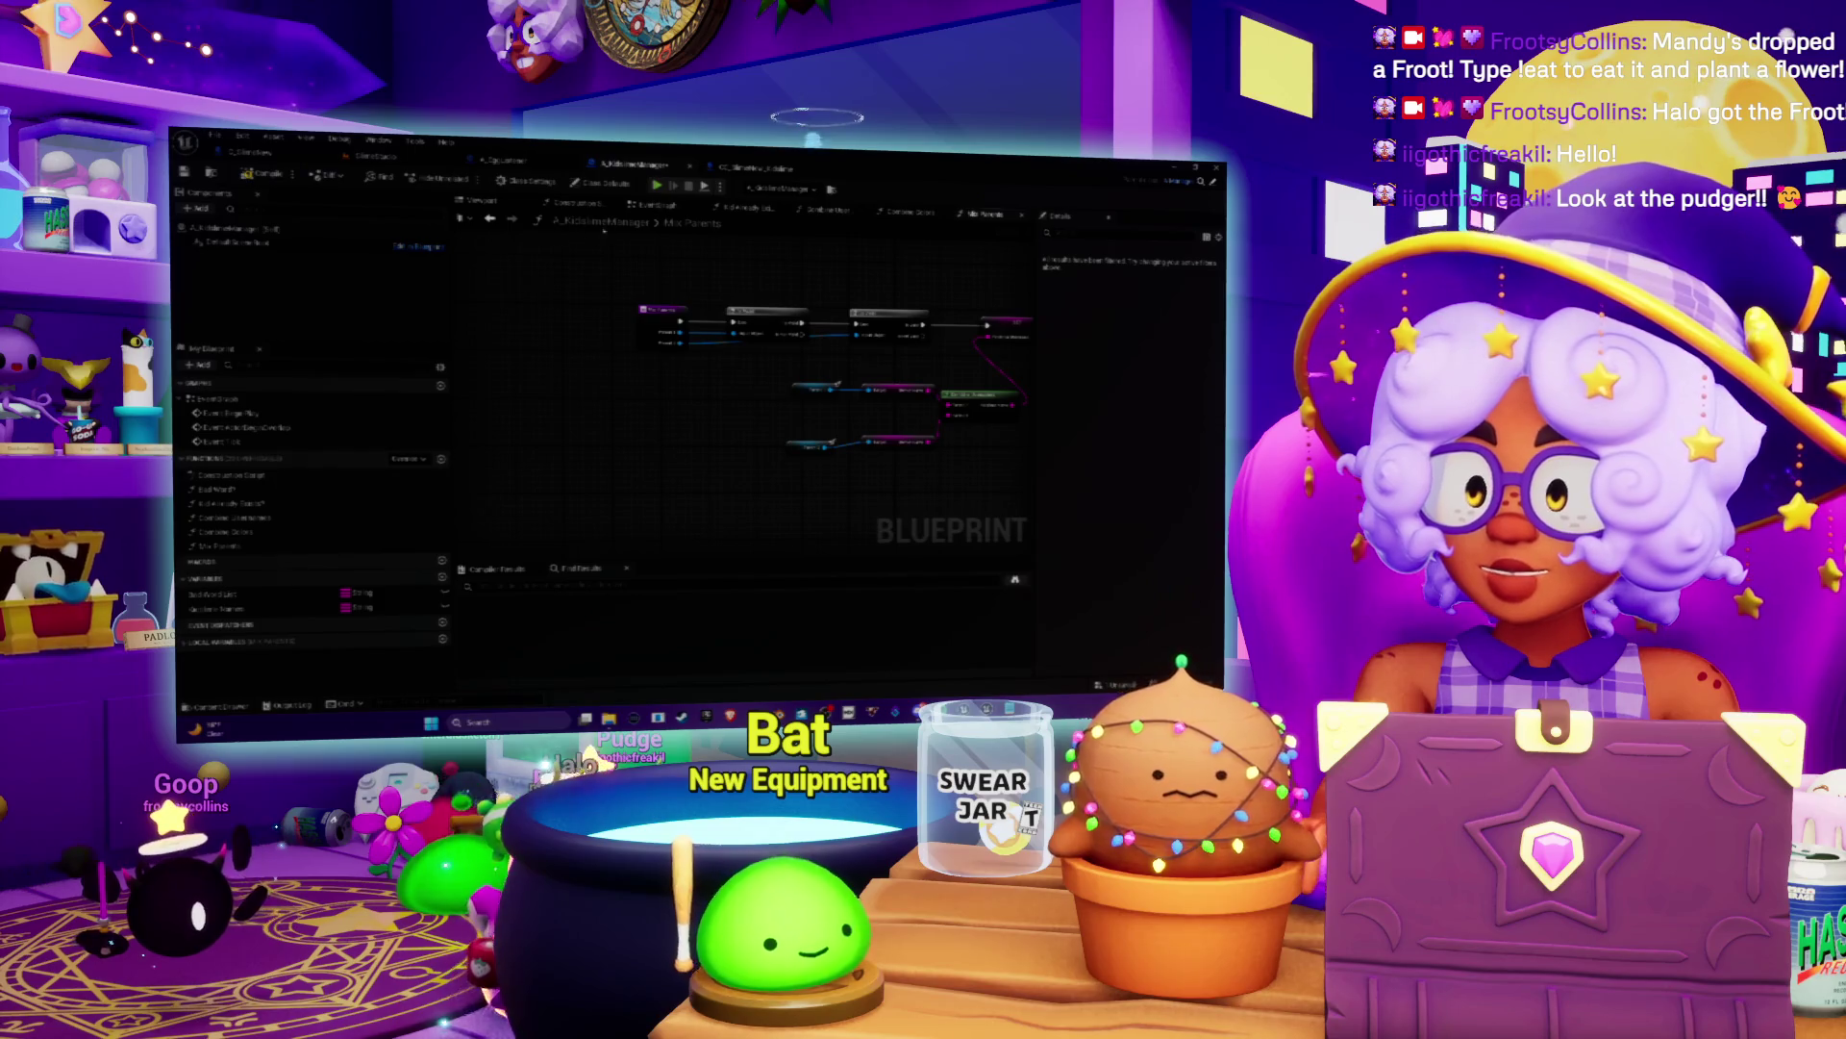
left_click(669, 207)
left_click_drag(588, 303, 694, 270)
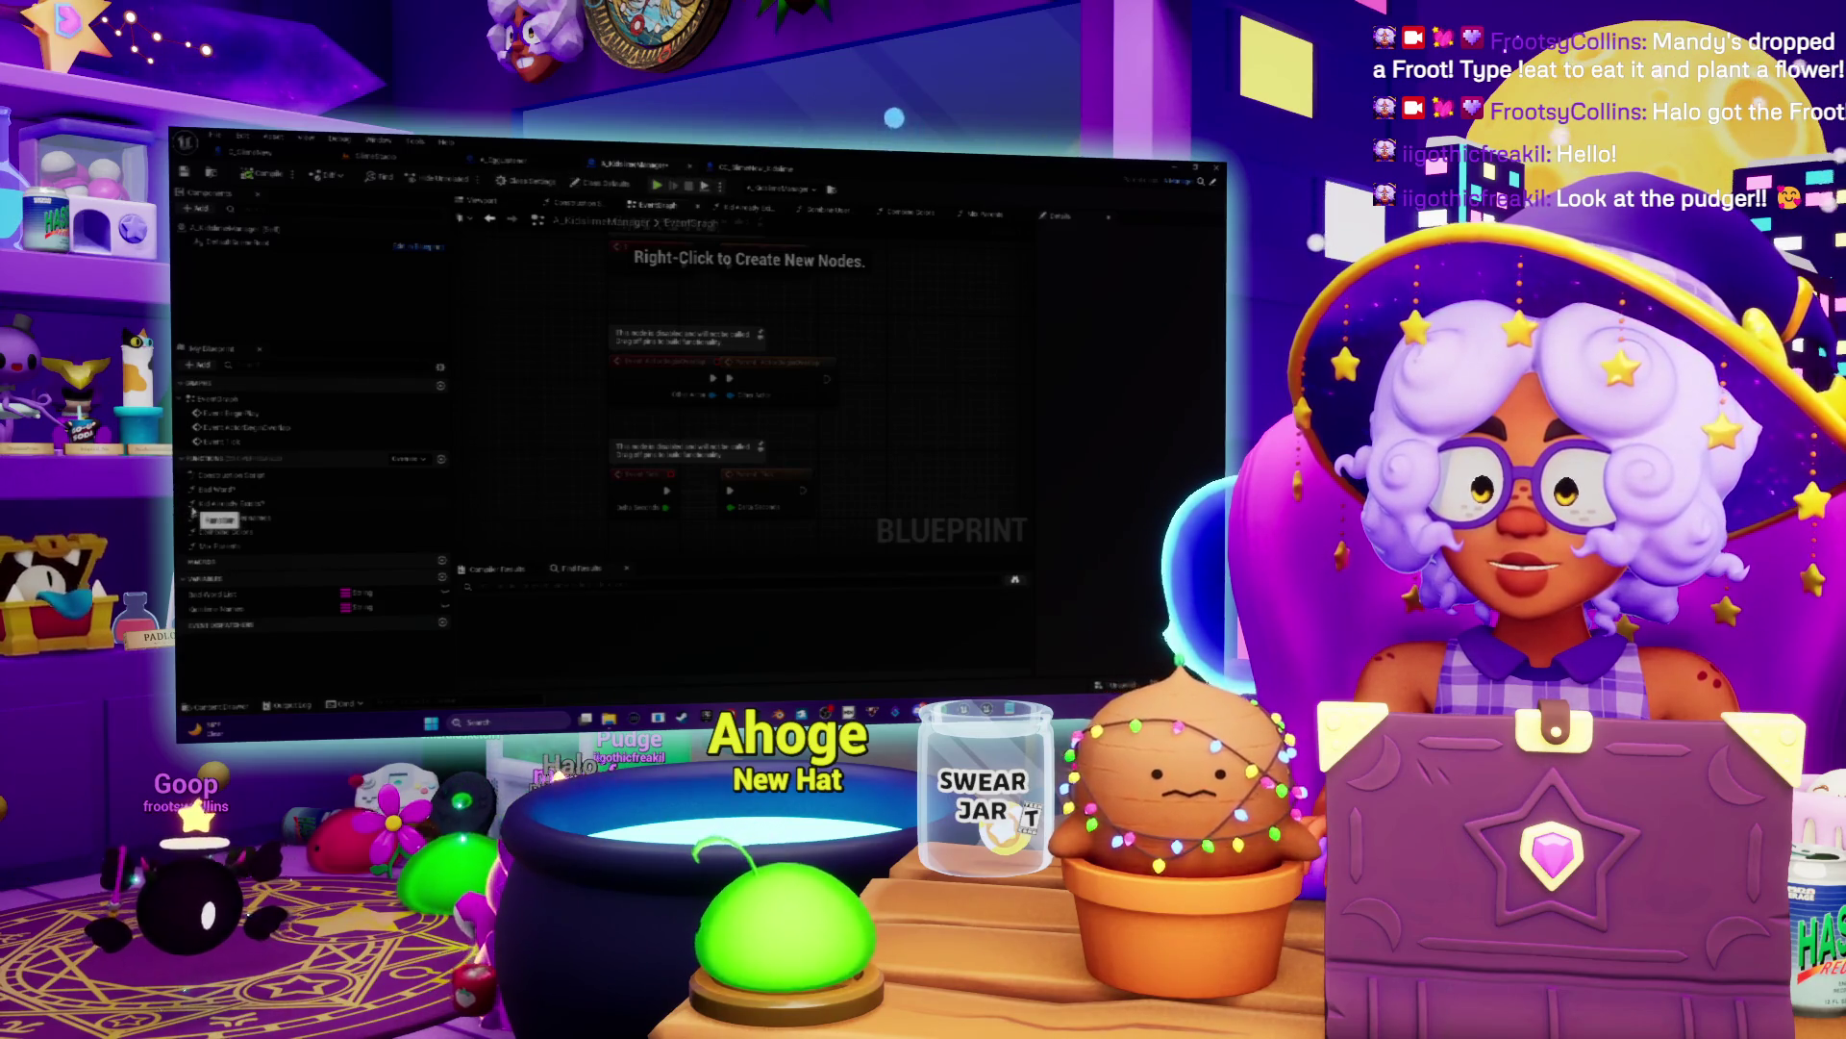
Step: Cycle through the Blueprint and level tabs, ending at the slime graph's Cast To C_SlimeNew node
left_click(756, 169)
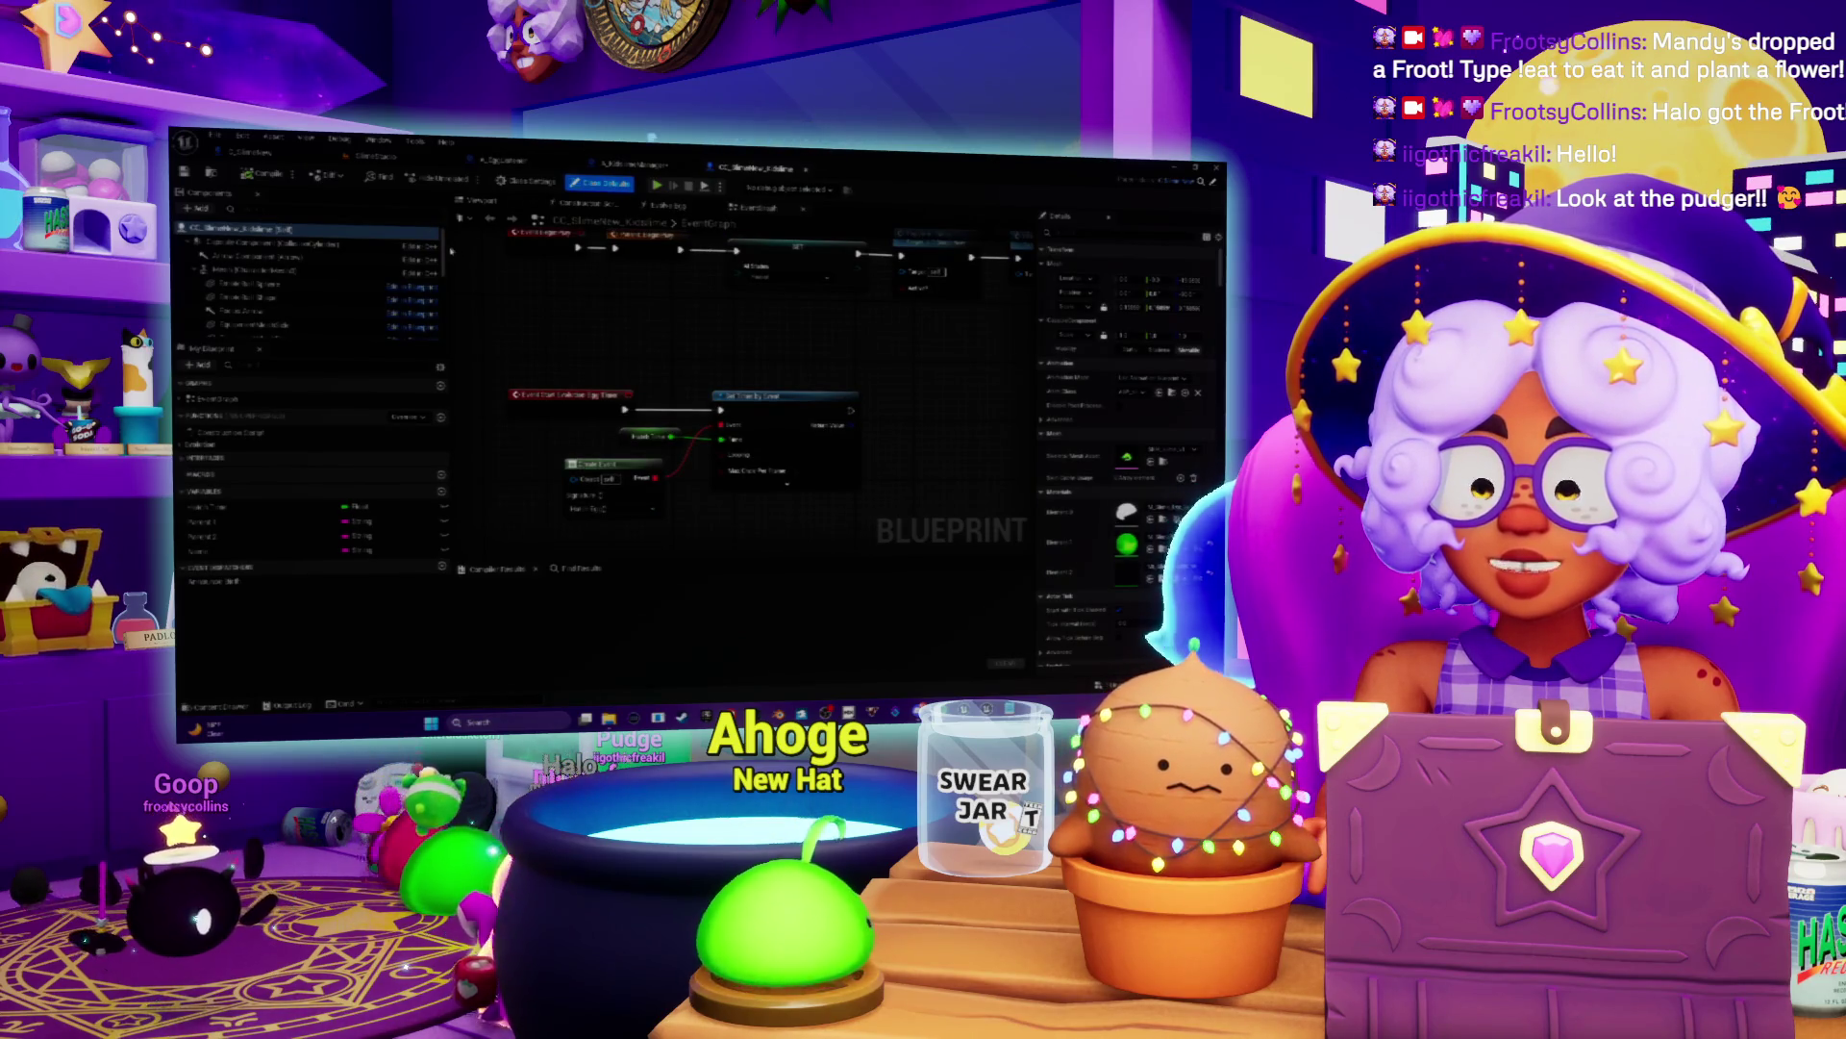
left_click(640, 166)
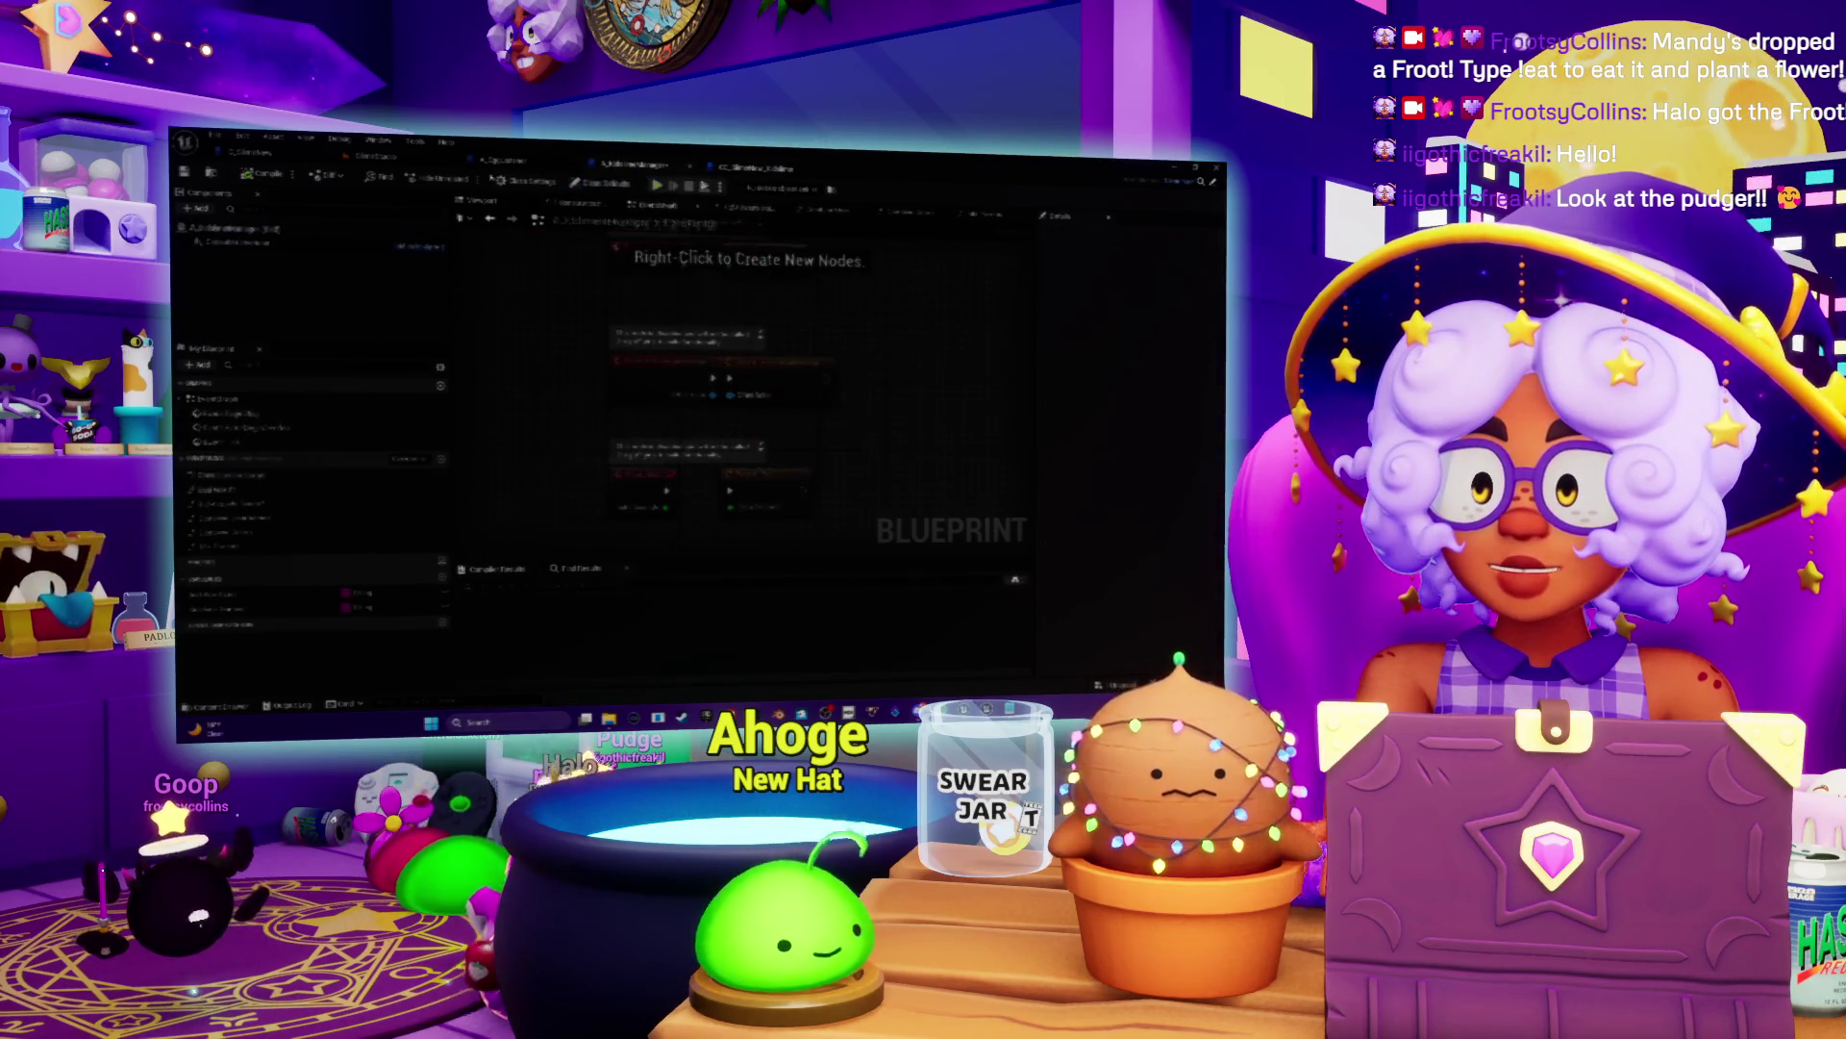
left_click(273, 151)
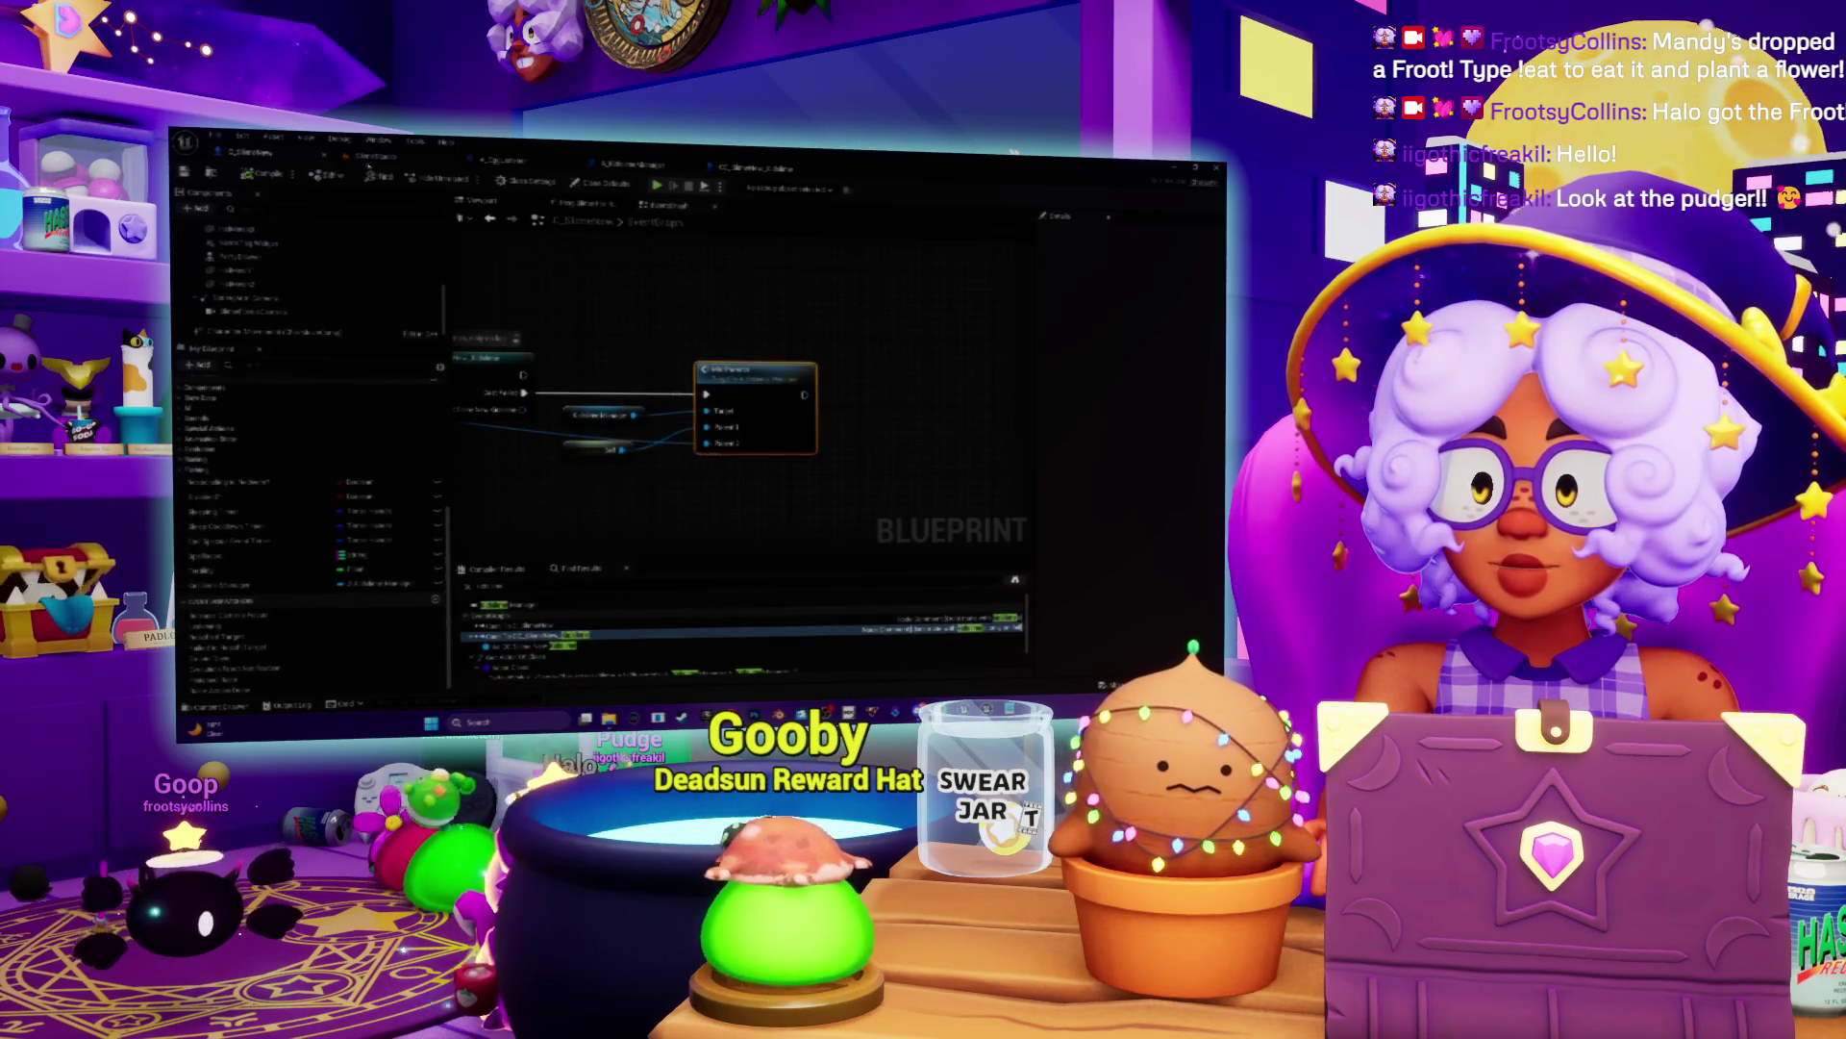
left_click(379, 158)
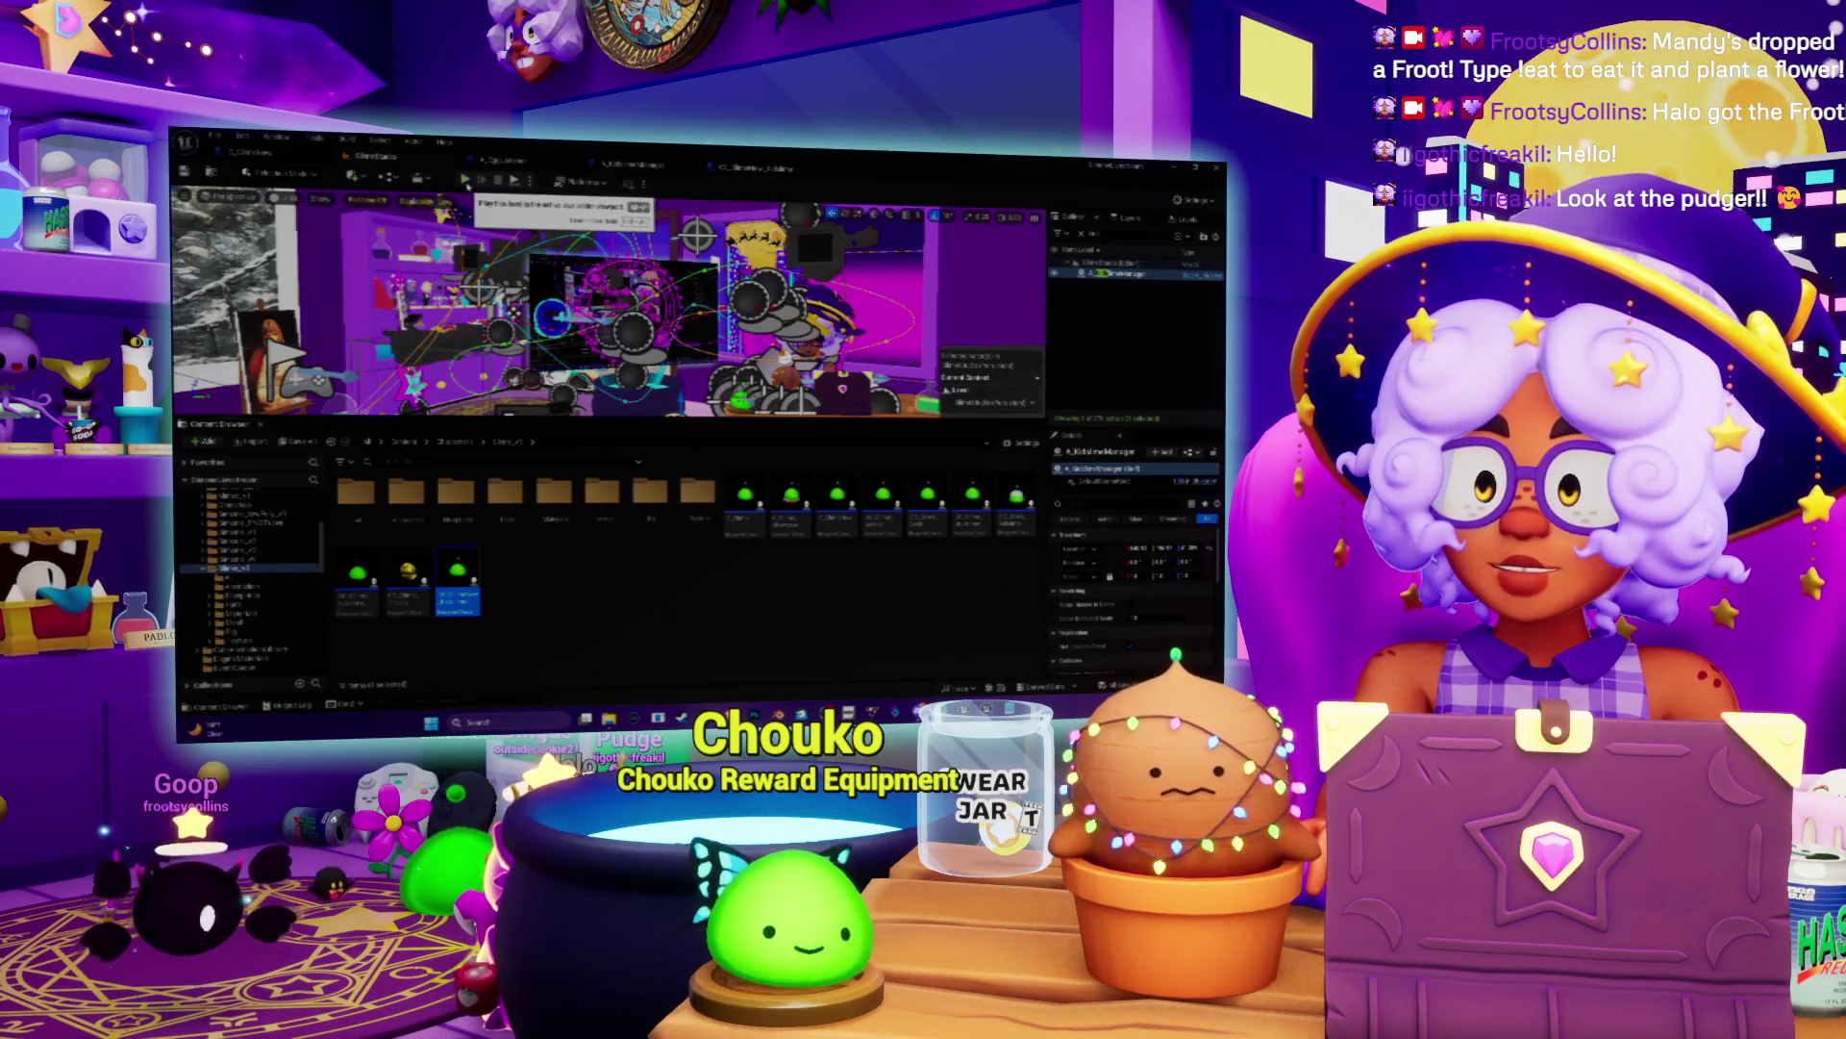
left_click(633, 170)
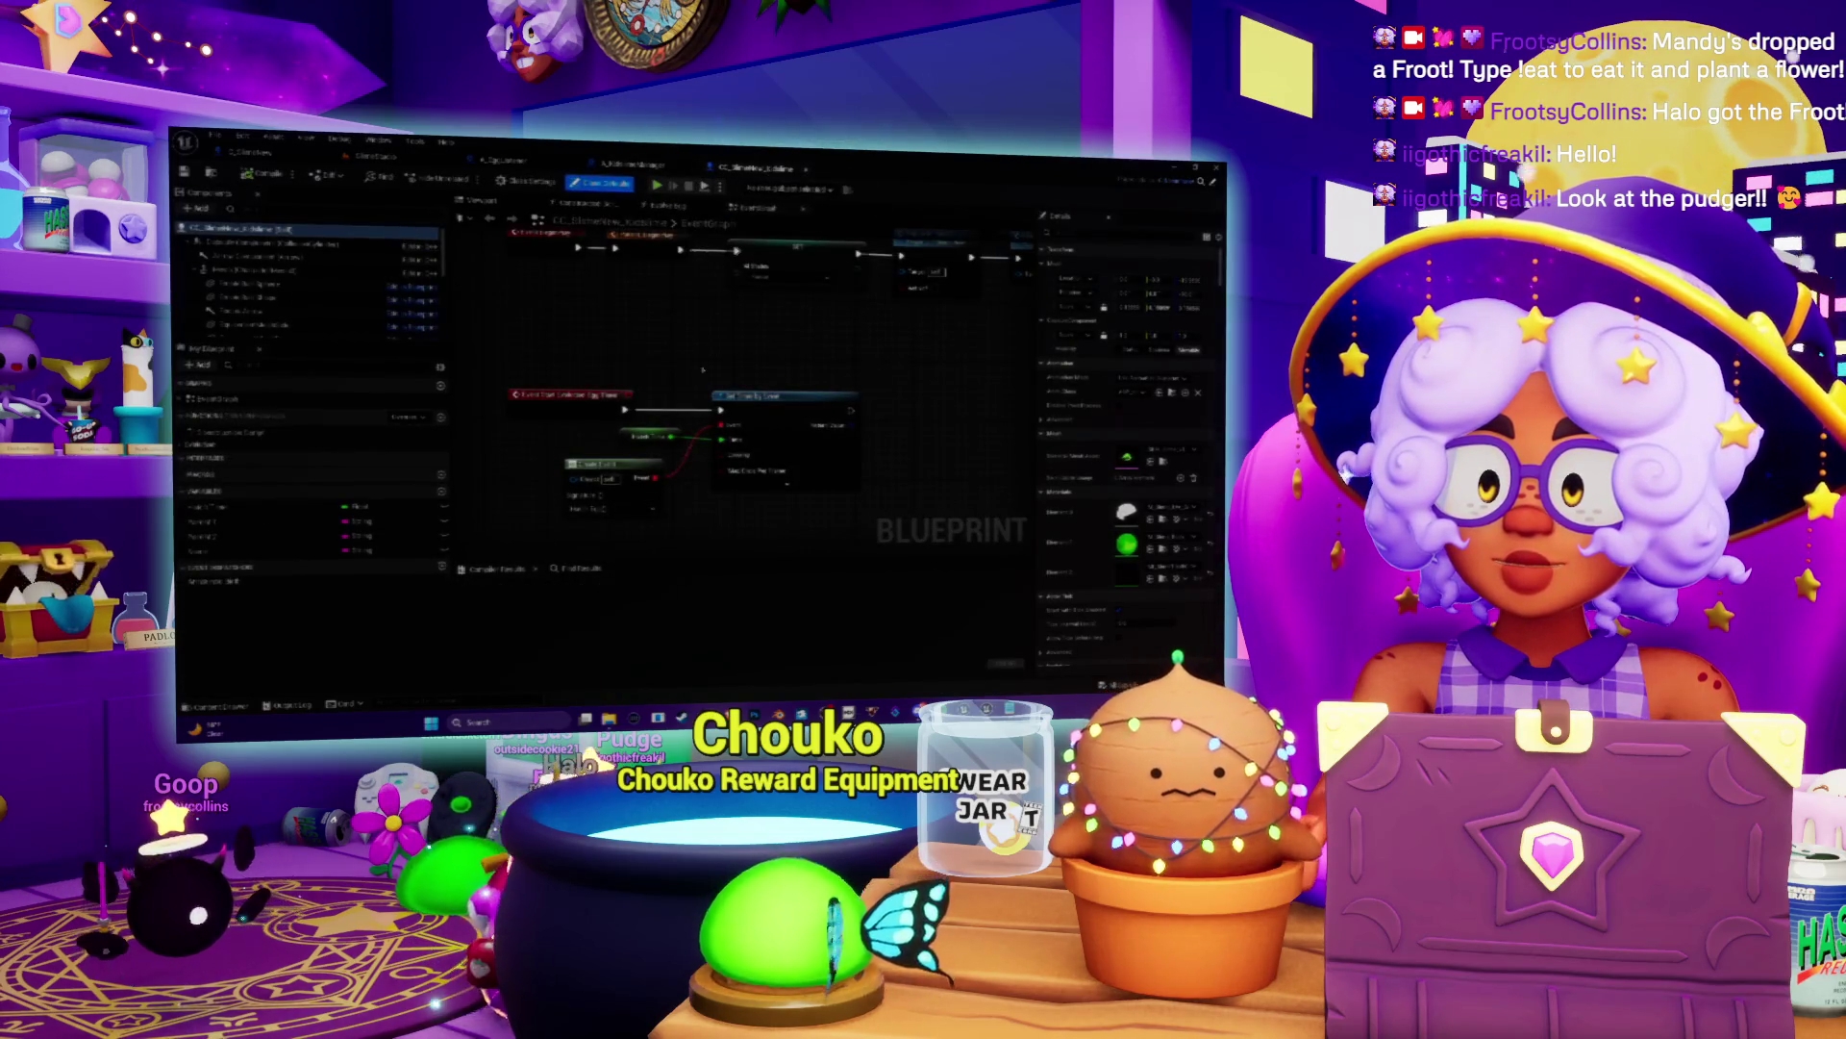
left_click(510, 159)
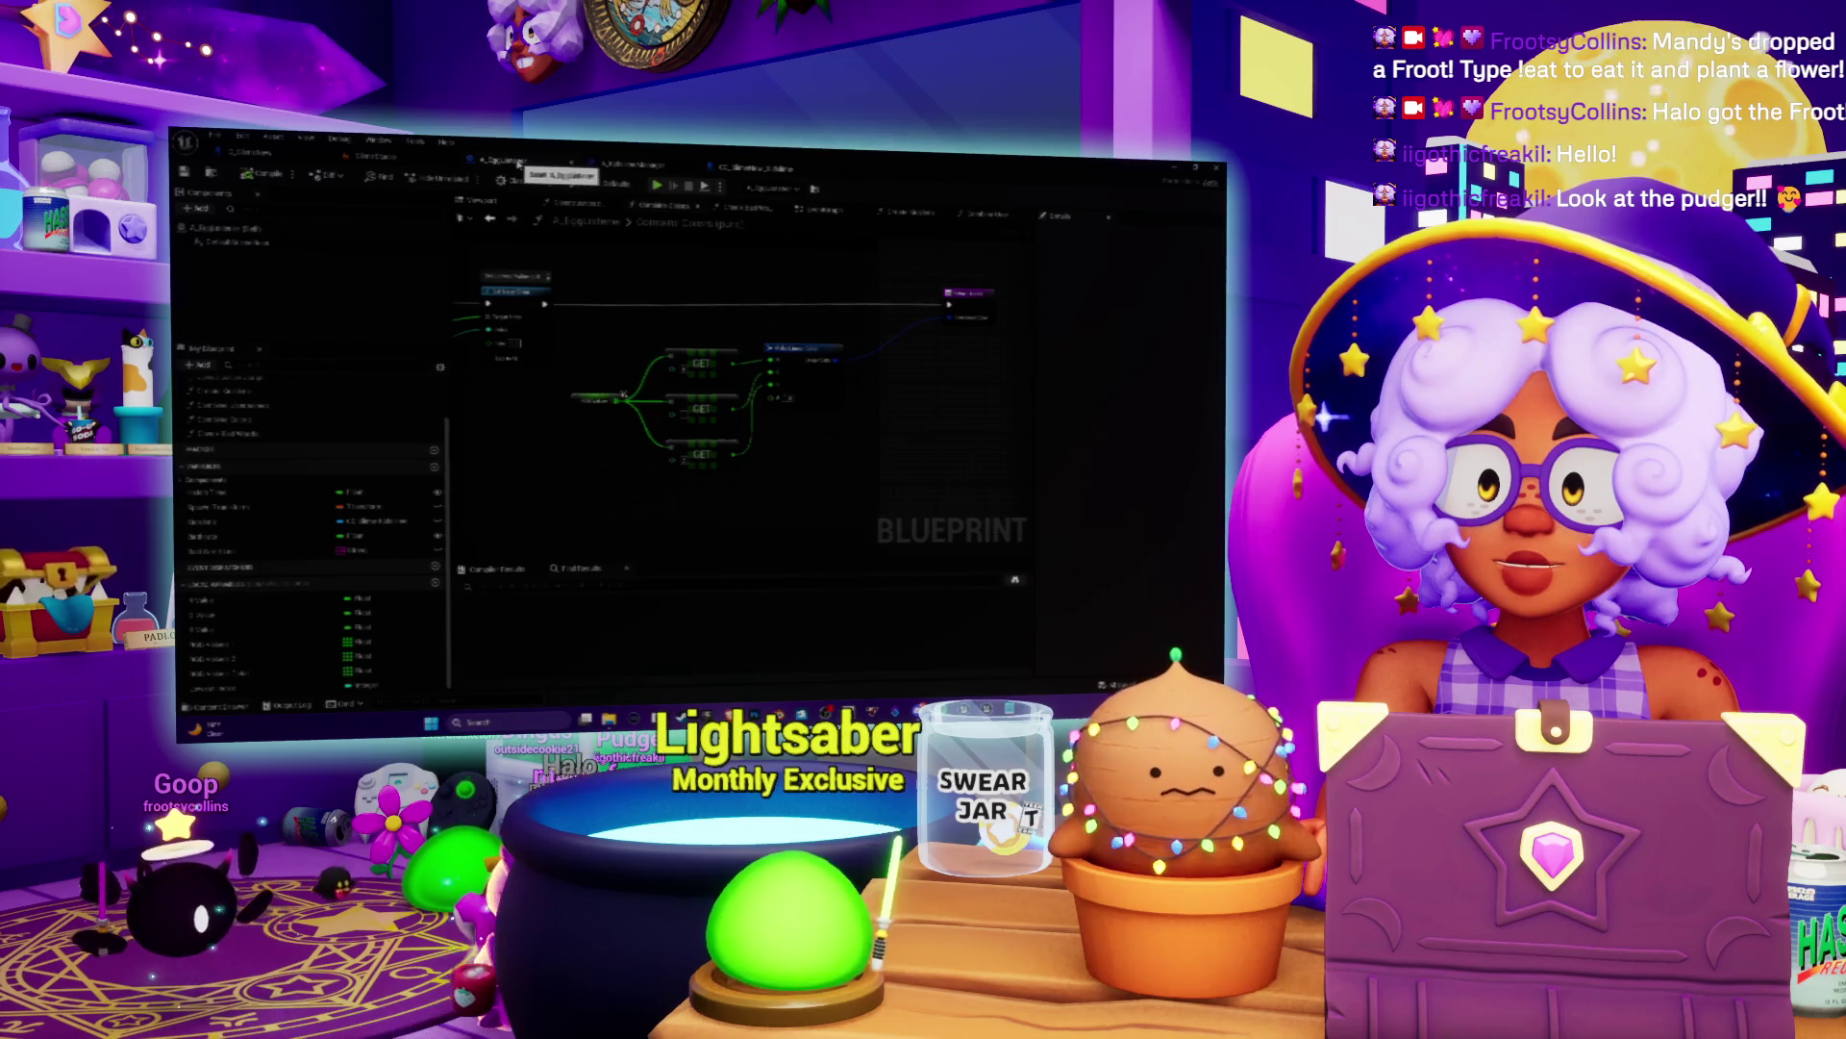
left_click(250, 152)
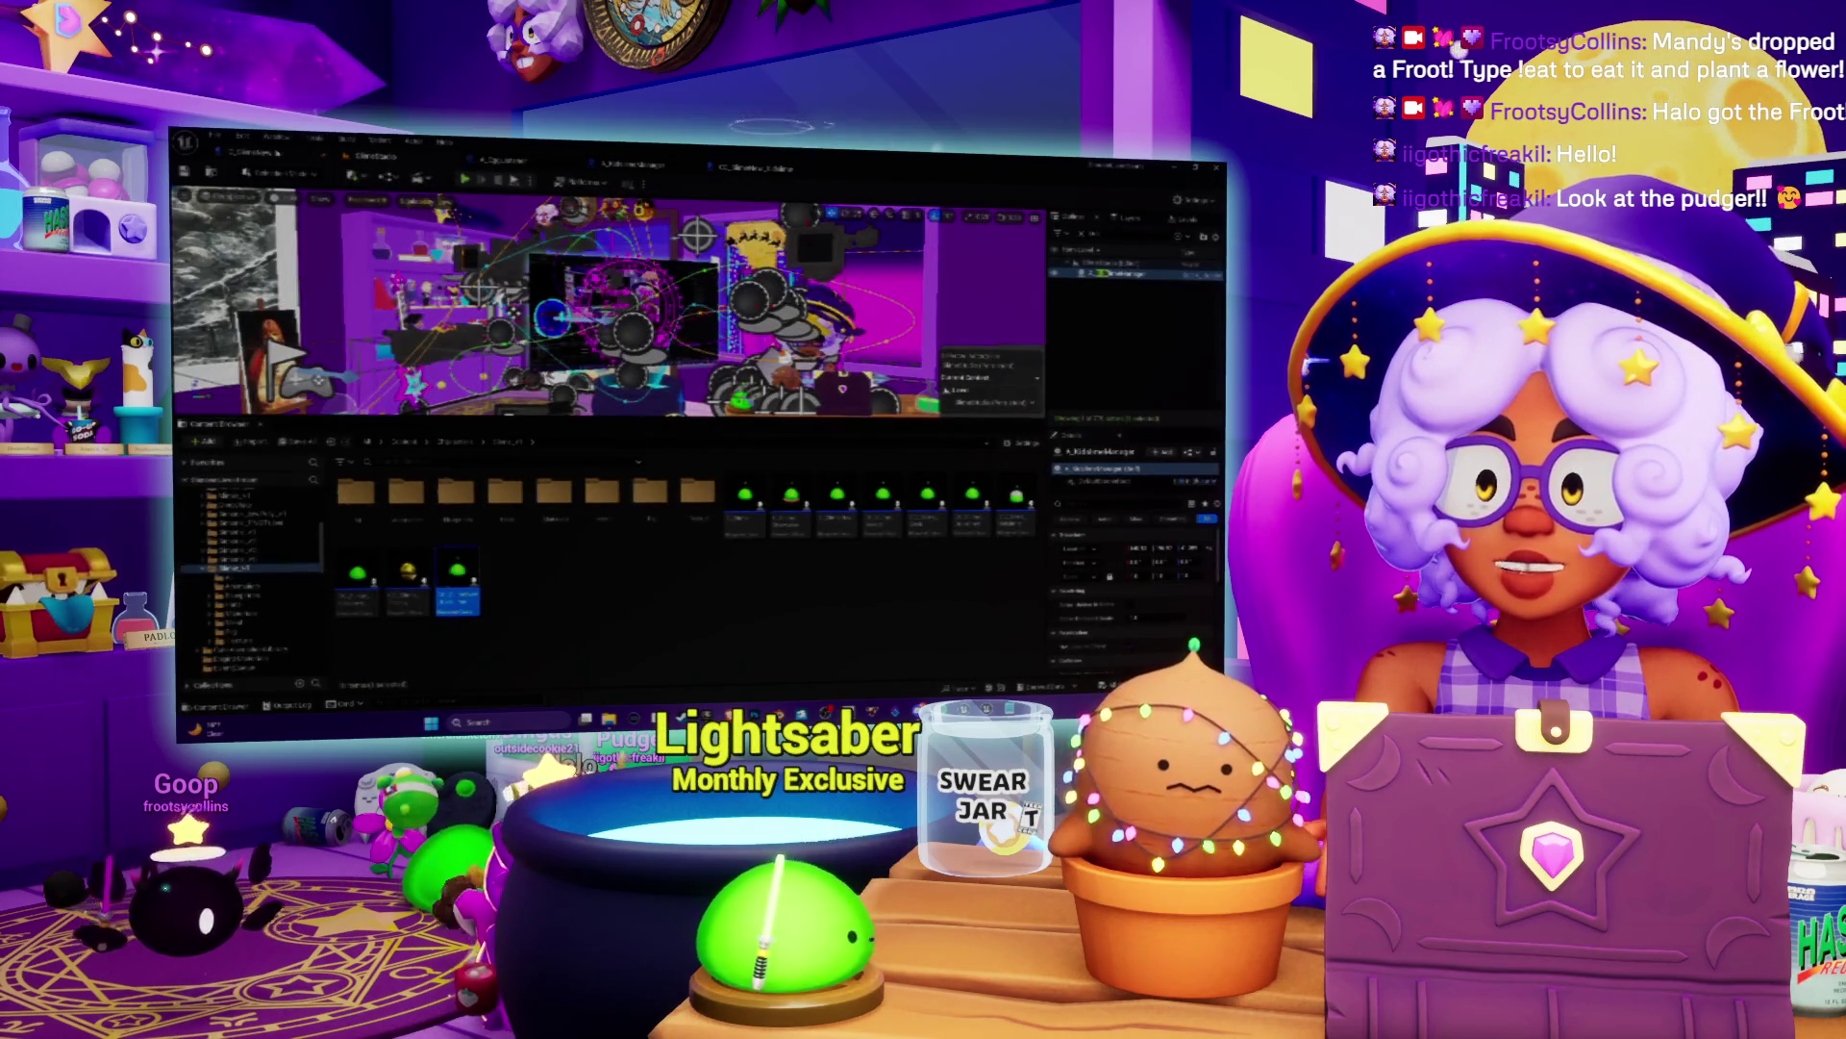
left_click(760, 168)
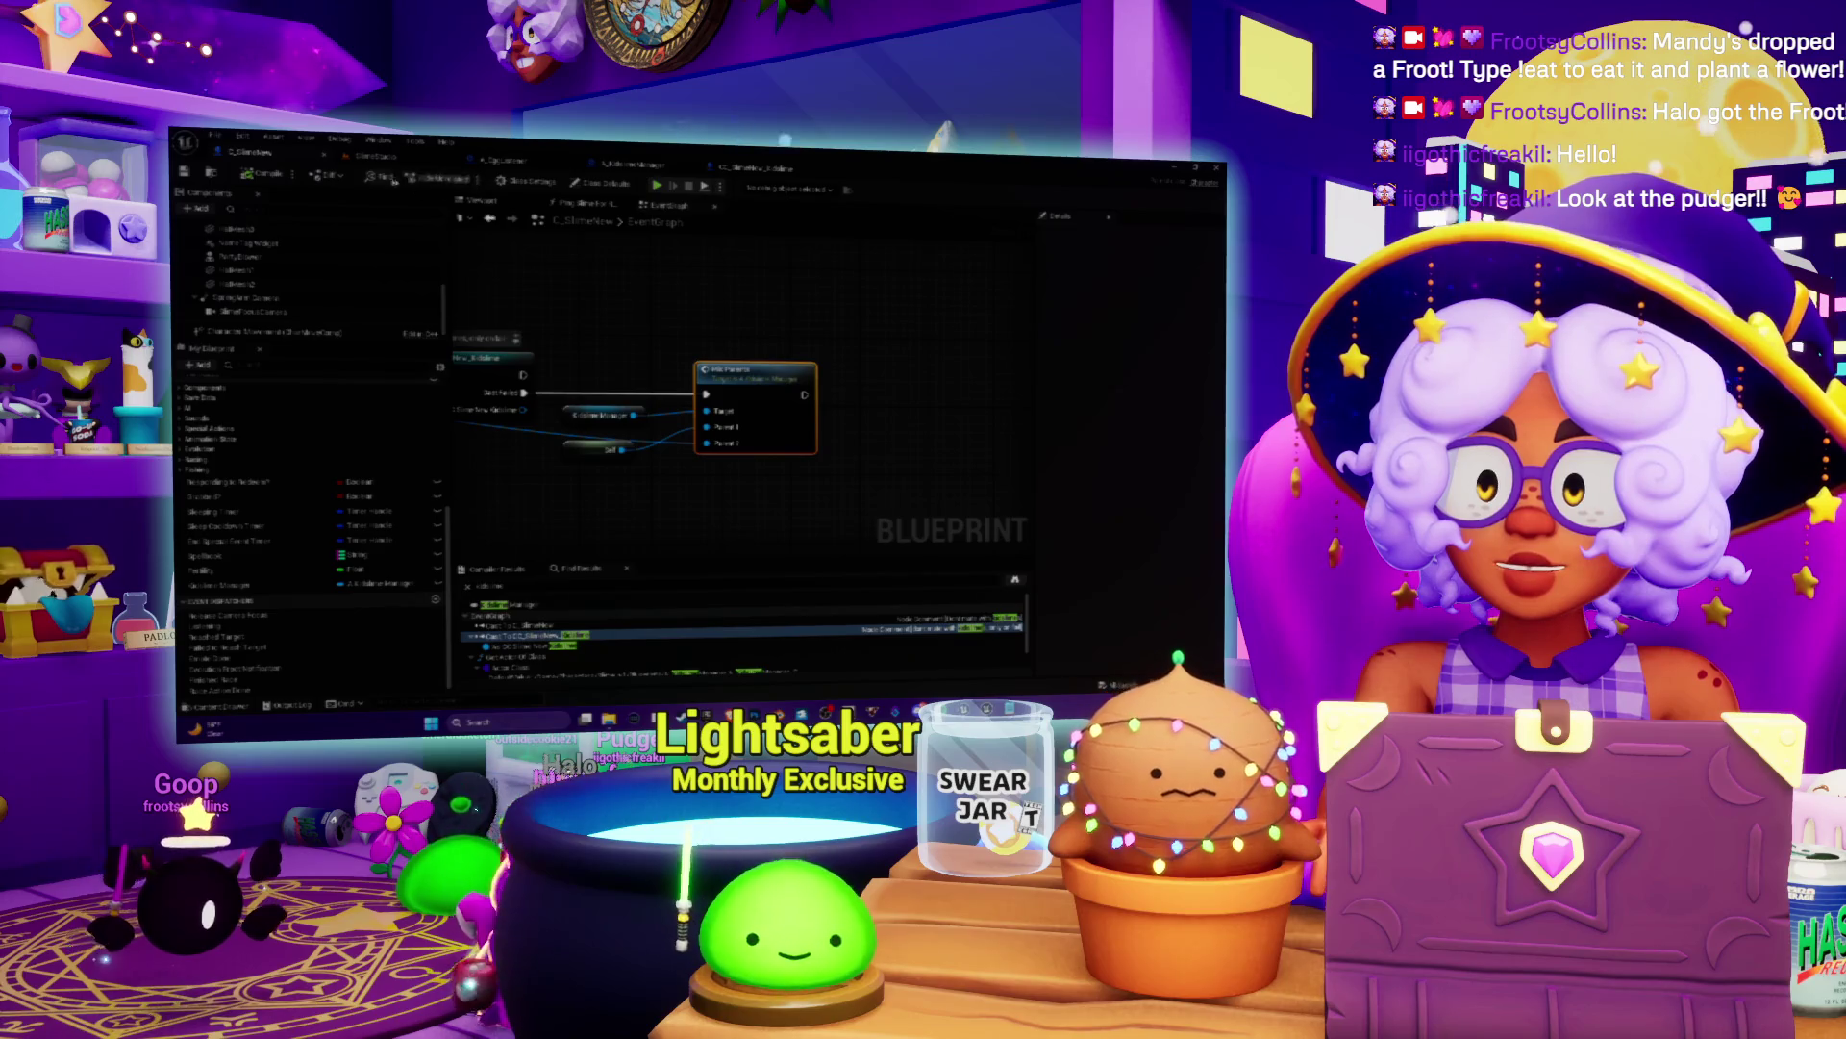
left_click(539, 625)
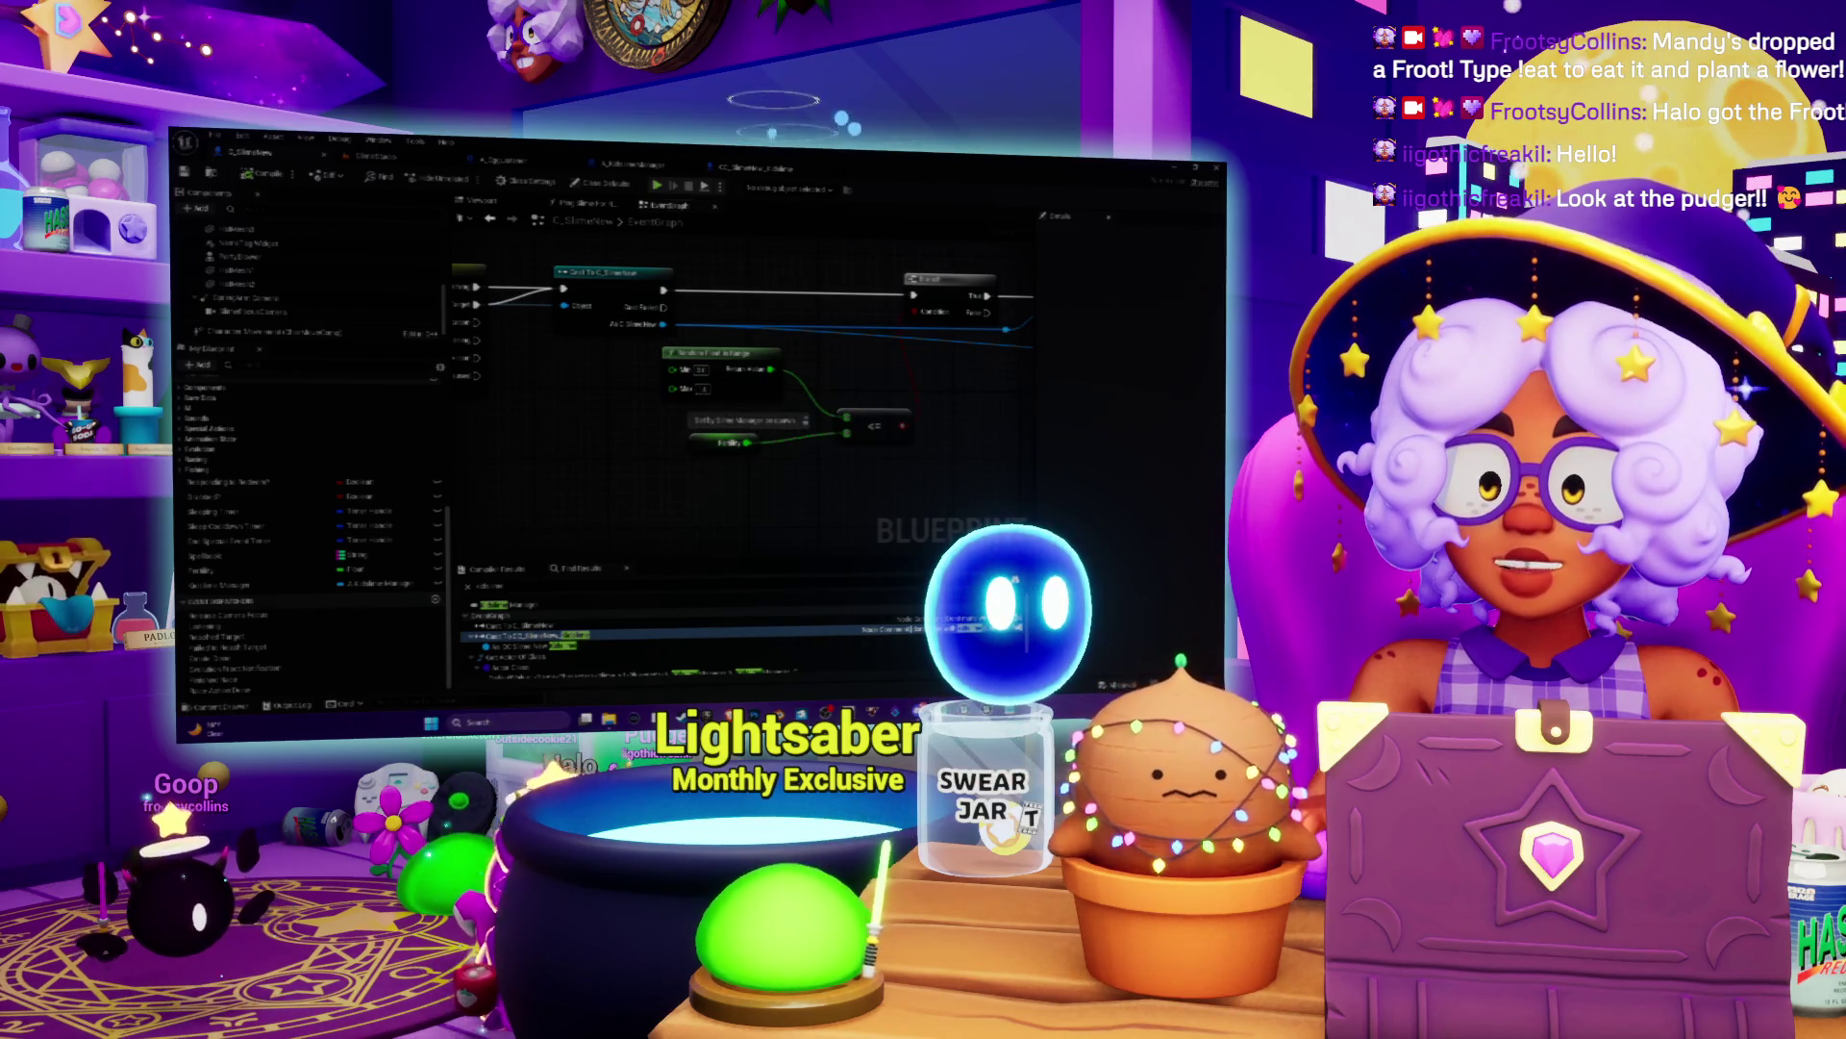
Step: Skip to the next song in Spotify's Chill Stream Tunes playlist and return to Unreal
key("alt+Tab")
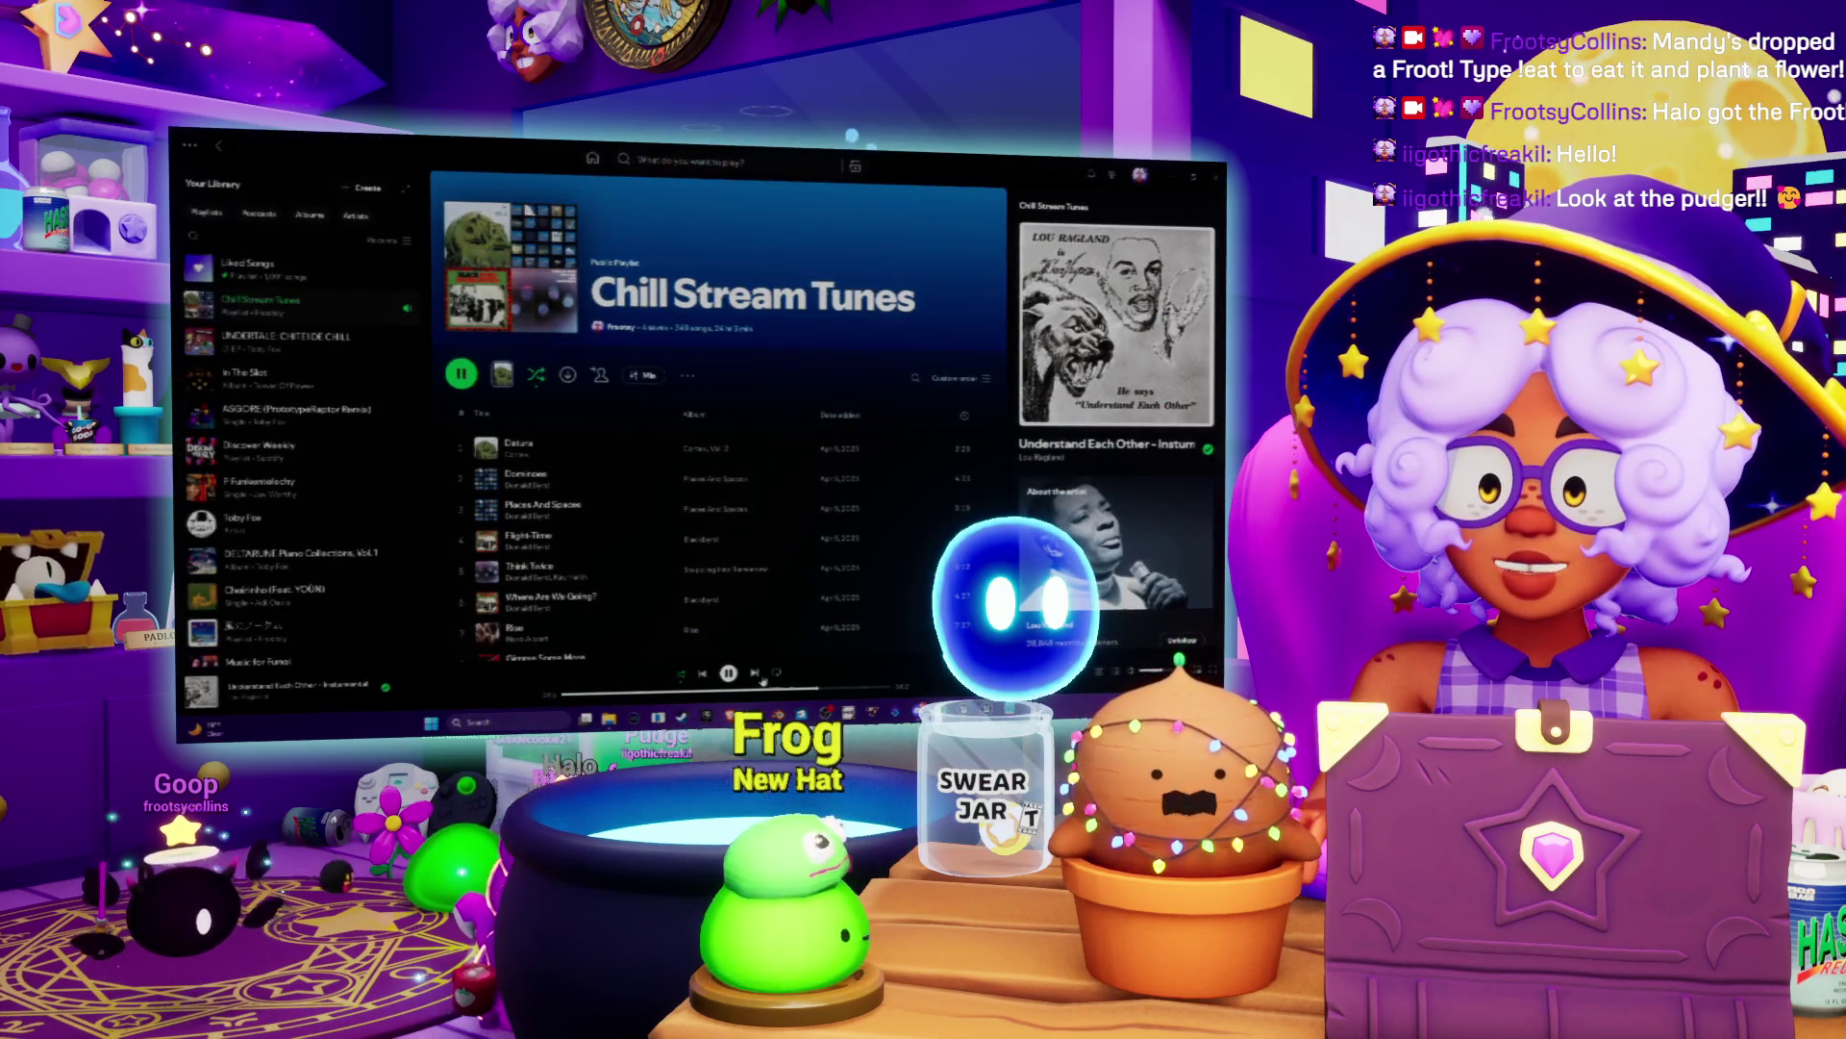
left_click(757, 674)
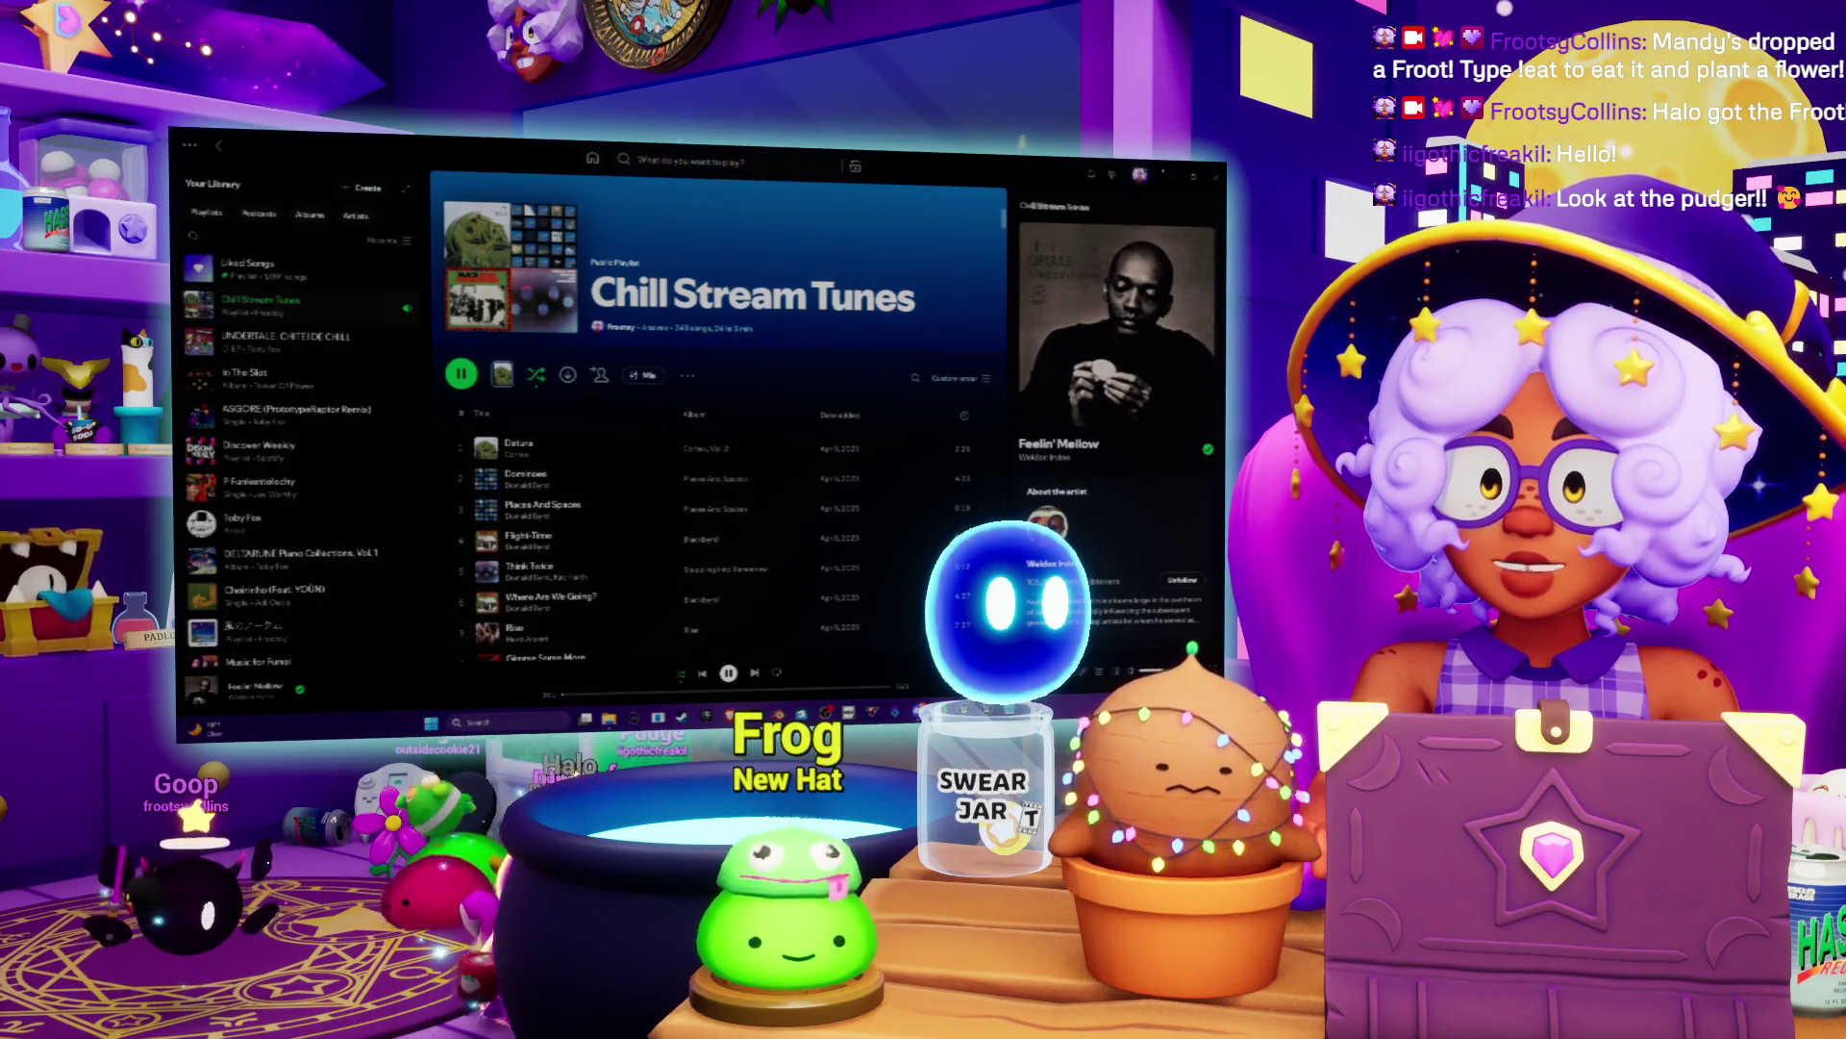
key("alt+Tab")
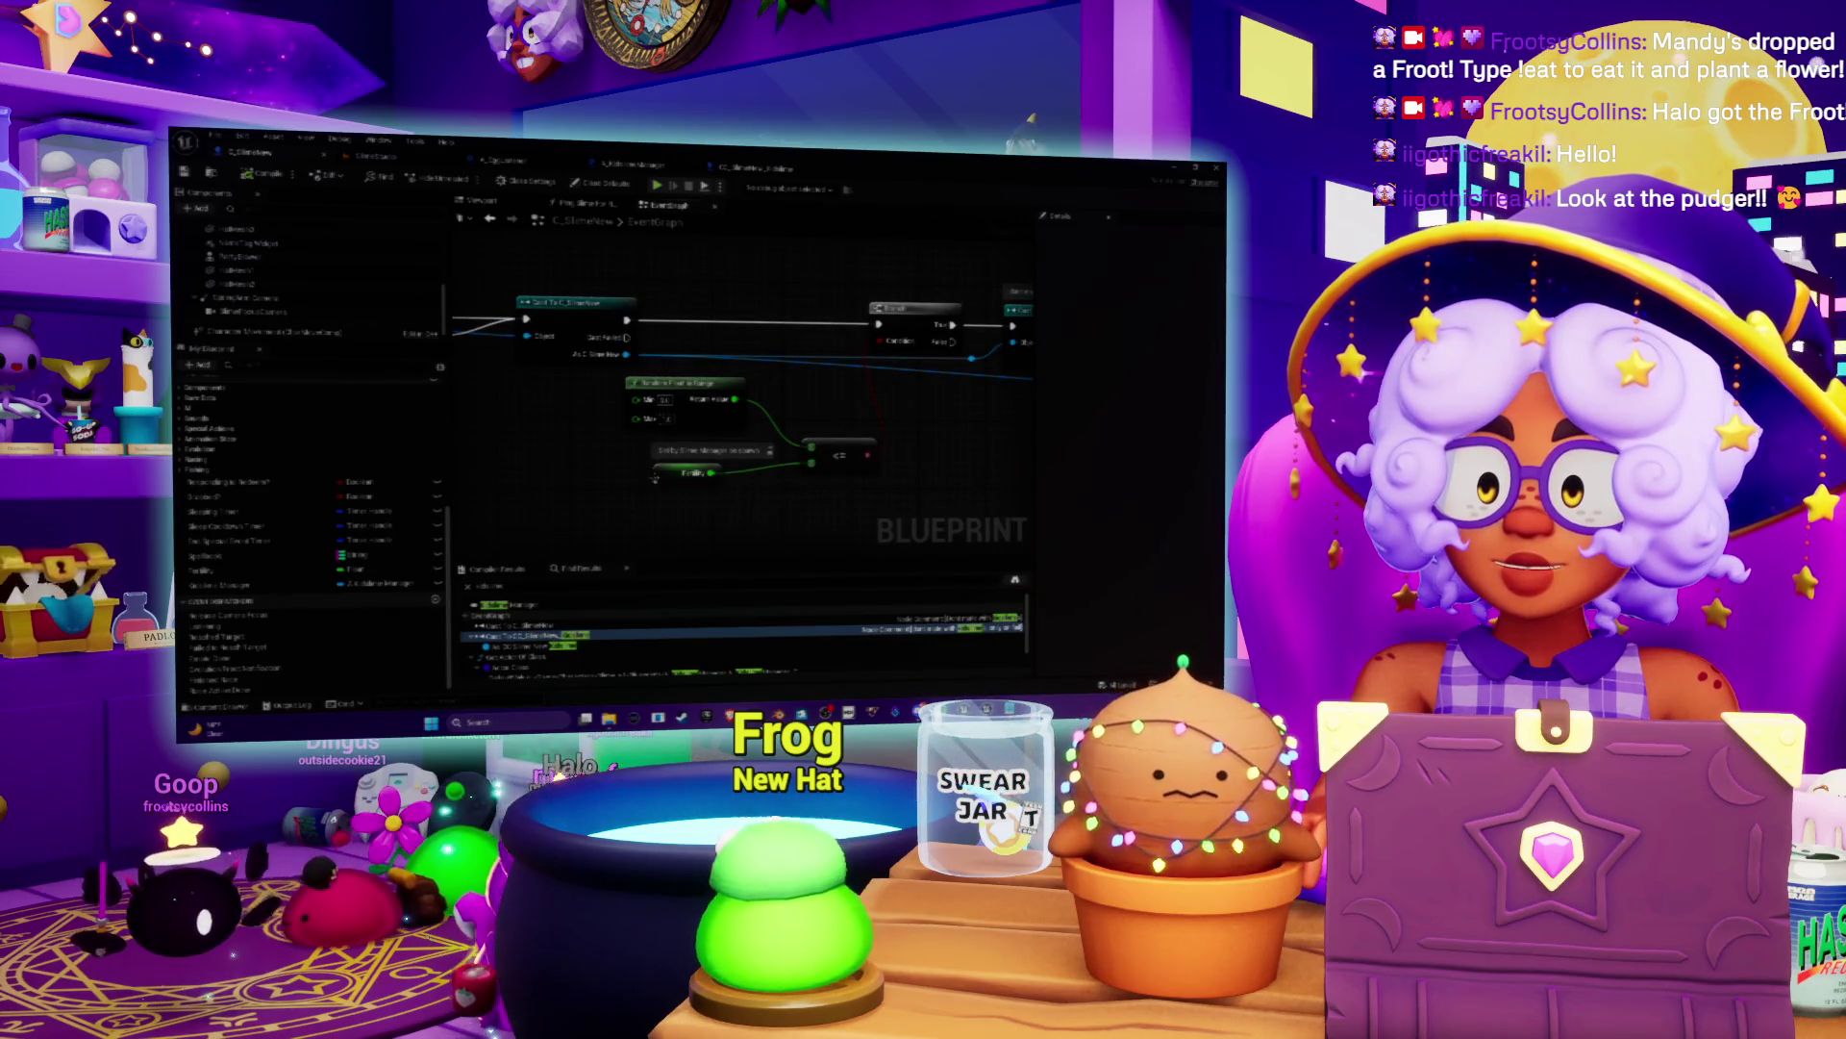
Step: Filter the level Outliner for 'slime', select a slime actor and edit a numeric property
left_click(687, 473)
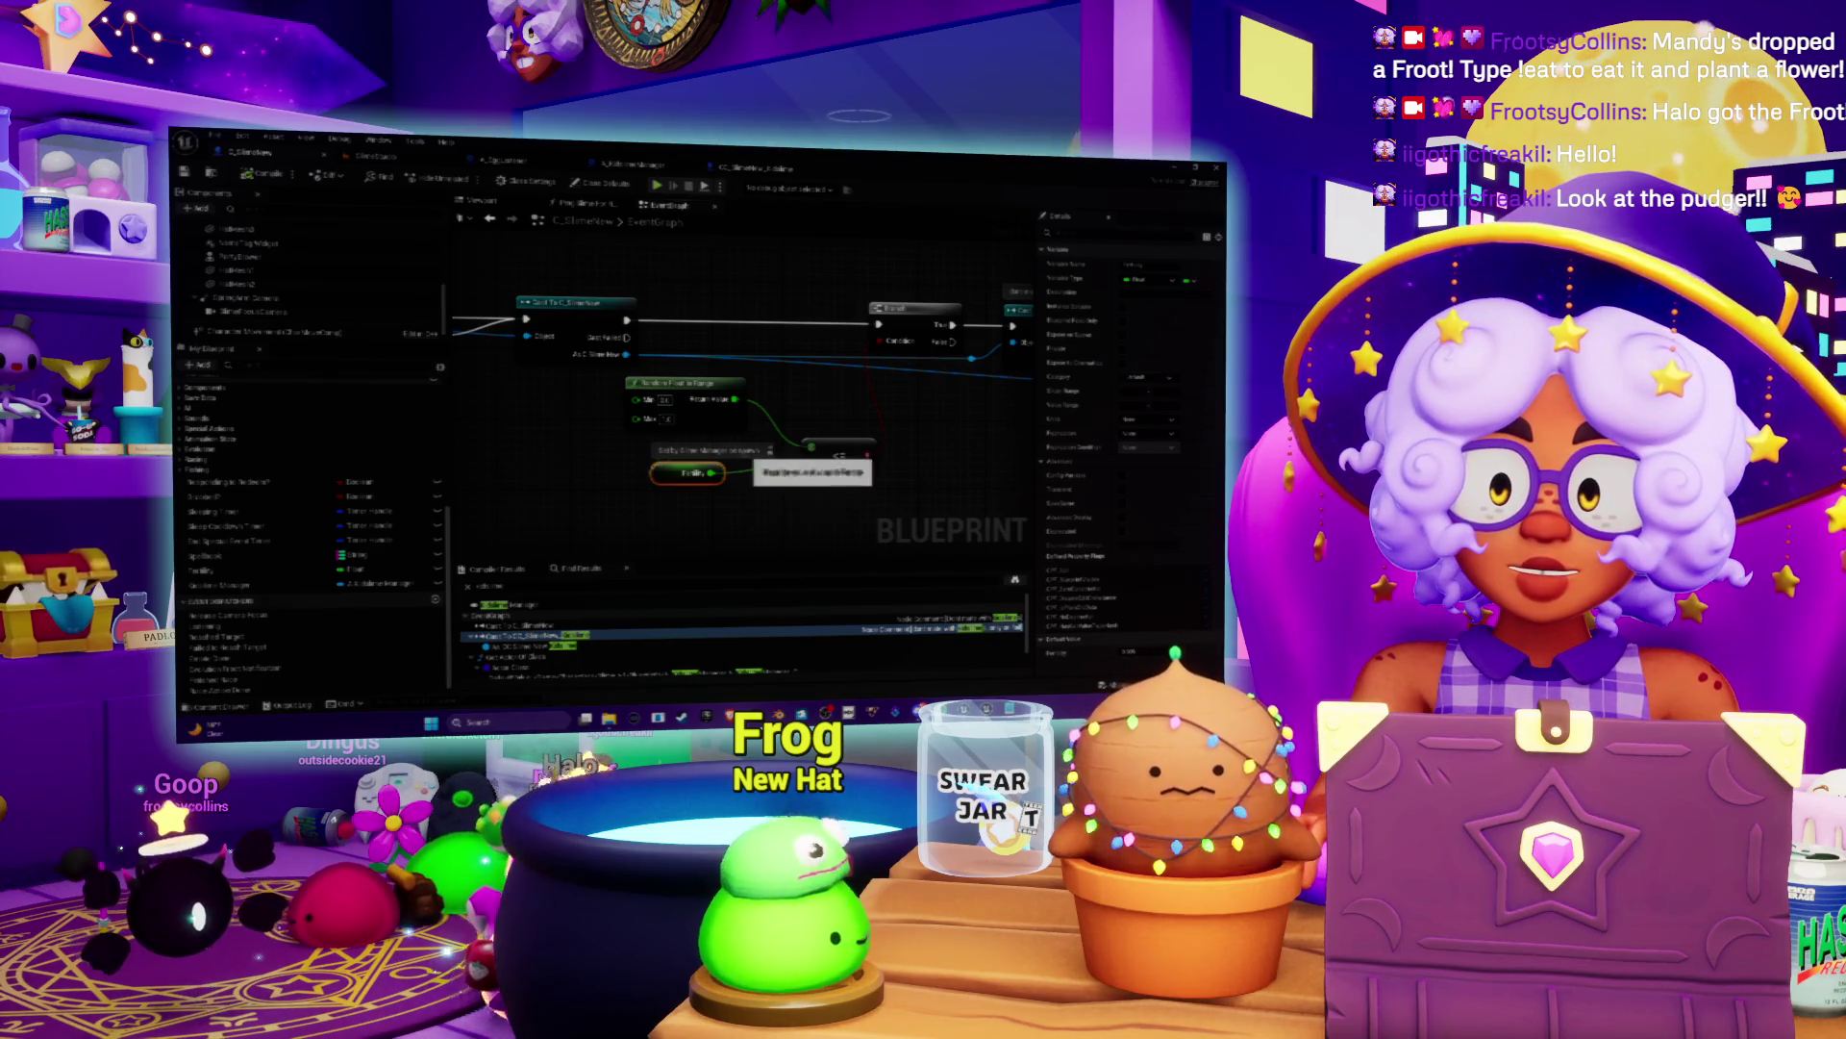
left_click(642, 481)
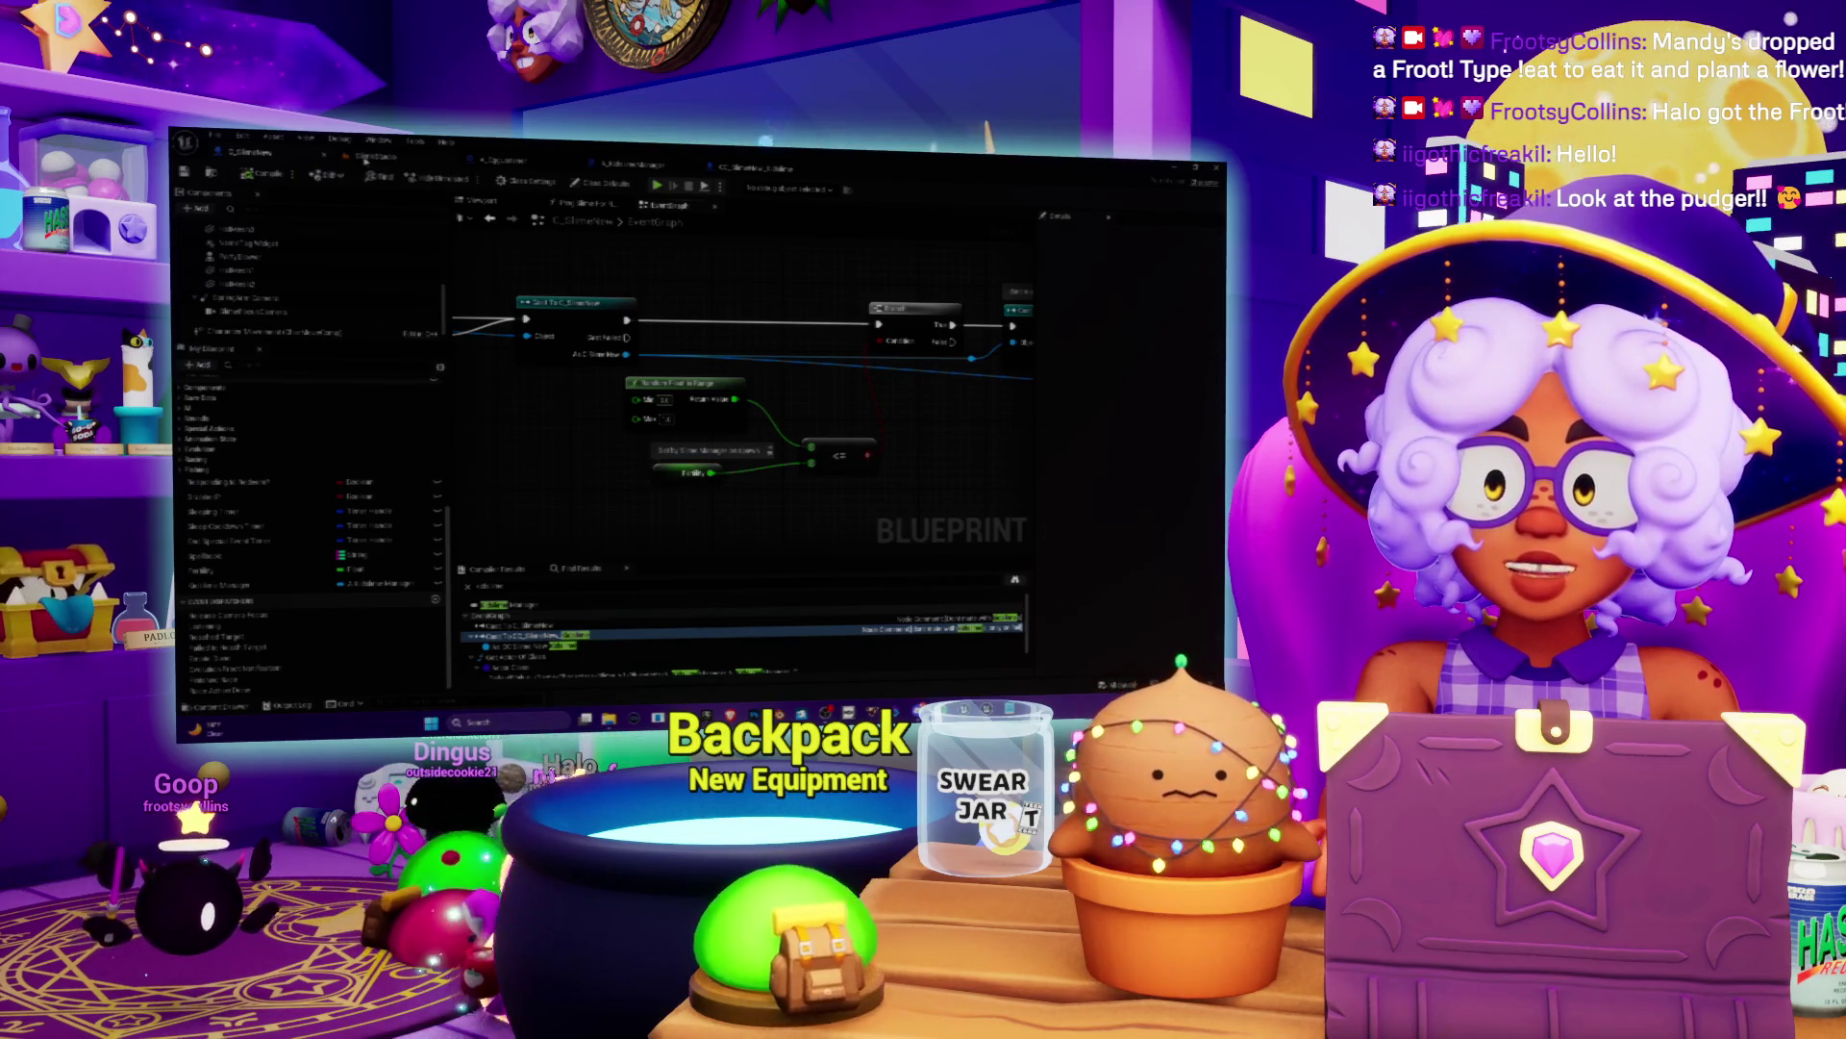
key("ctrl+Tab")
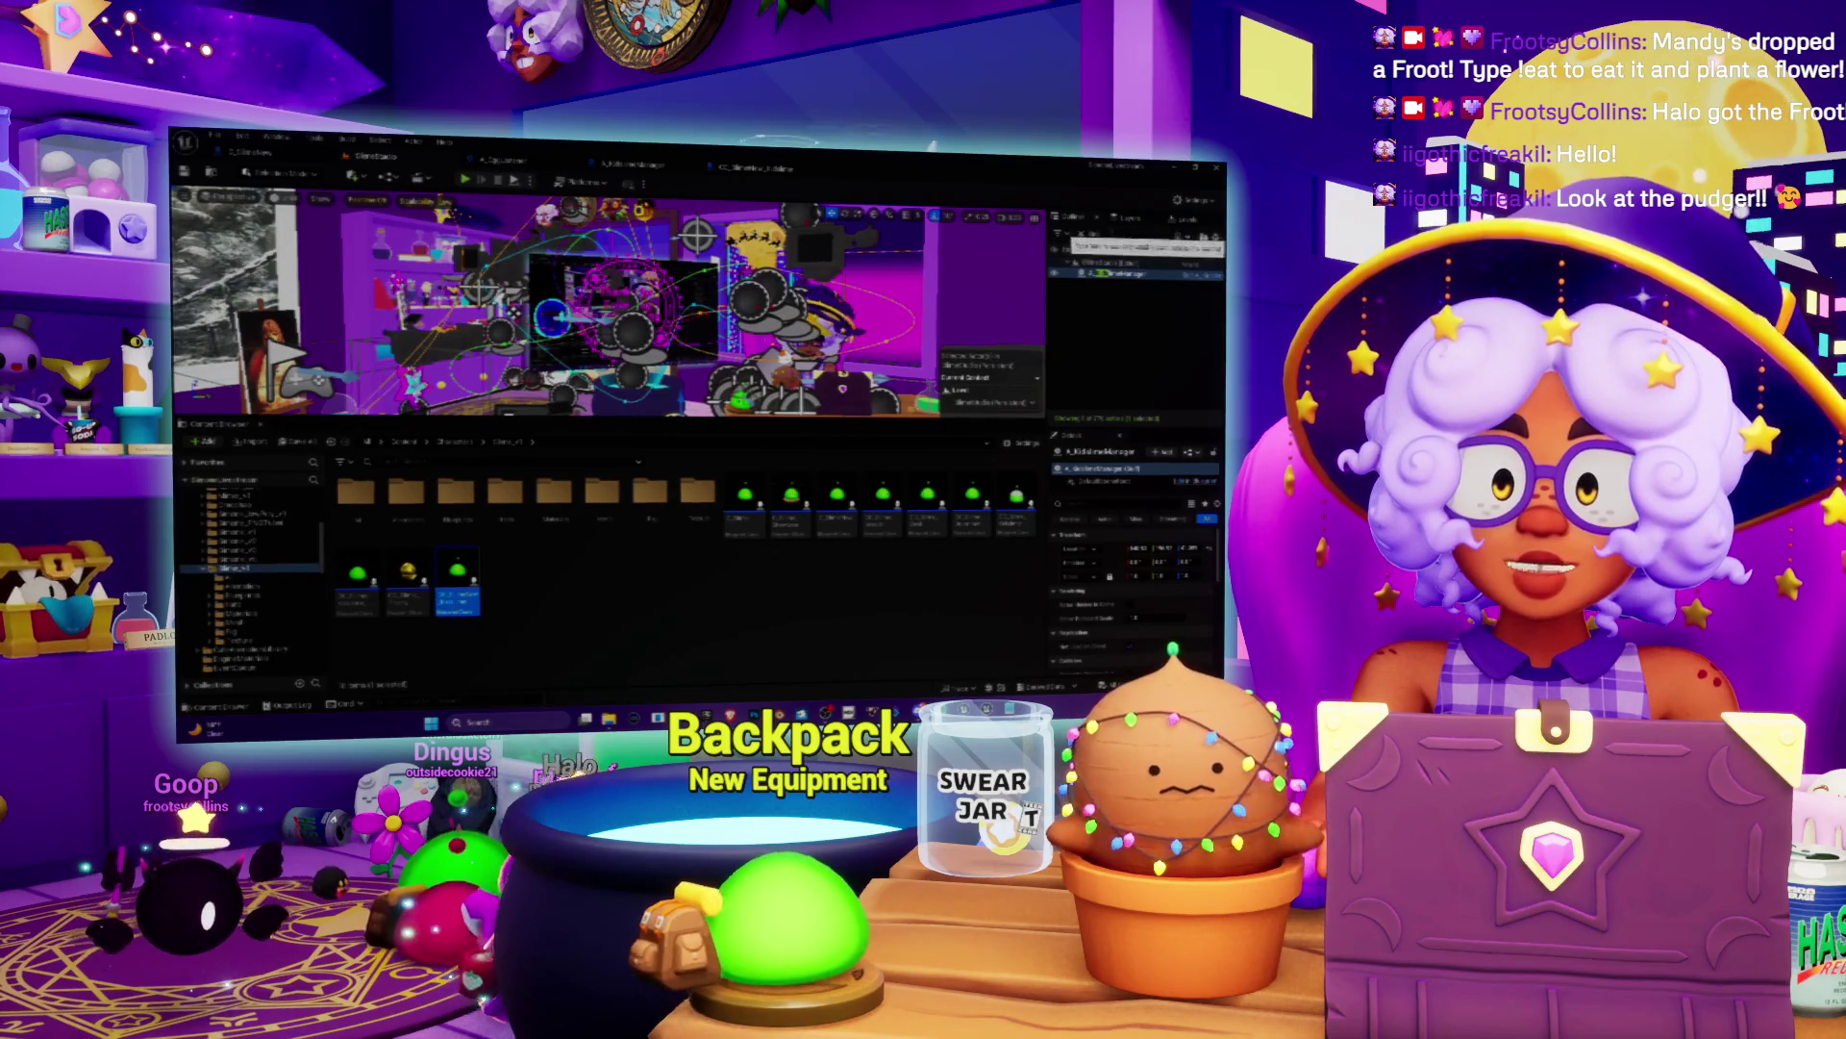
left_click(1095, 247)
type("slime")
left_click(1116, 293)
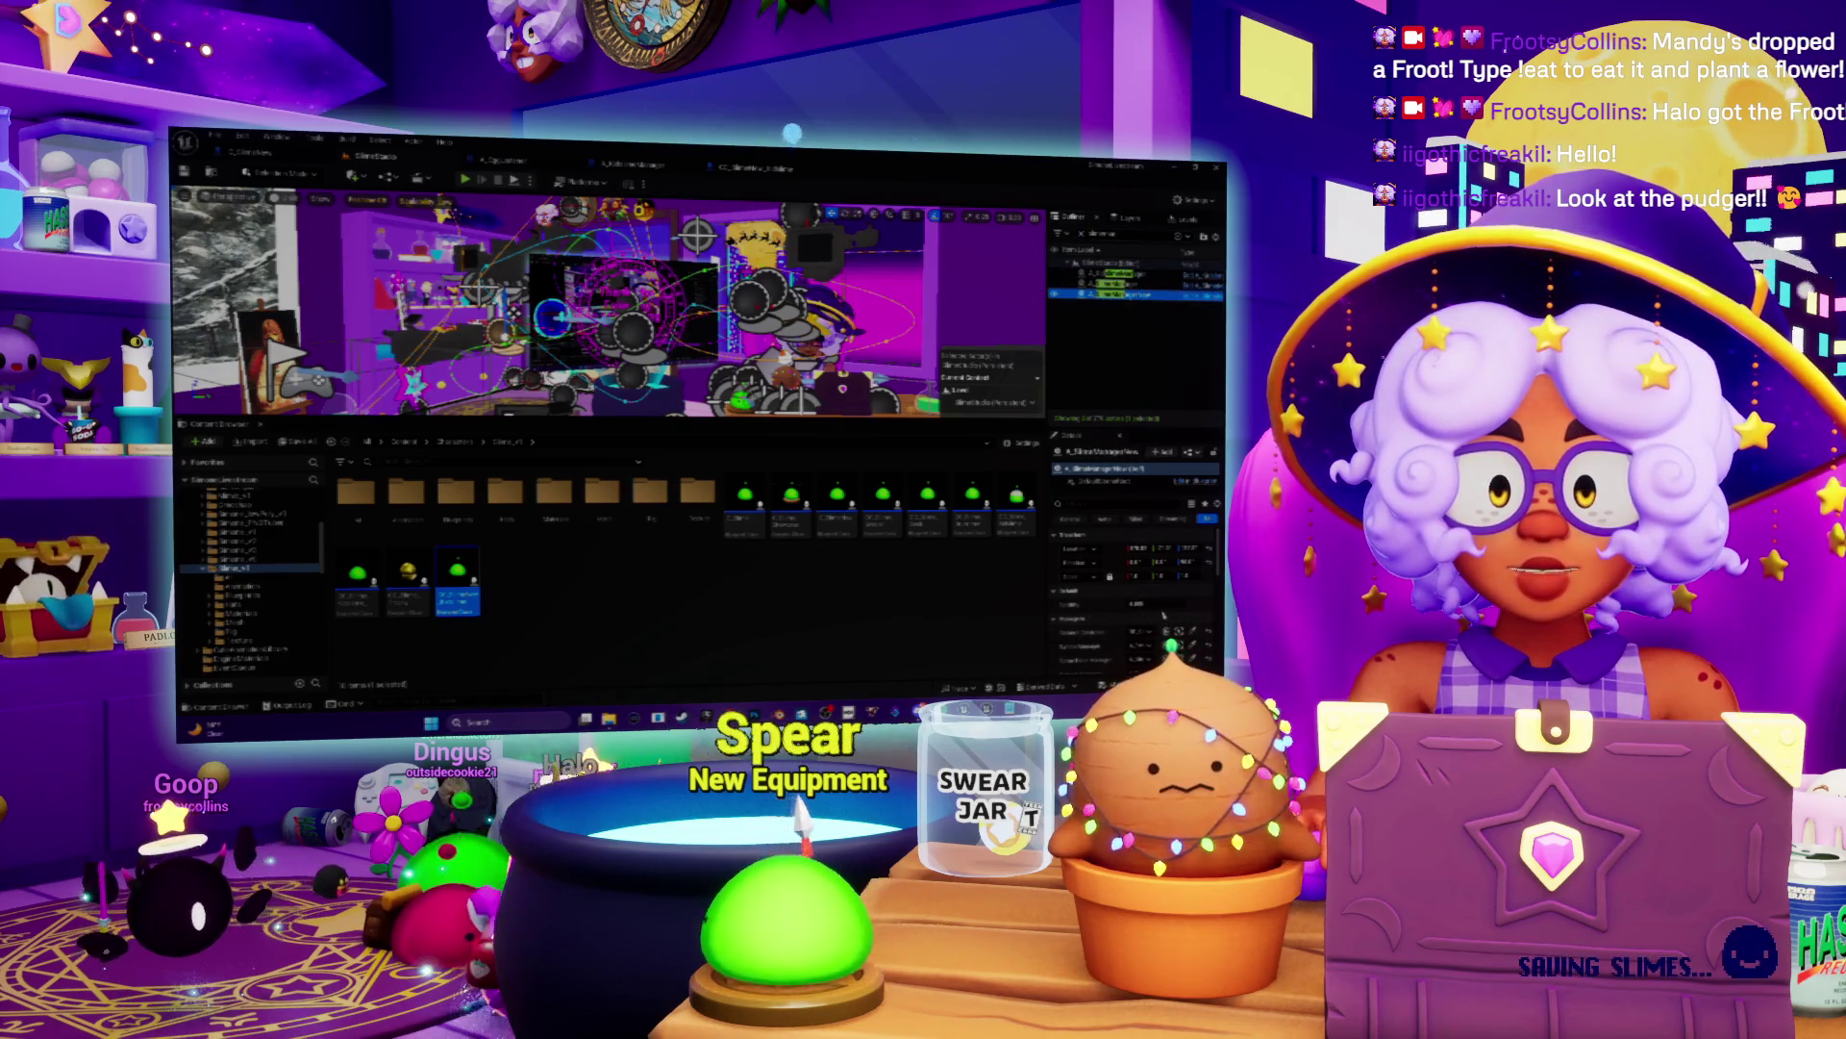
left_click(1137, 603)
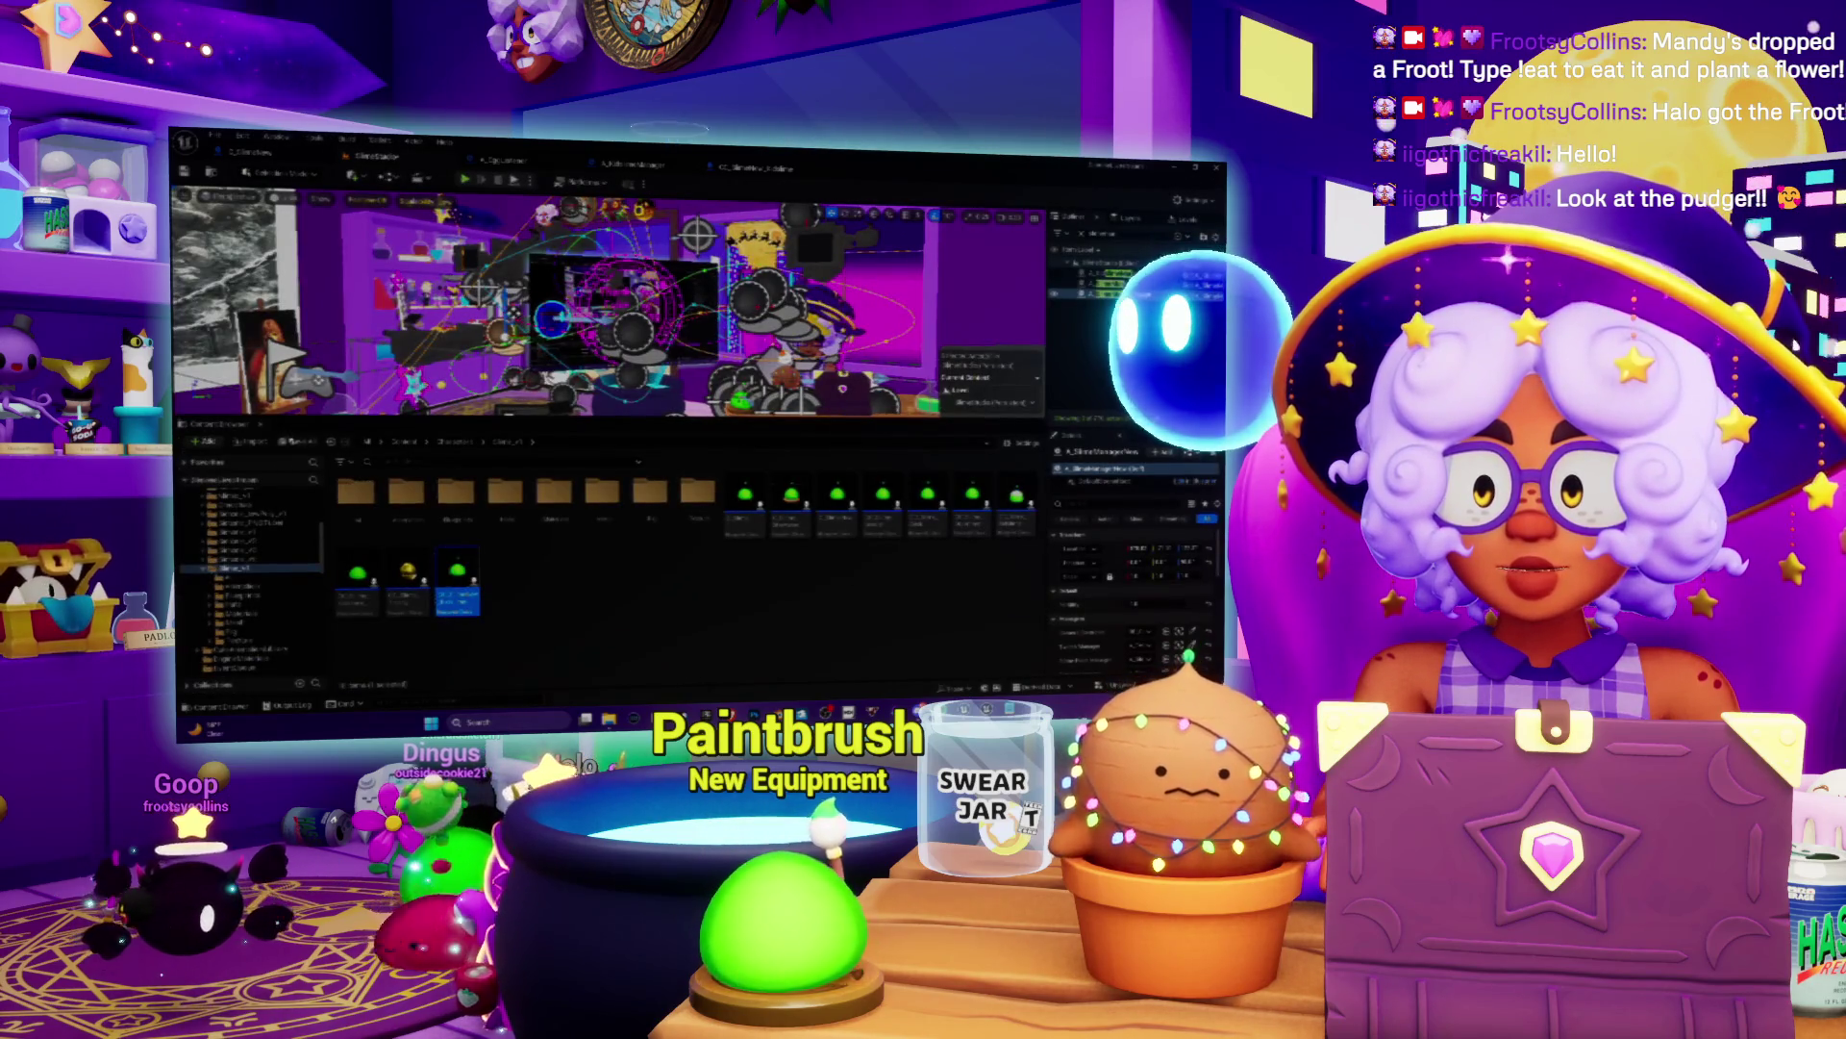
Step: Save the selected modified content, start Play, and open the failing CC_Slime_Kidsline_Desk Blueprint
left_click(296, 444)
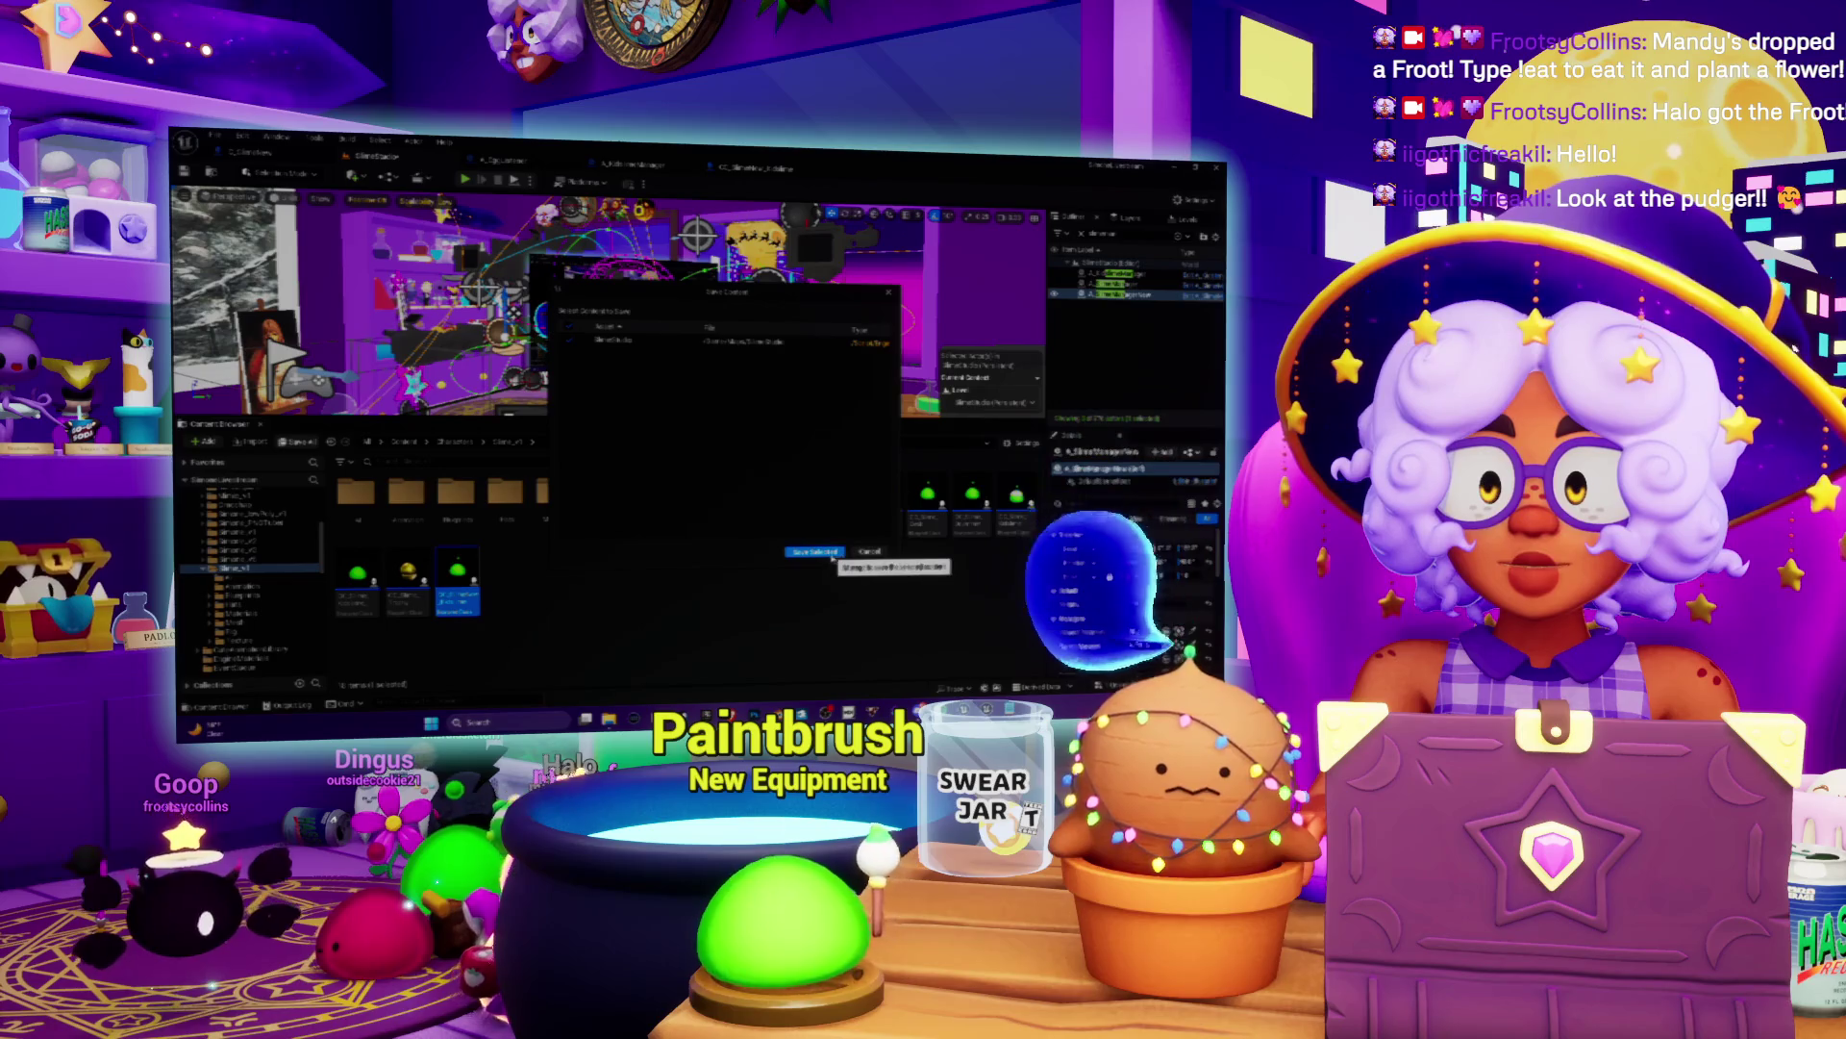
left_click(832, 557)
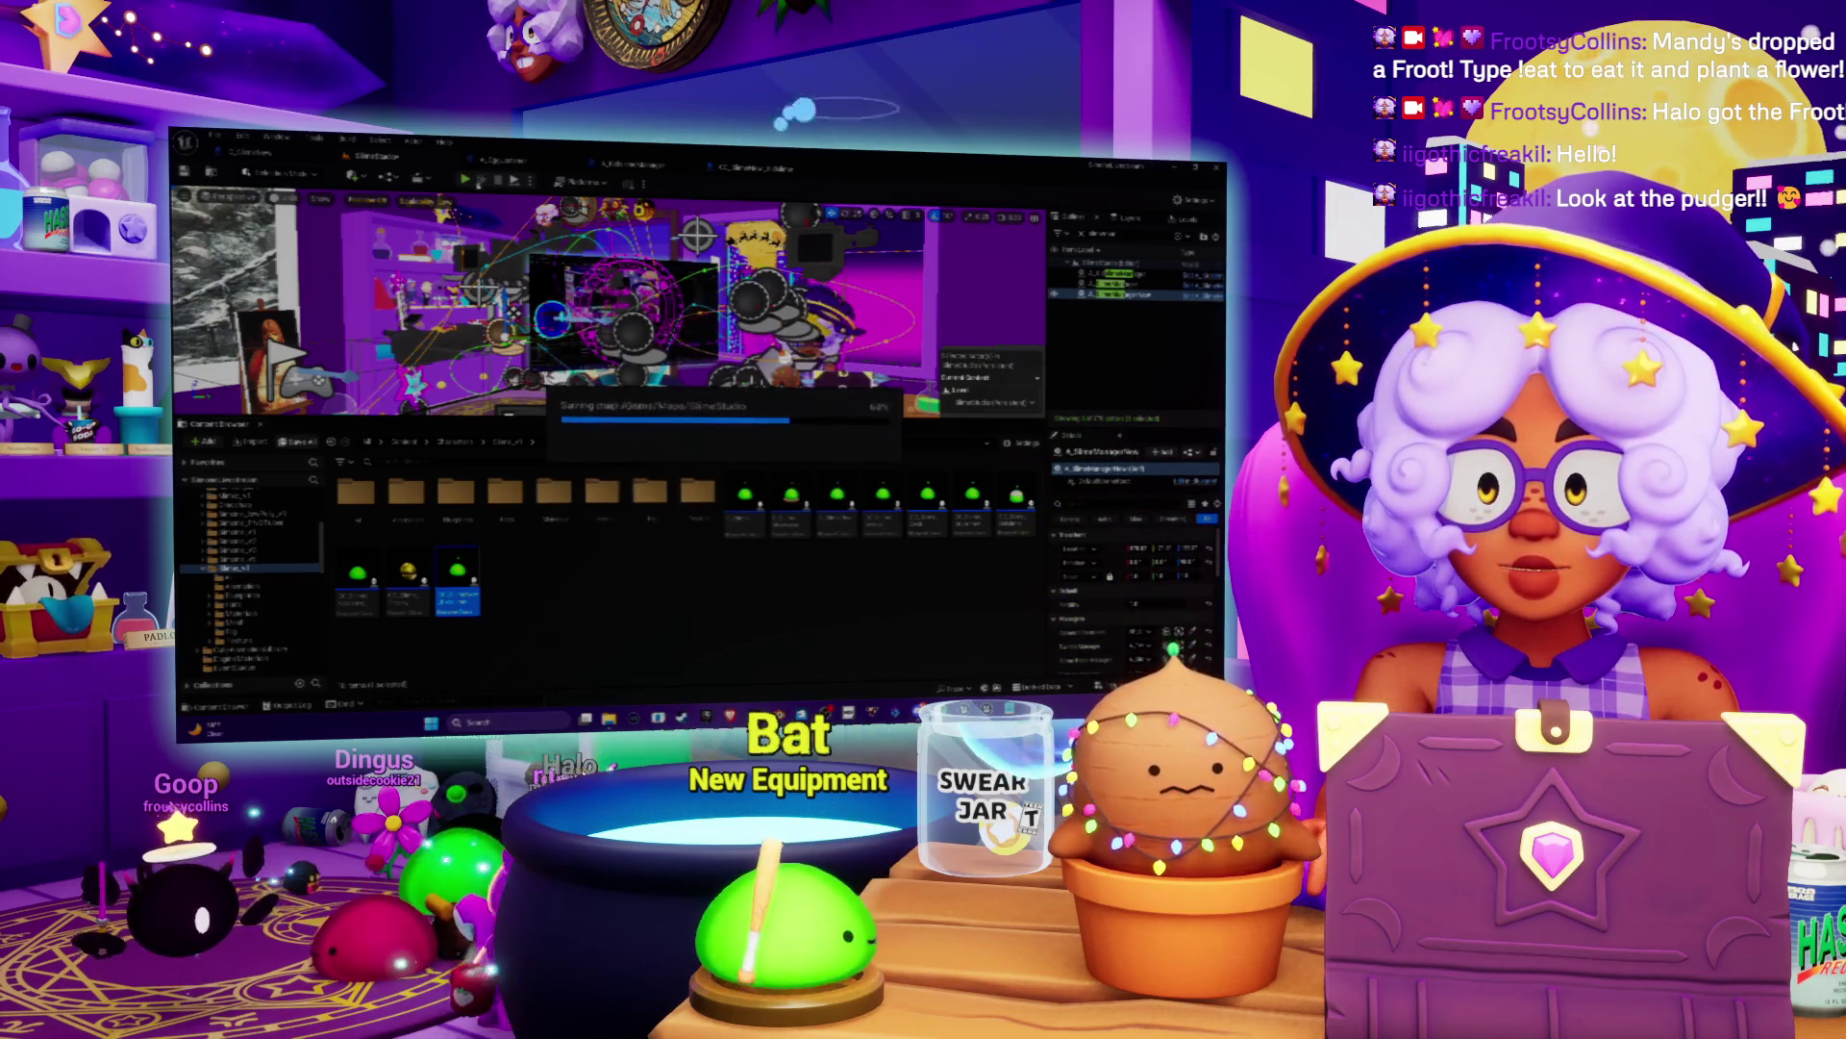
key("alt+p")
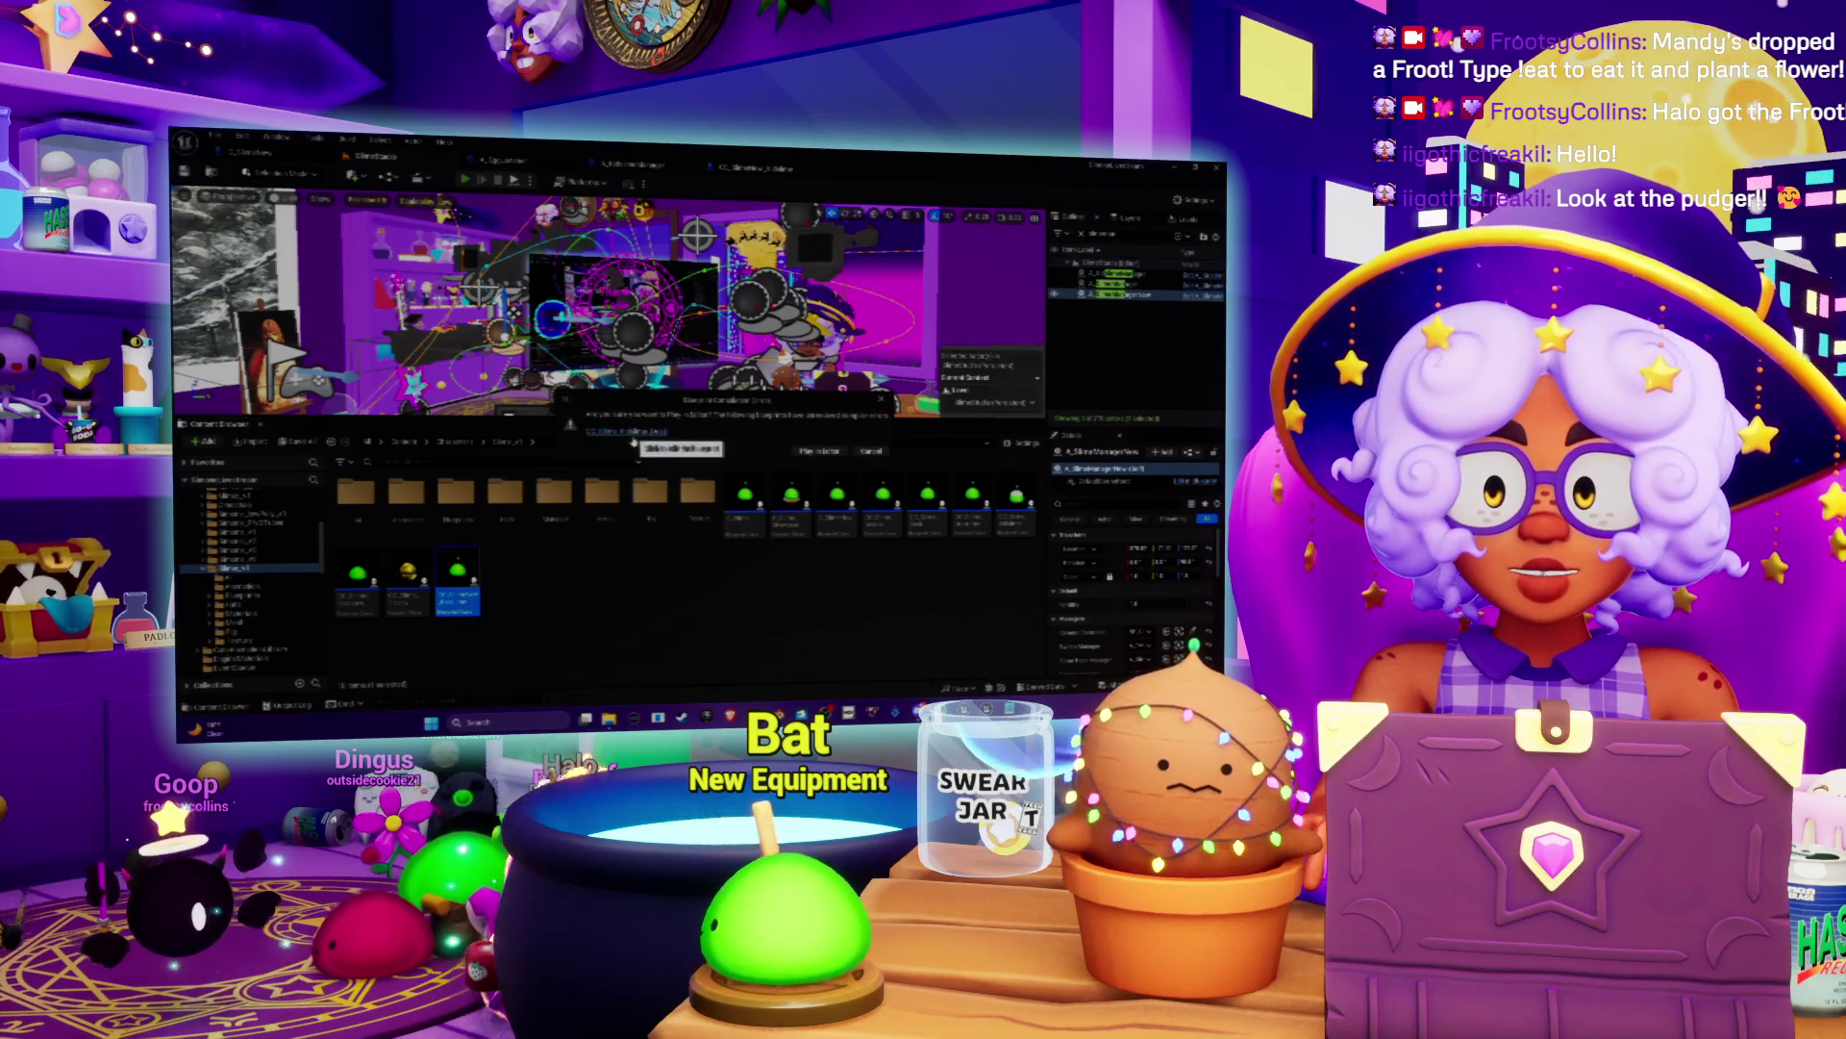
left_click(638, 435)
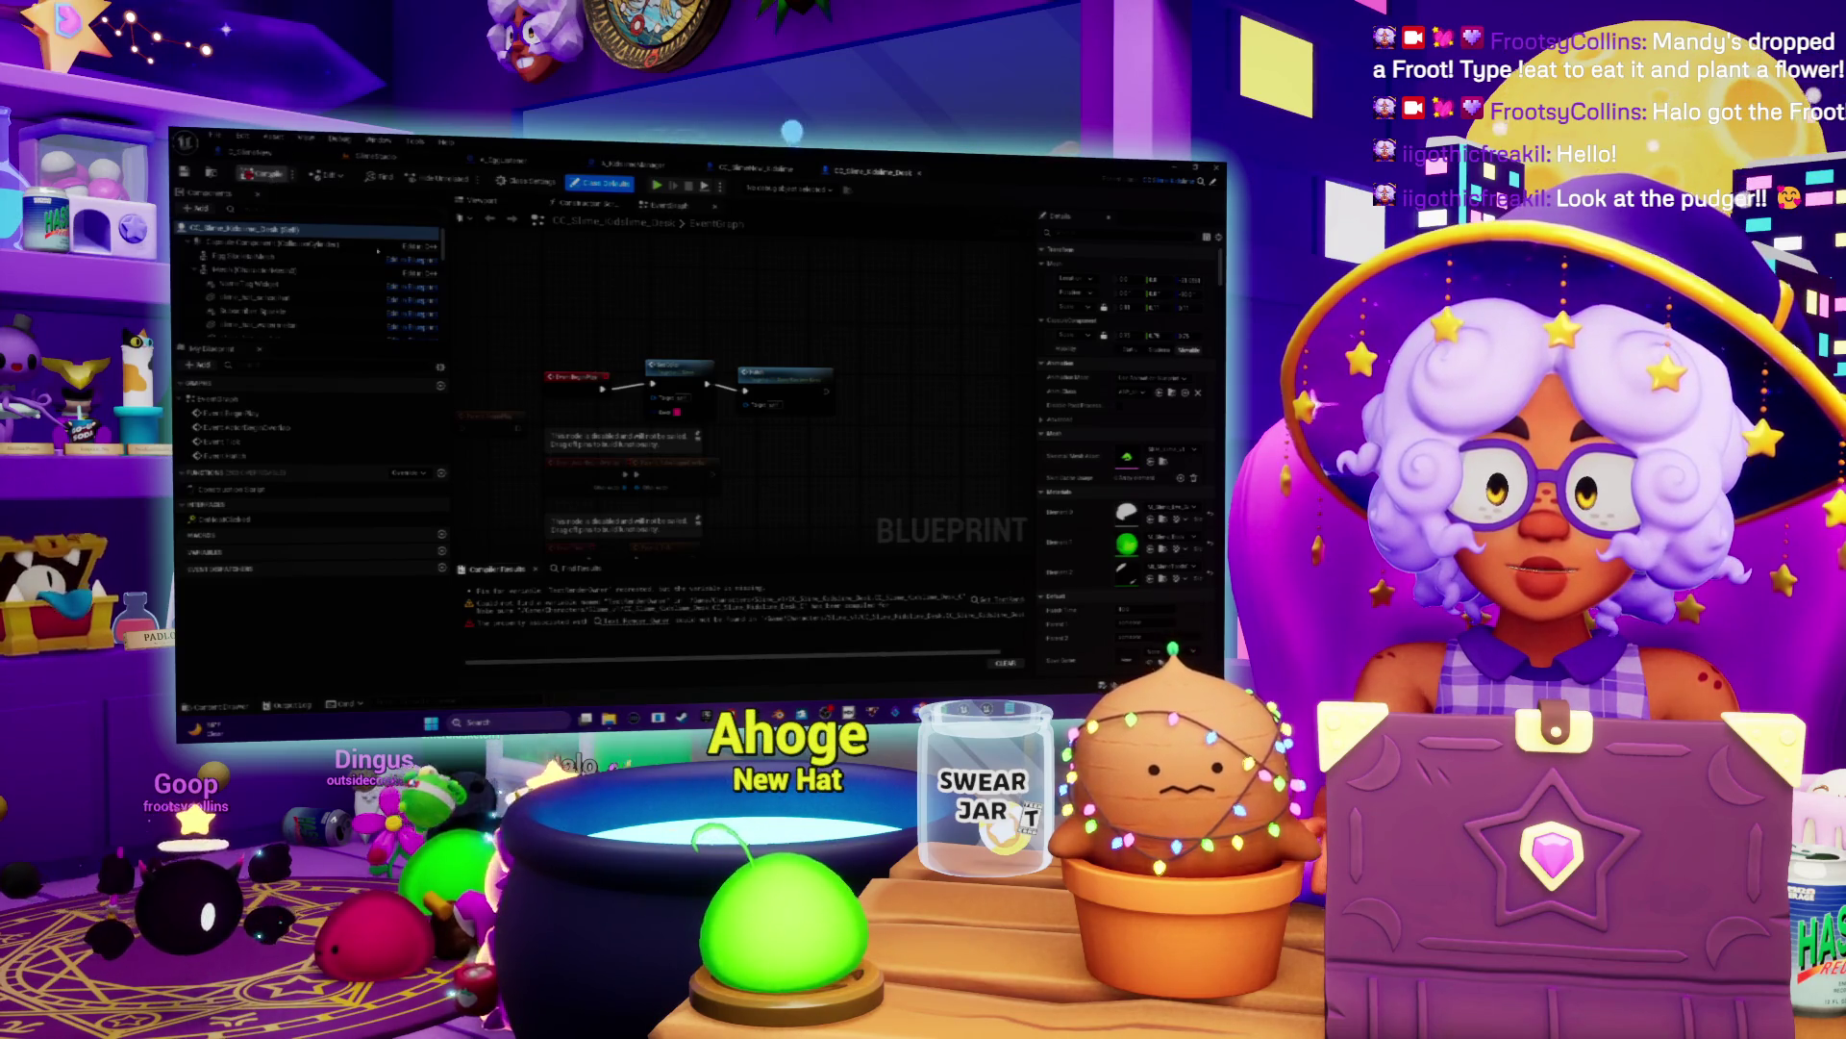
Step: Convert the erroring get node into a Validated Get and recompile without errors
key("F7")
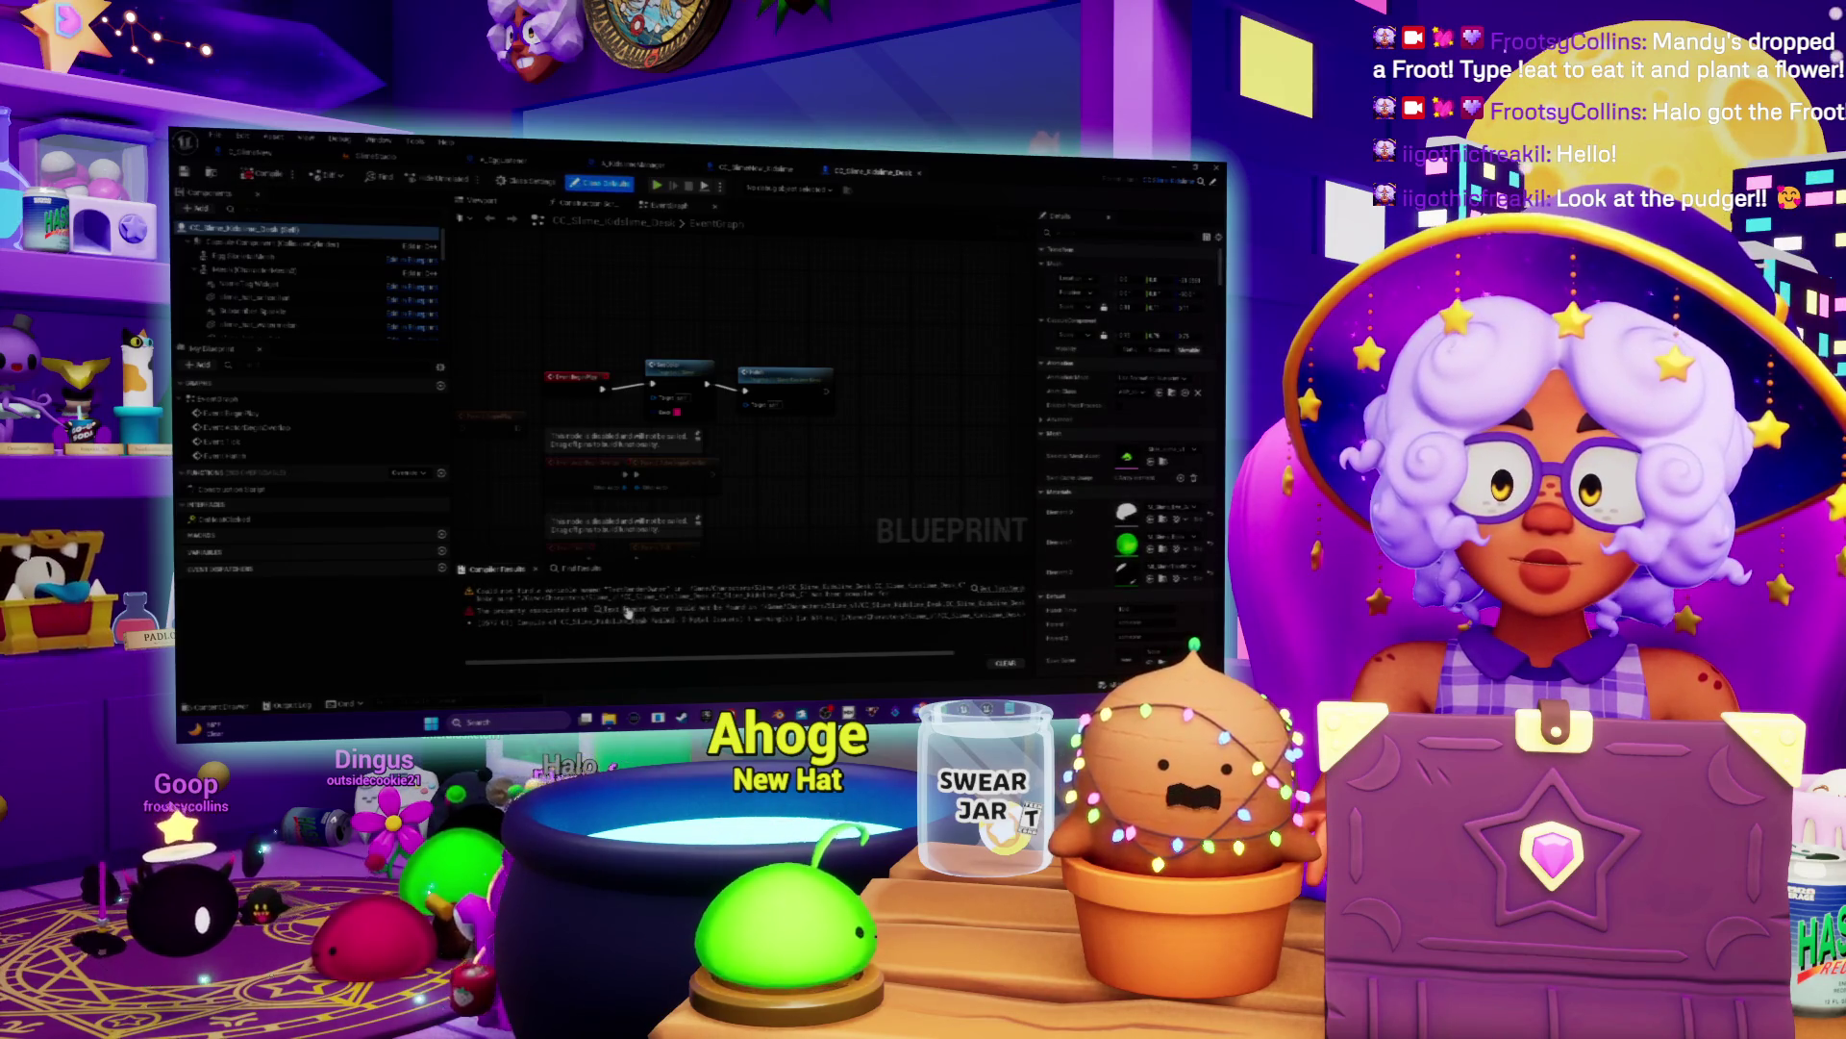
left_click(627, 610)
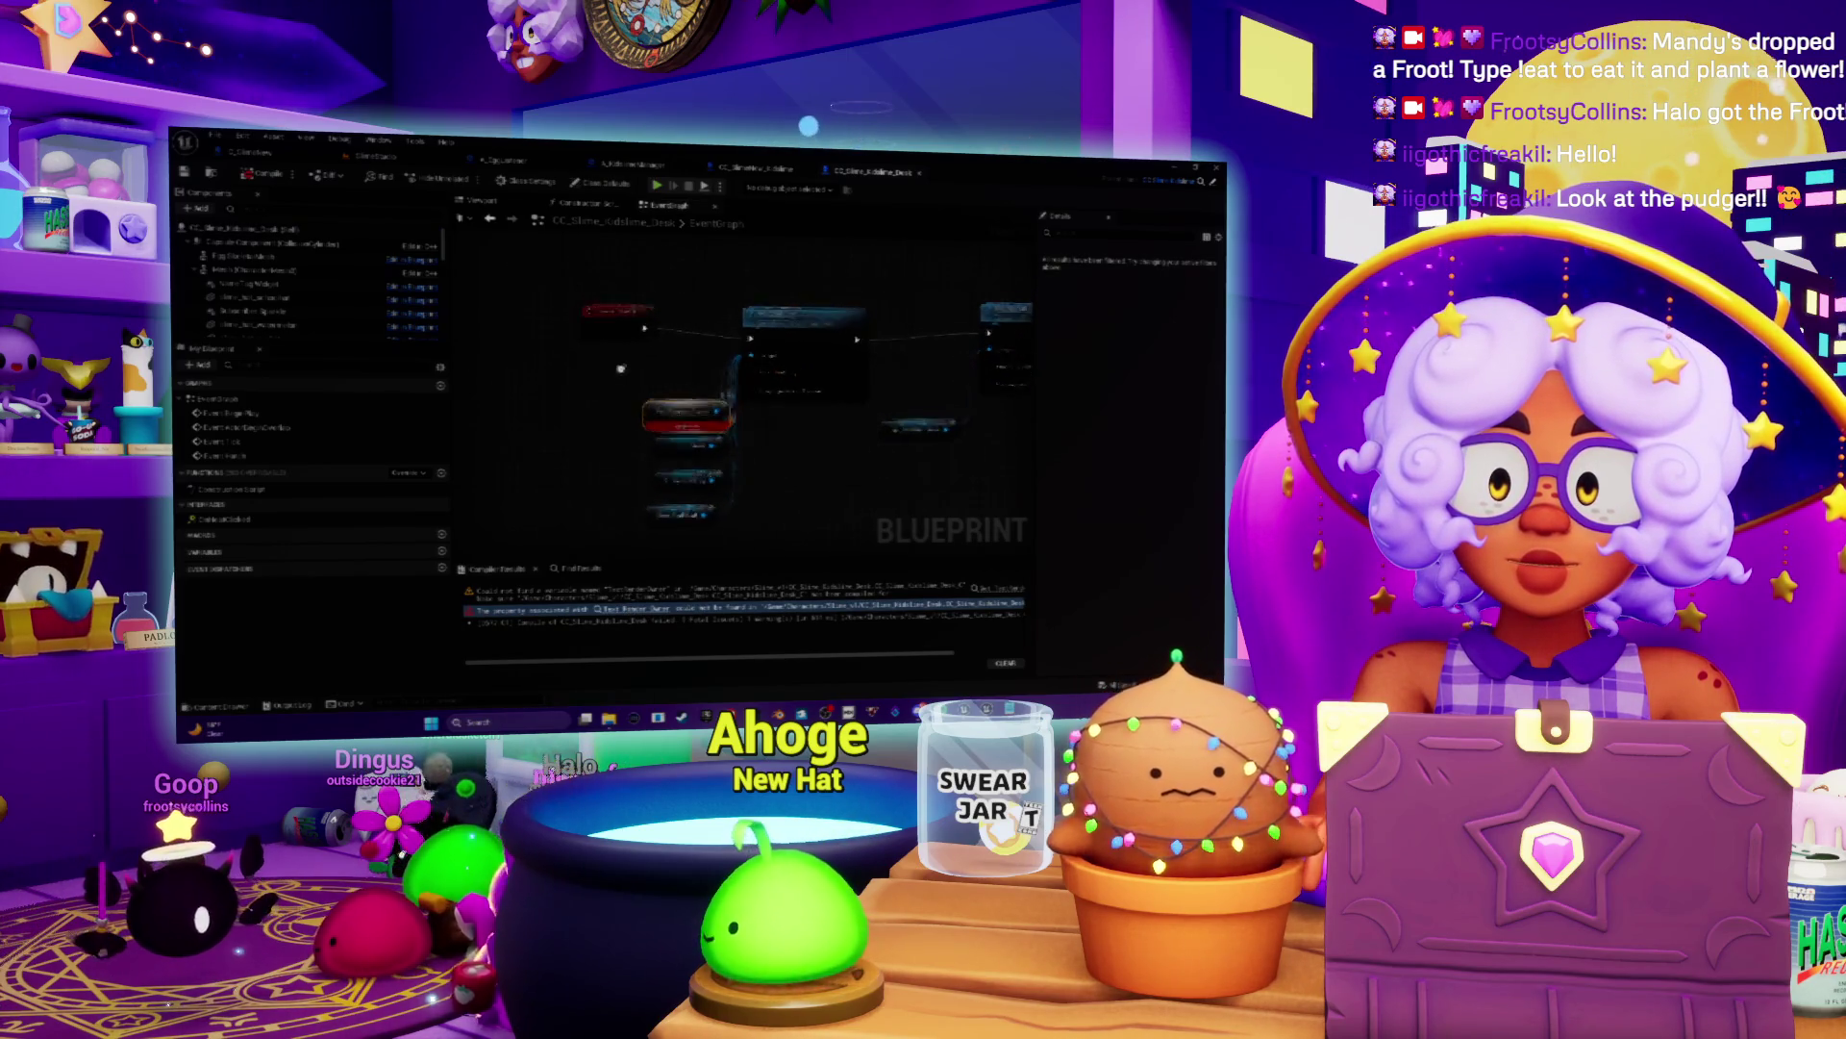
mouse_move(645, 442)
left_mouse_down()
mouse_move(544, 408)
mouse_move(616, 415)
left_mouse_up()
right_click(620, 408)
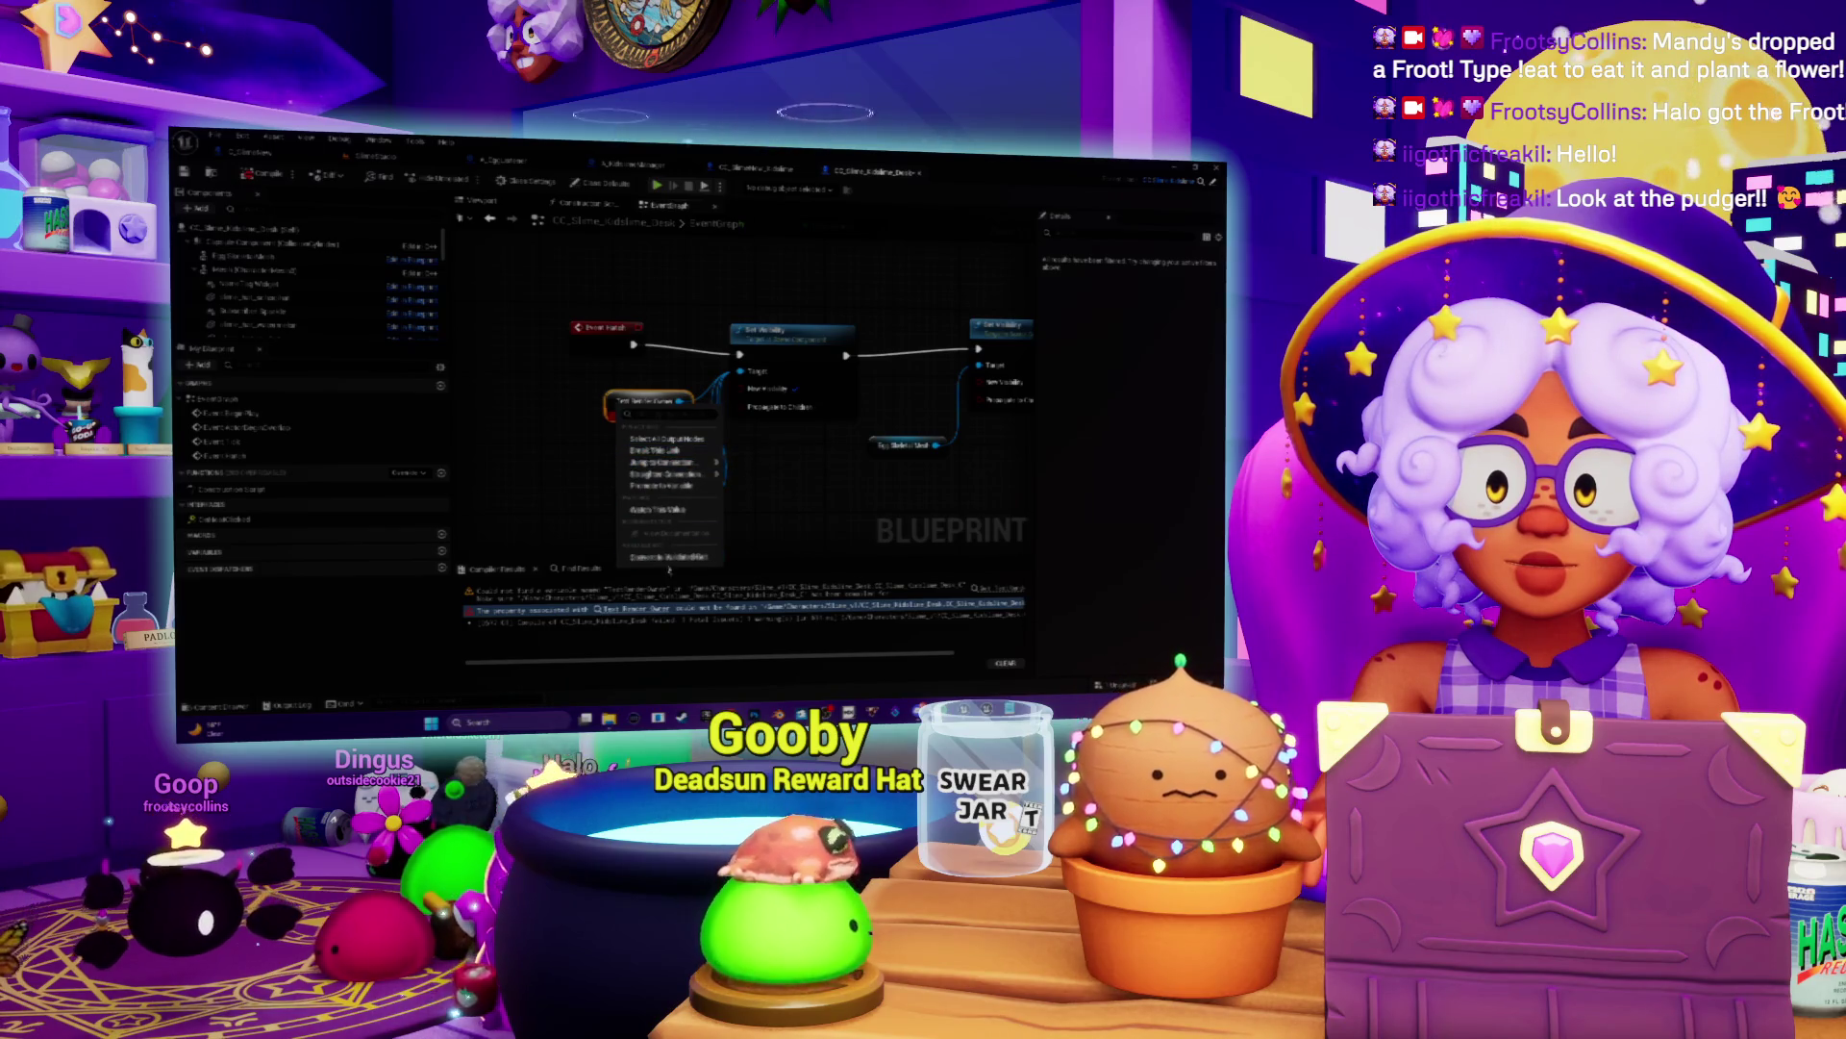
left_click(663, 557)
left_click_drag(639, 388, 537, 375)
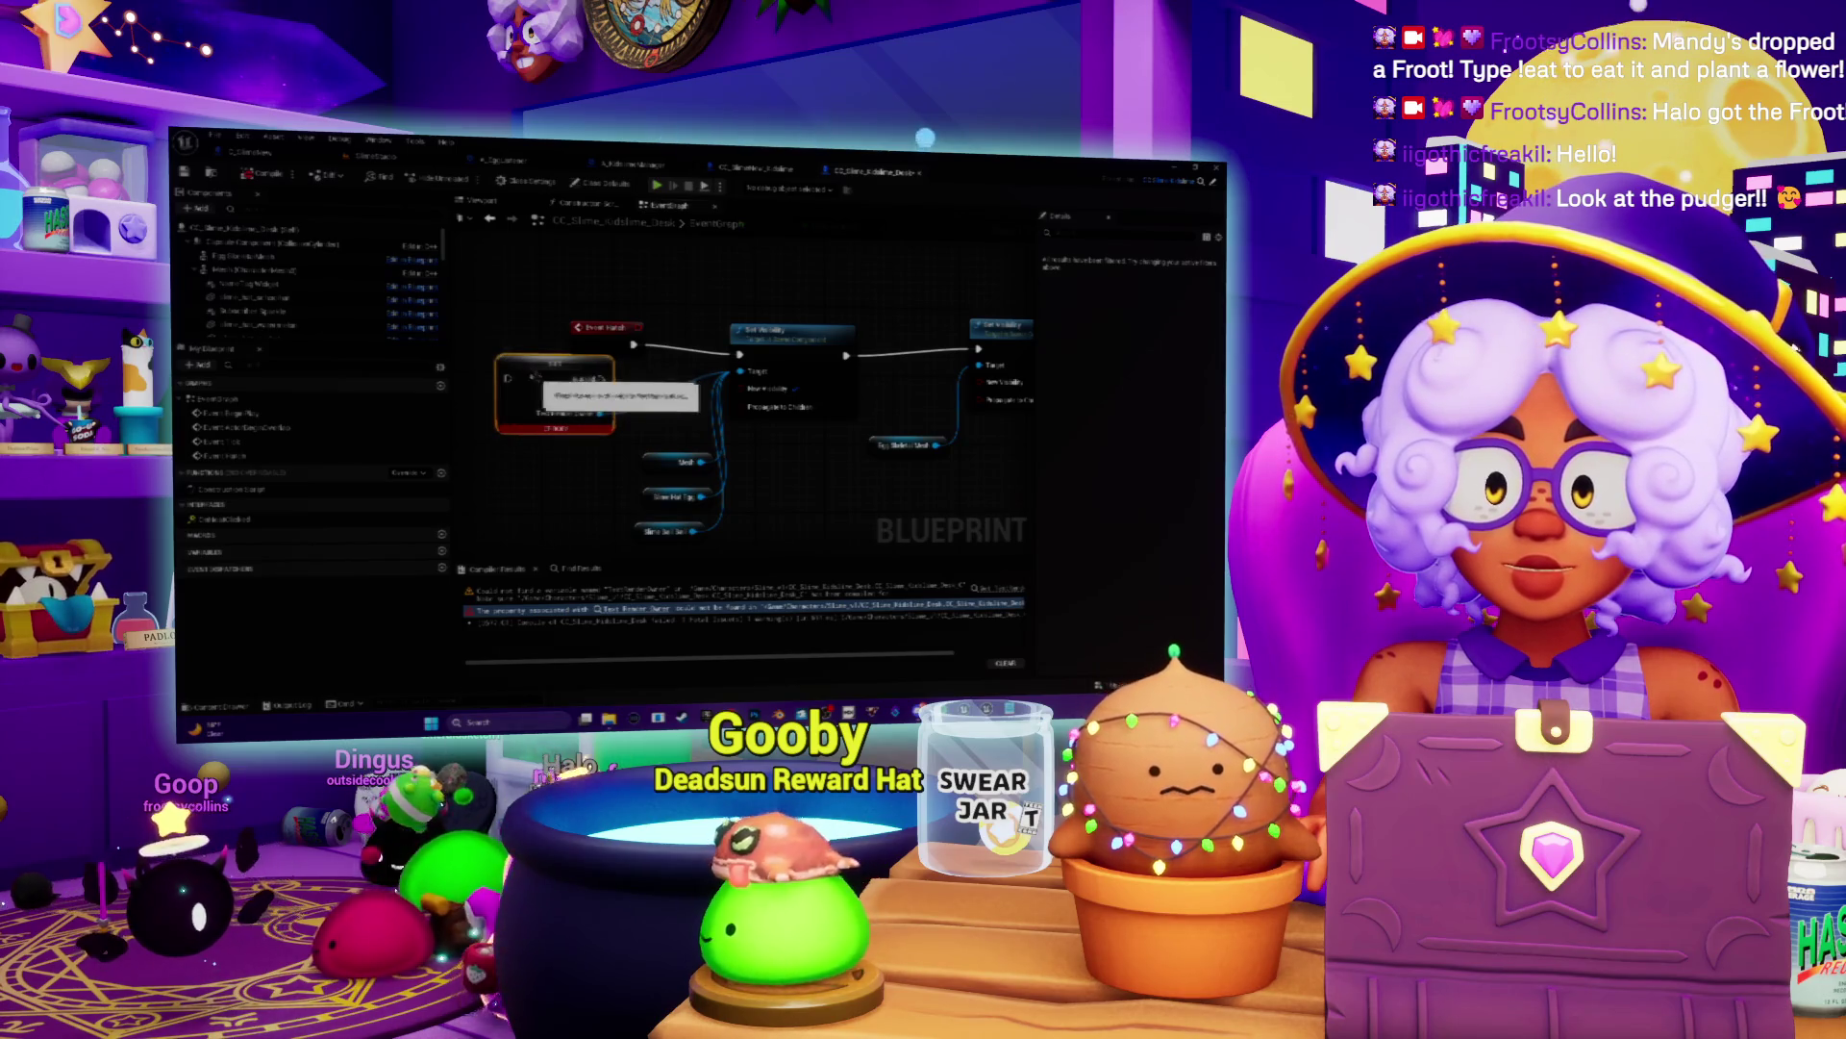
scroll(536, 375, "down", 2)
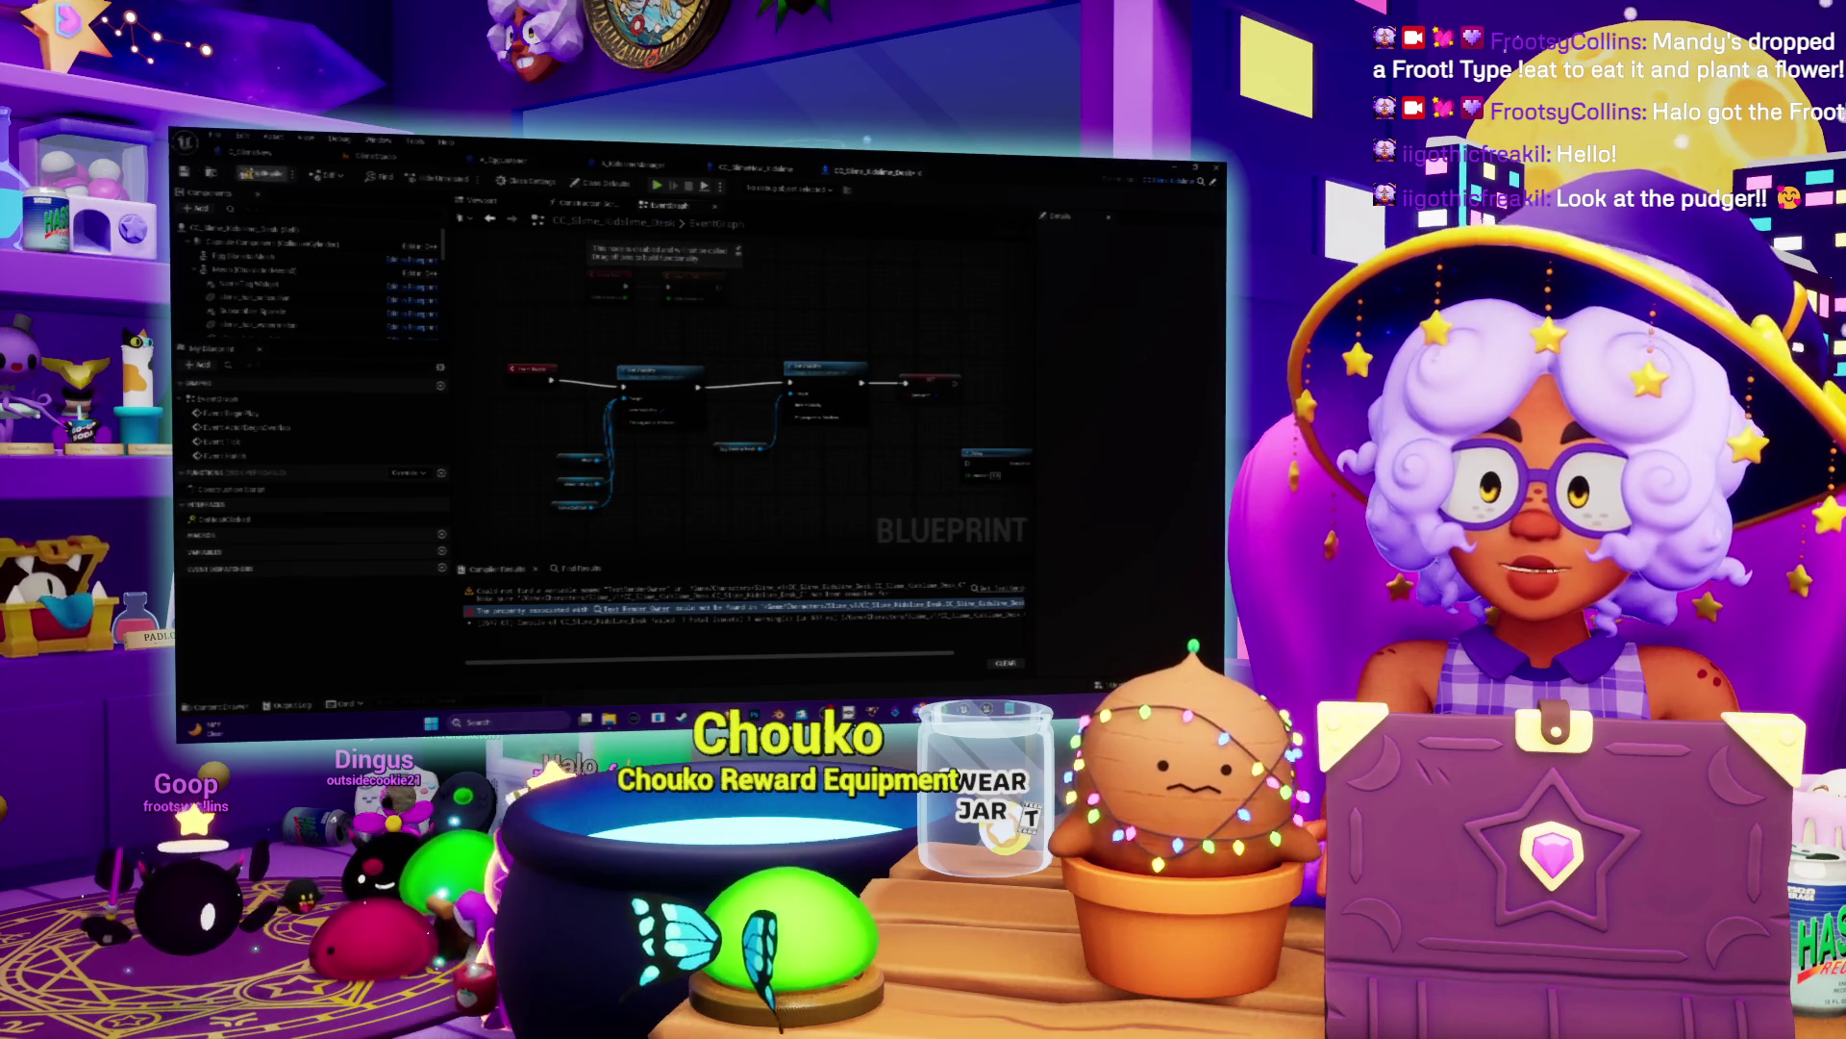
key("F7")
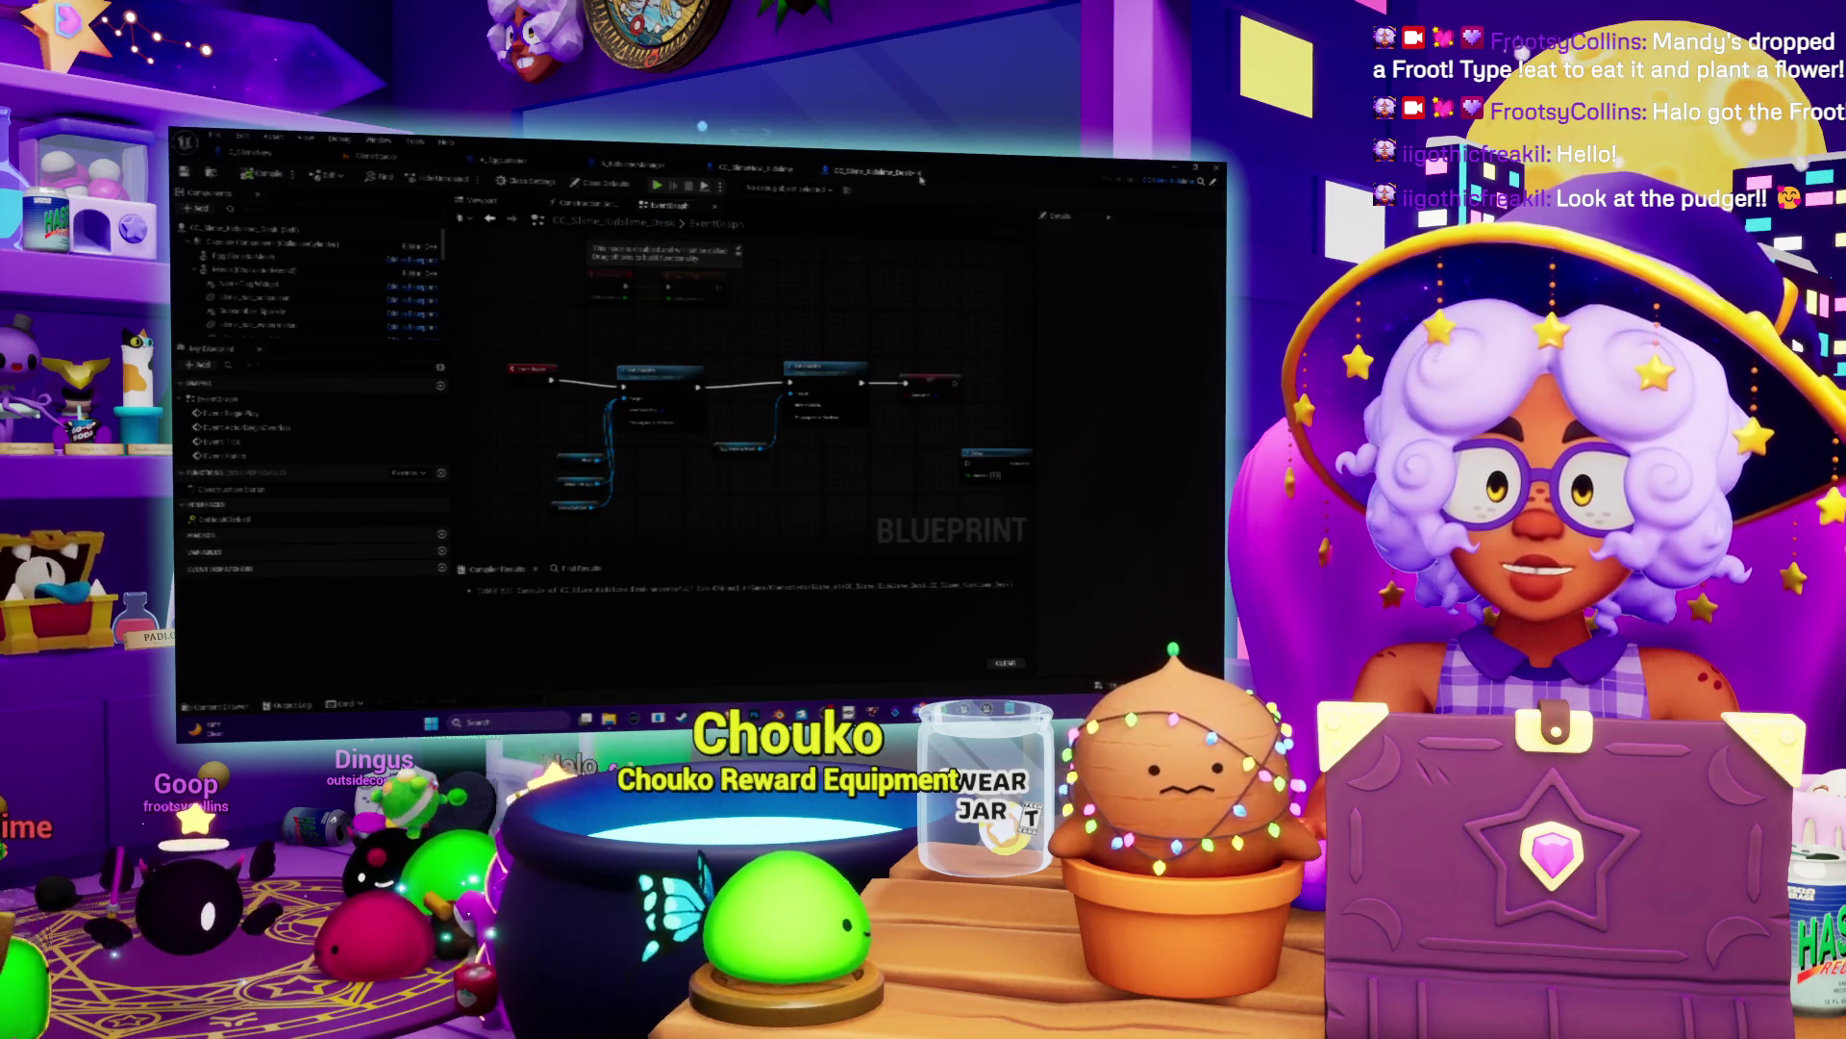
Step: Pass through the CC_SlimeNew and C_SlimeNew tabs and save all content
left_click(760, 169)
left_click(256, 154)
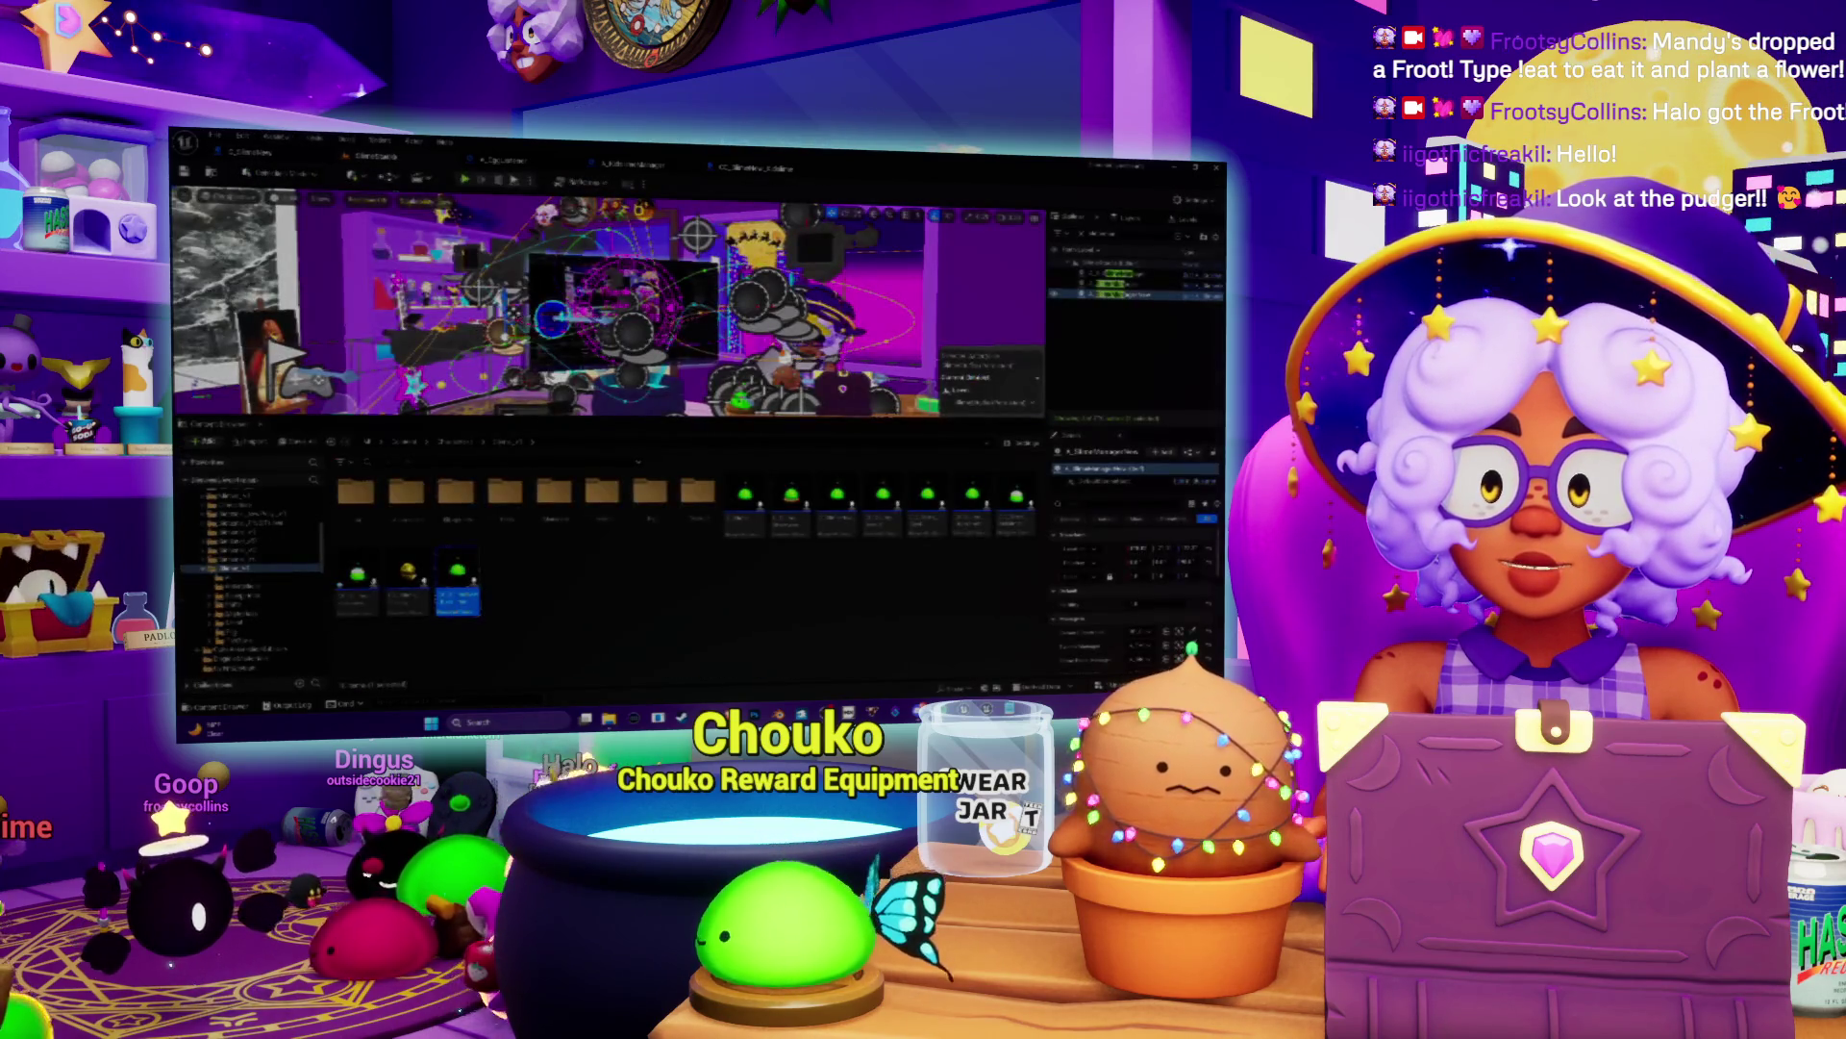
key("ctrl+shift+s")
key("Return")
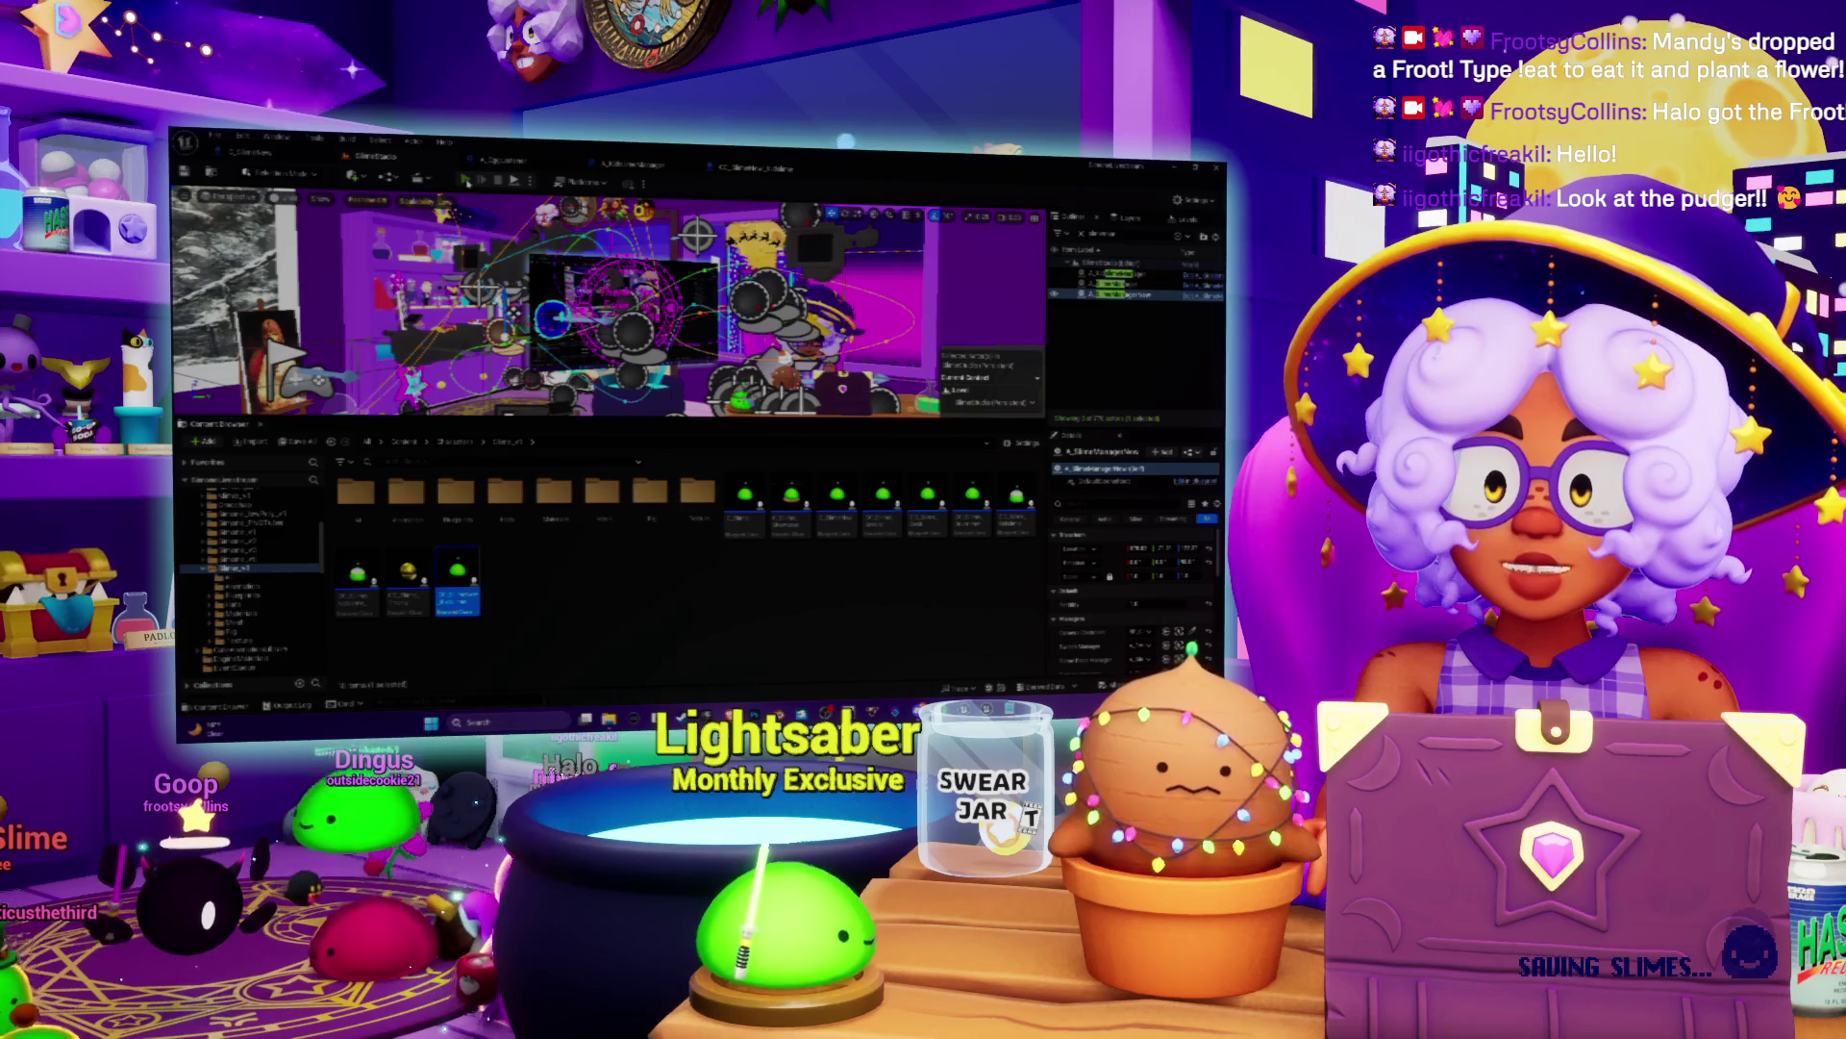
Step: Send the crash report, restart Unreal Engine, and open the folder holding the level assets
key("alt+Tab")
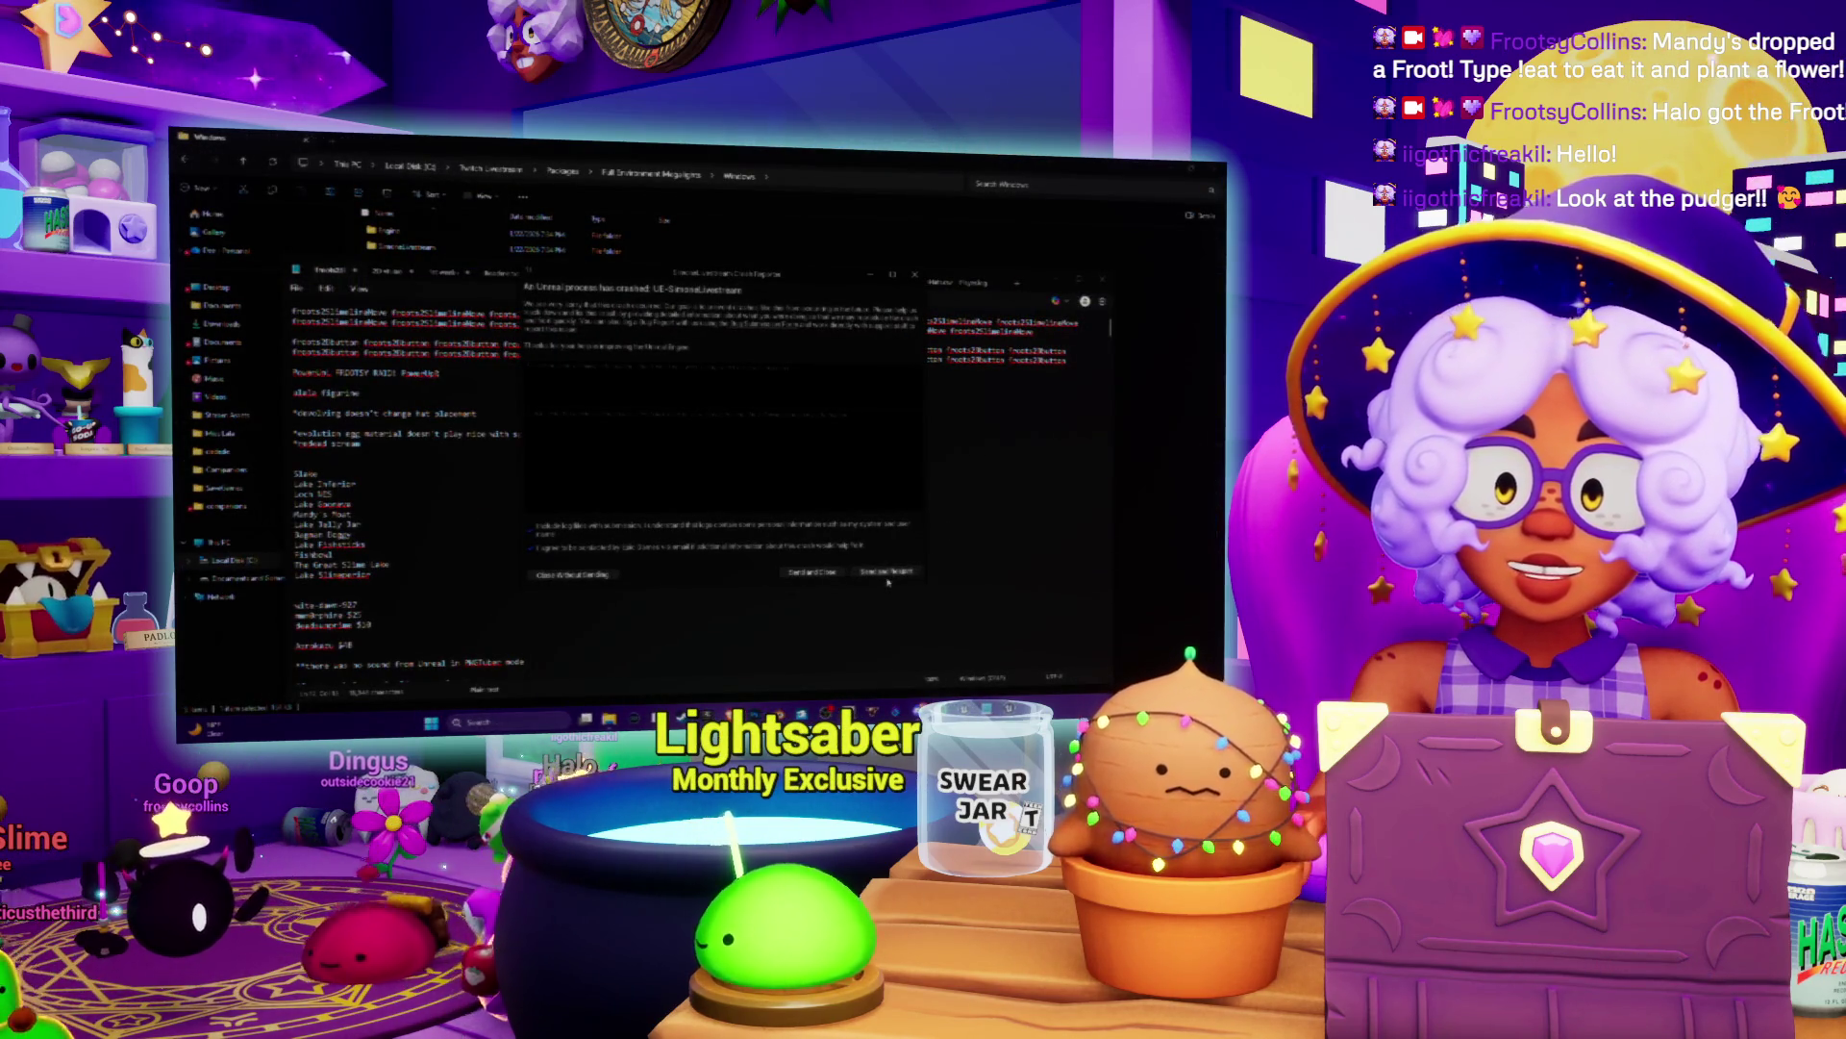
left_click(886, 573)
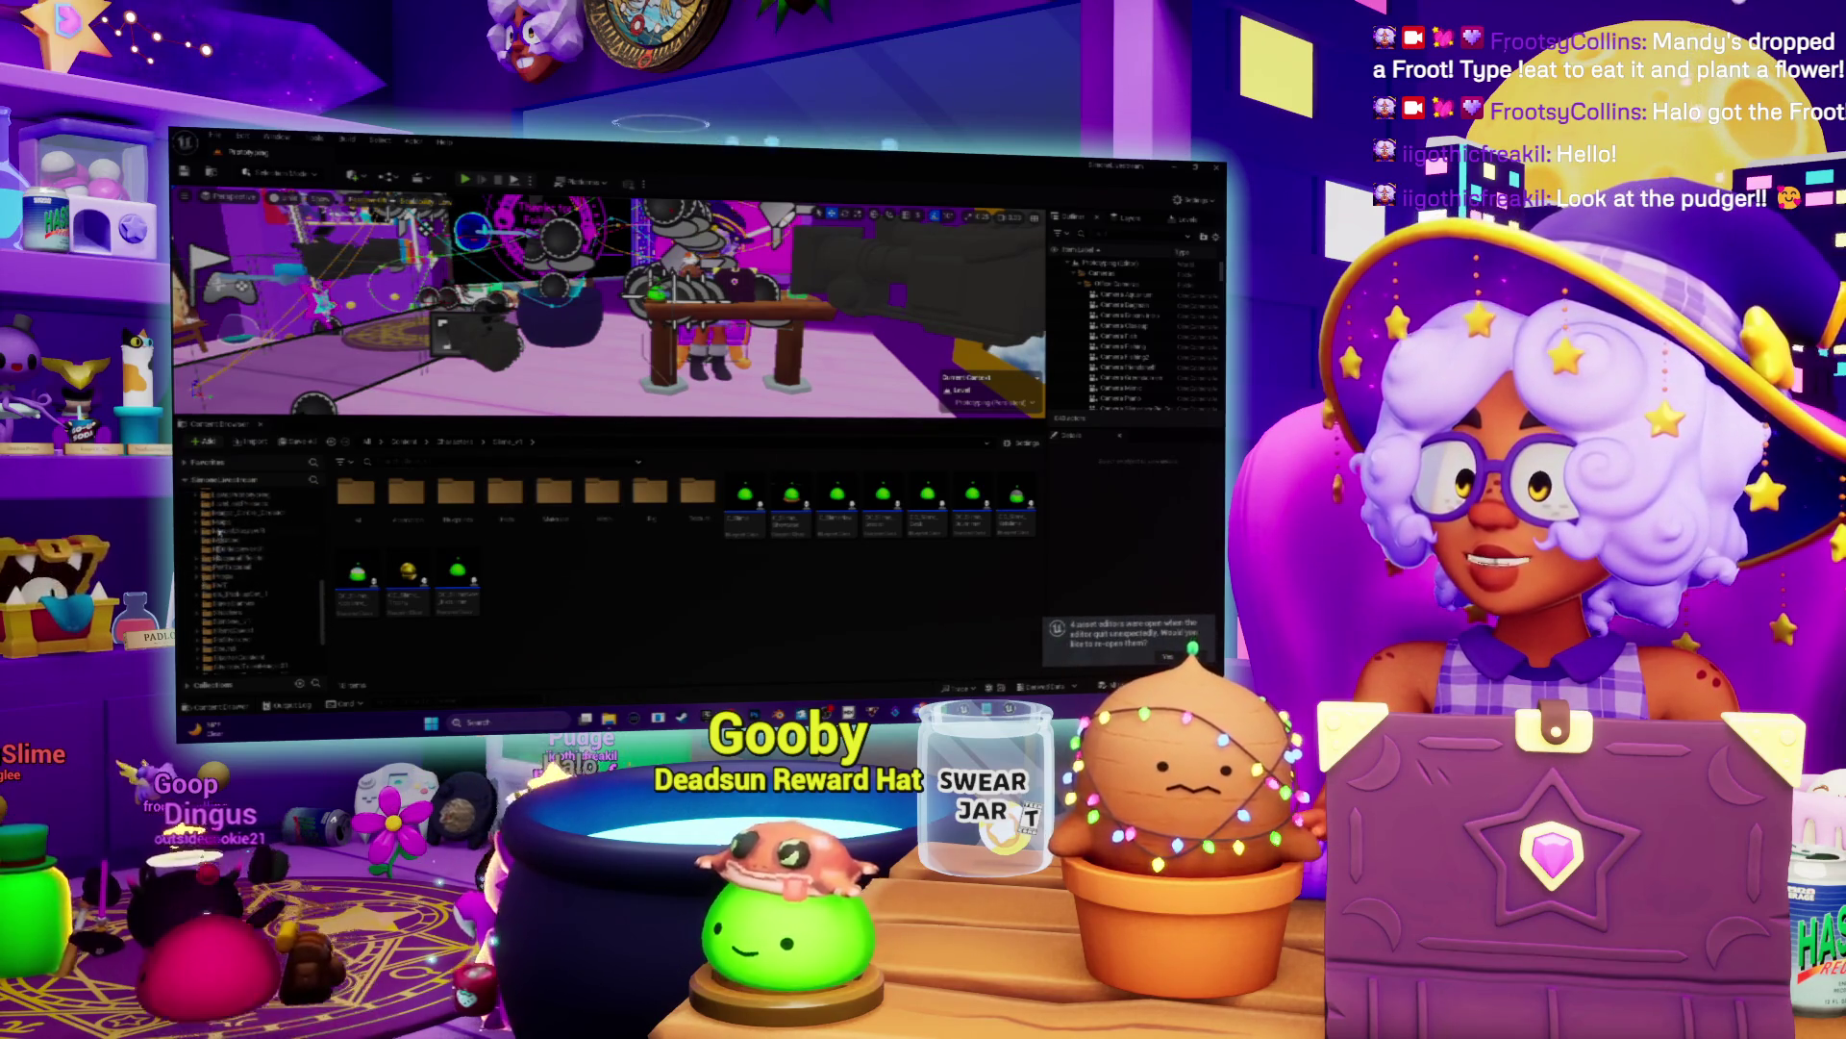
left_click(236, 521)
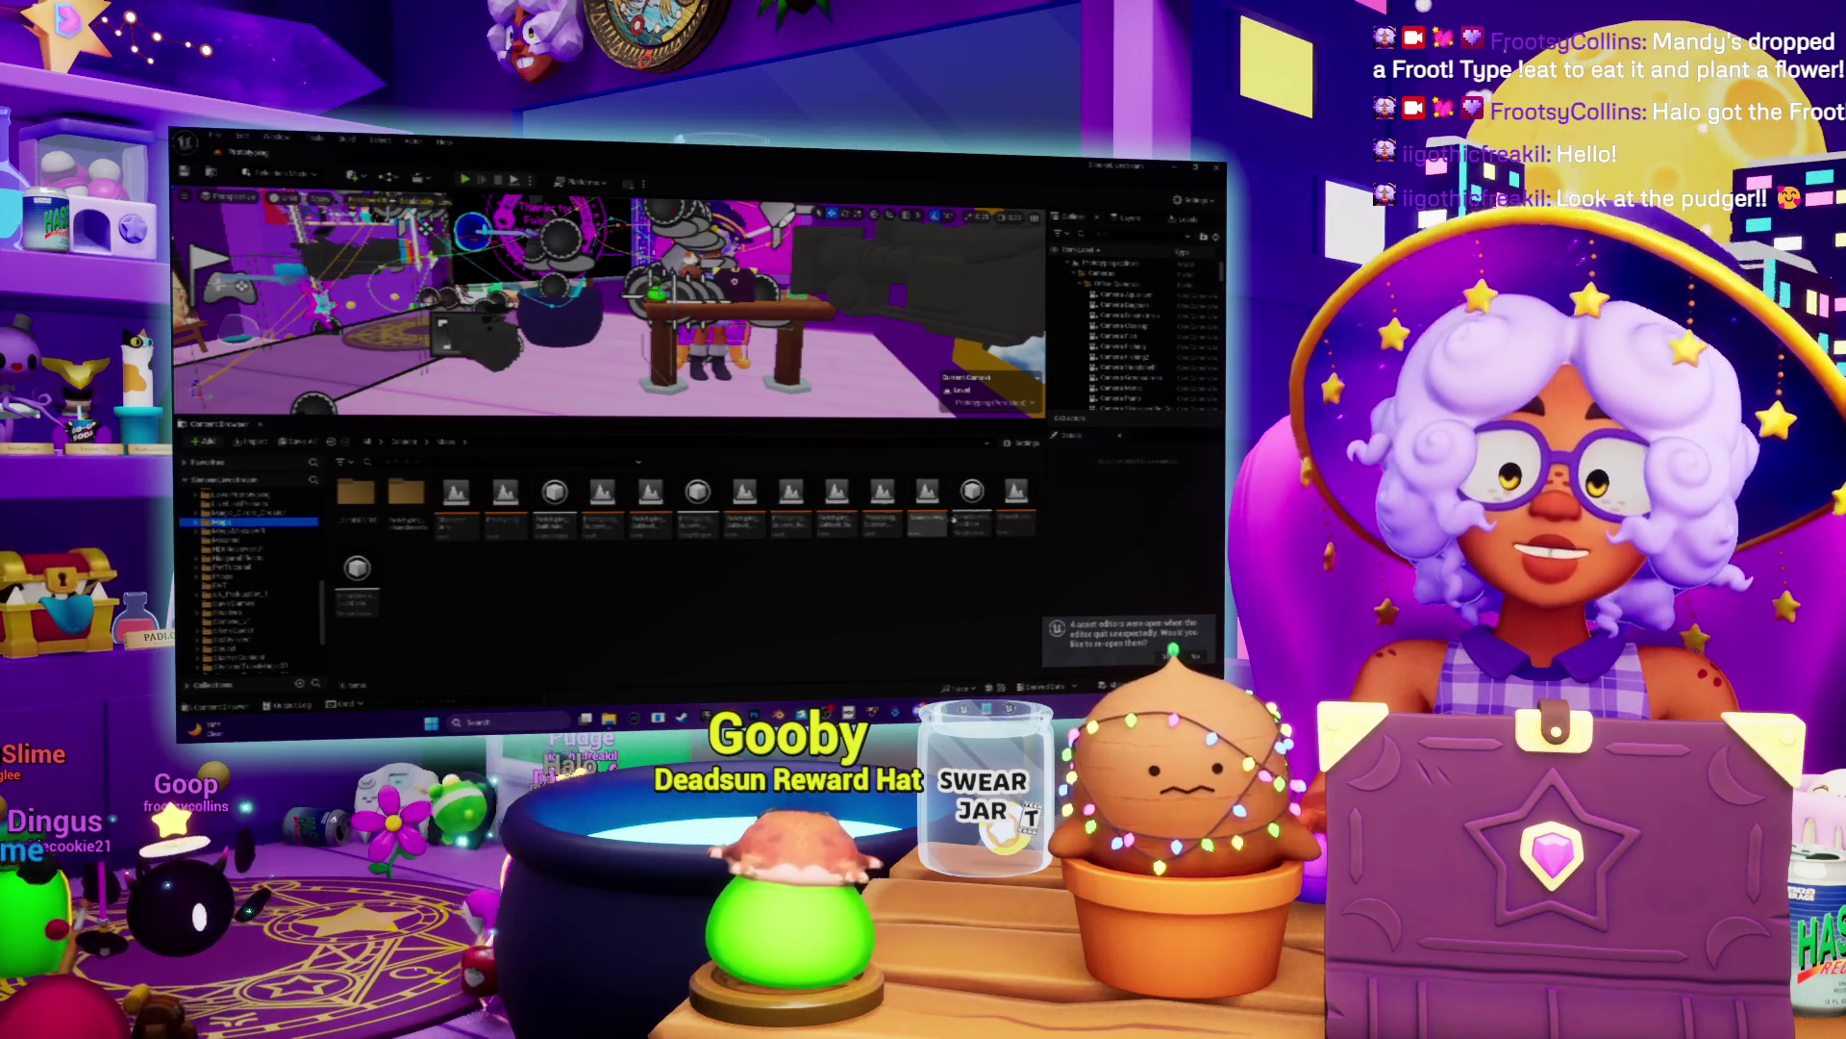
Step: Load the SlimeStudio map and run it in Play-In-Editor with Alt+P
double_click(1020, 498)
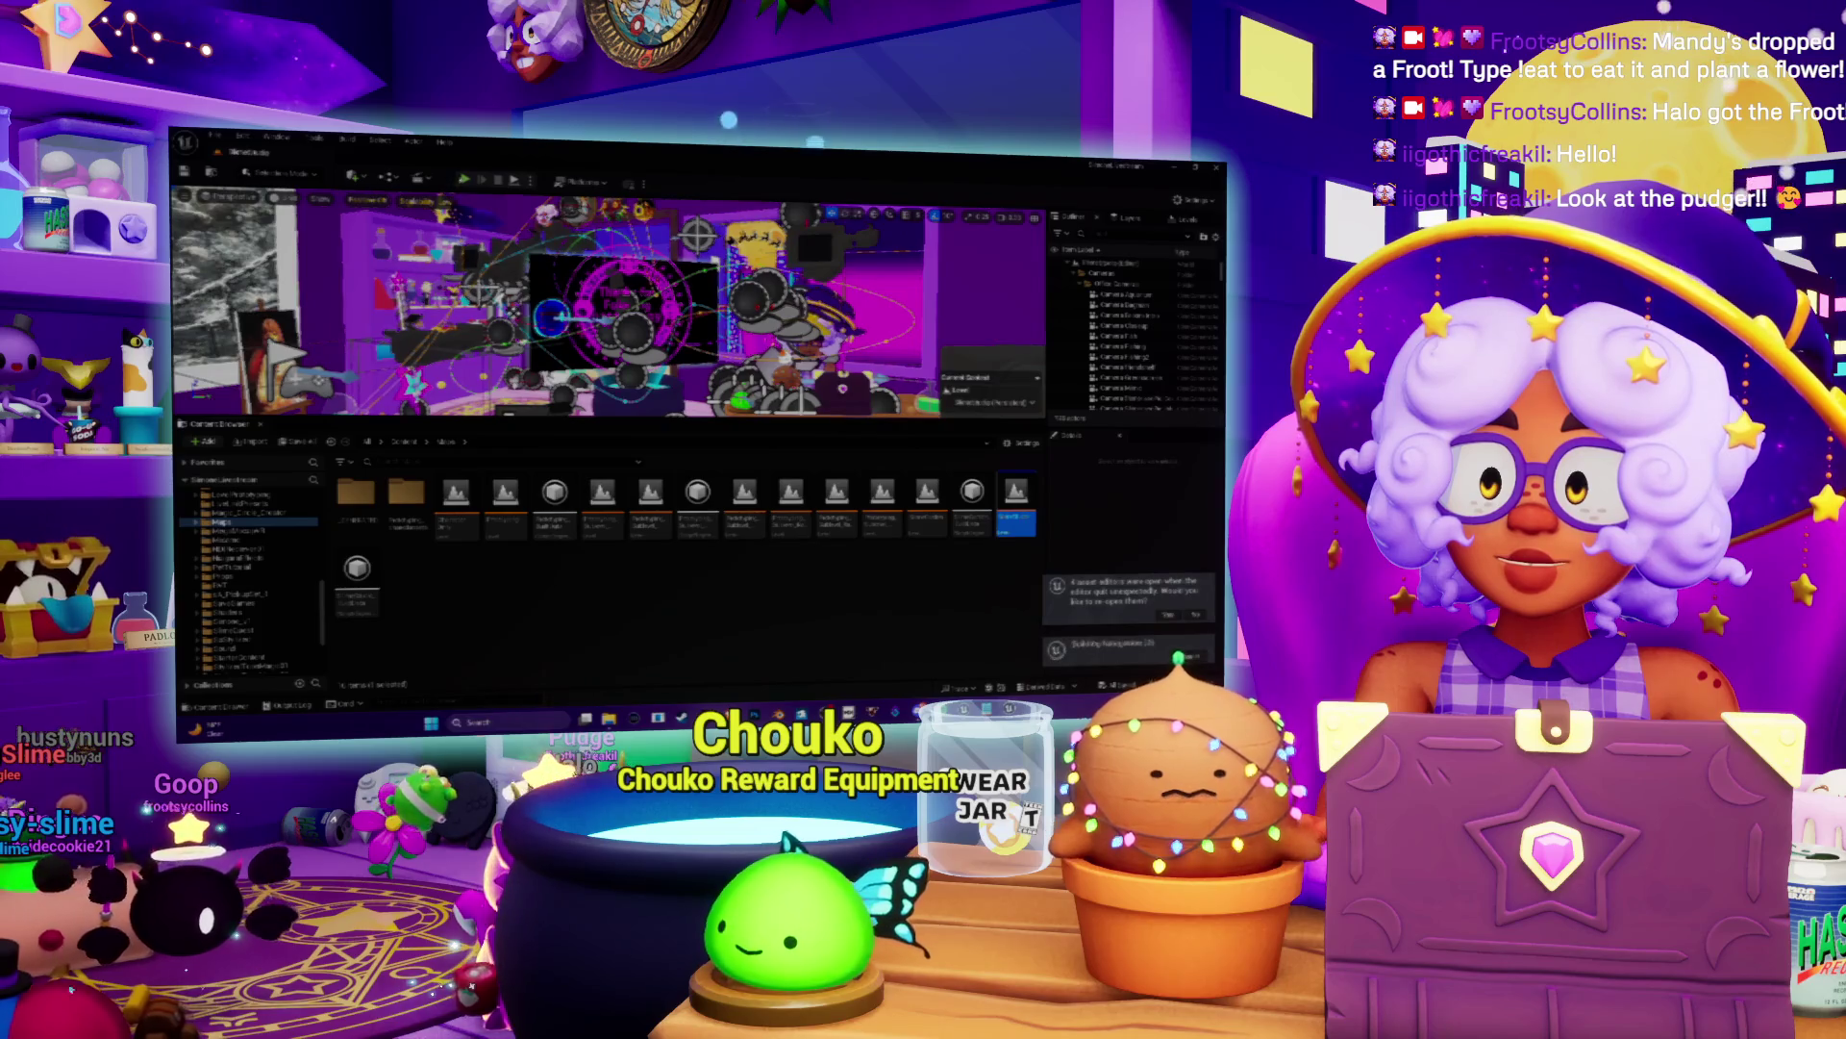
key("alt+p")
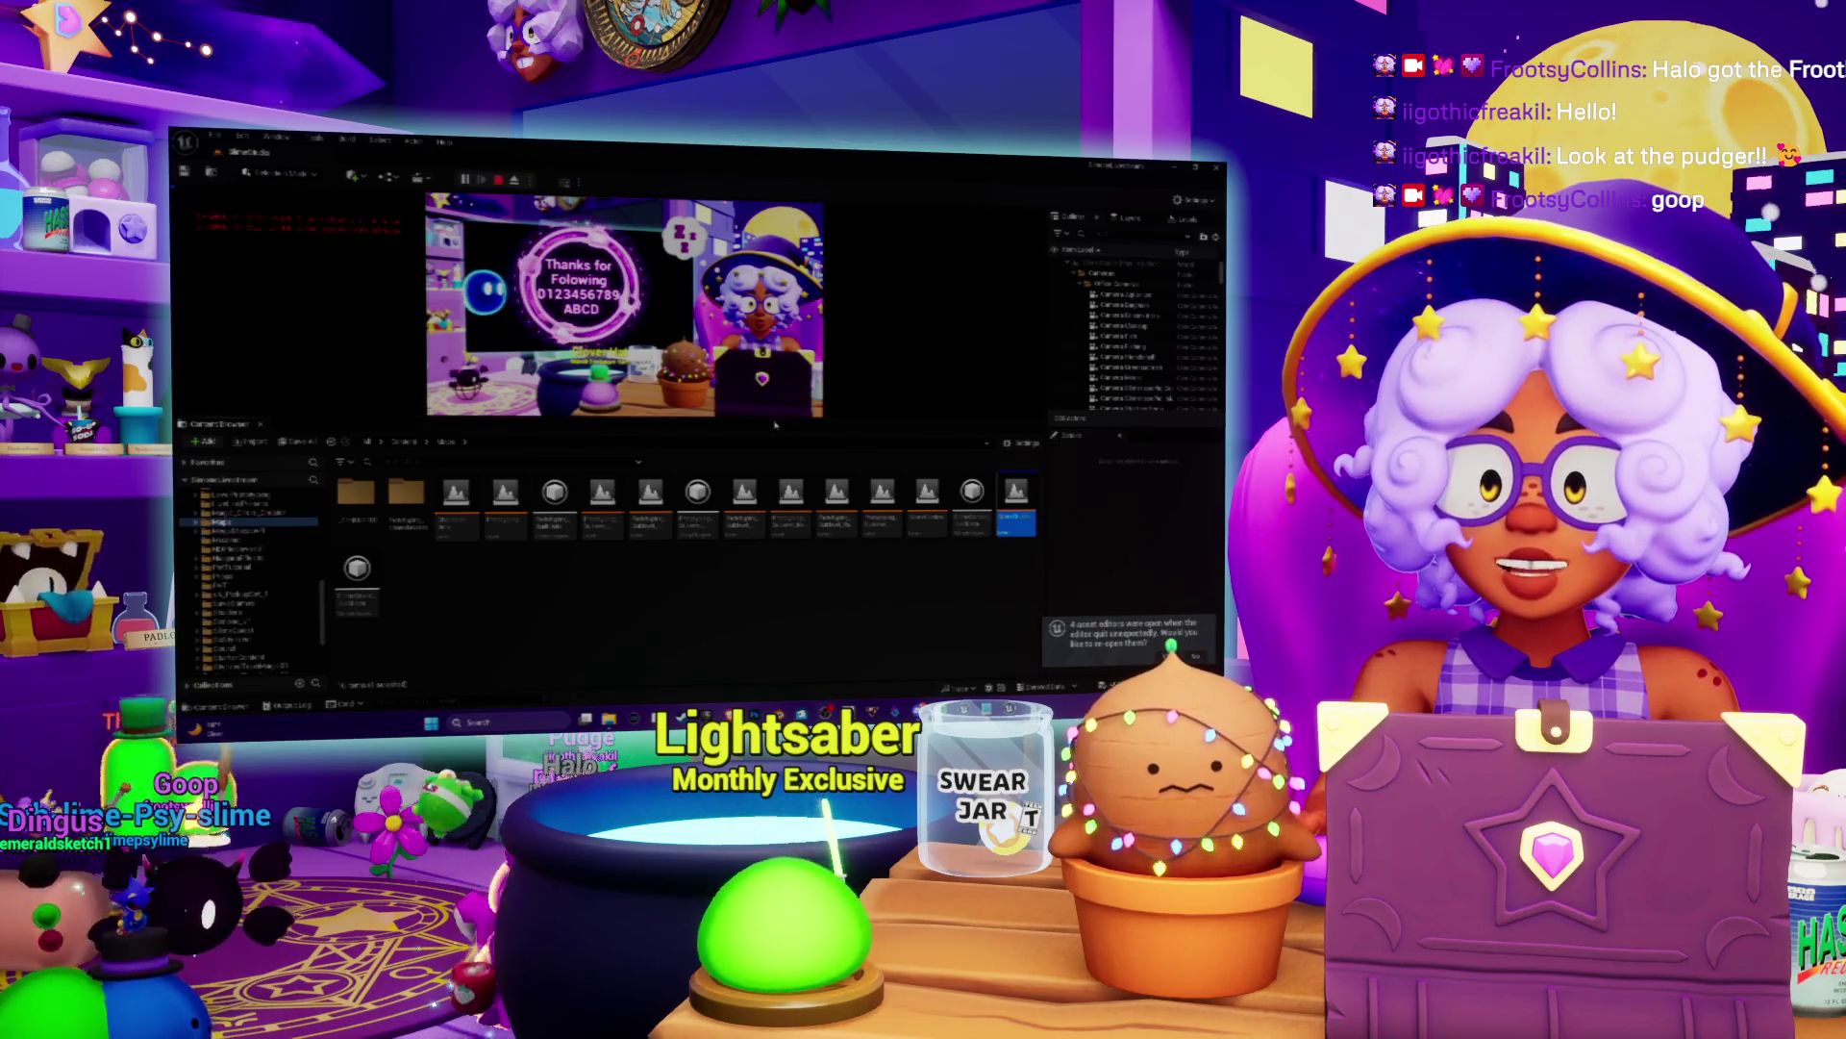
Step: Drag the viewport splitter down to enlarge the running game view, then end Play-In-Editor
left_click_drag(771, 418, 767, 497)
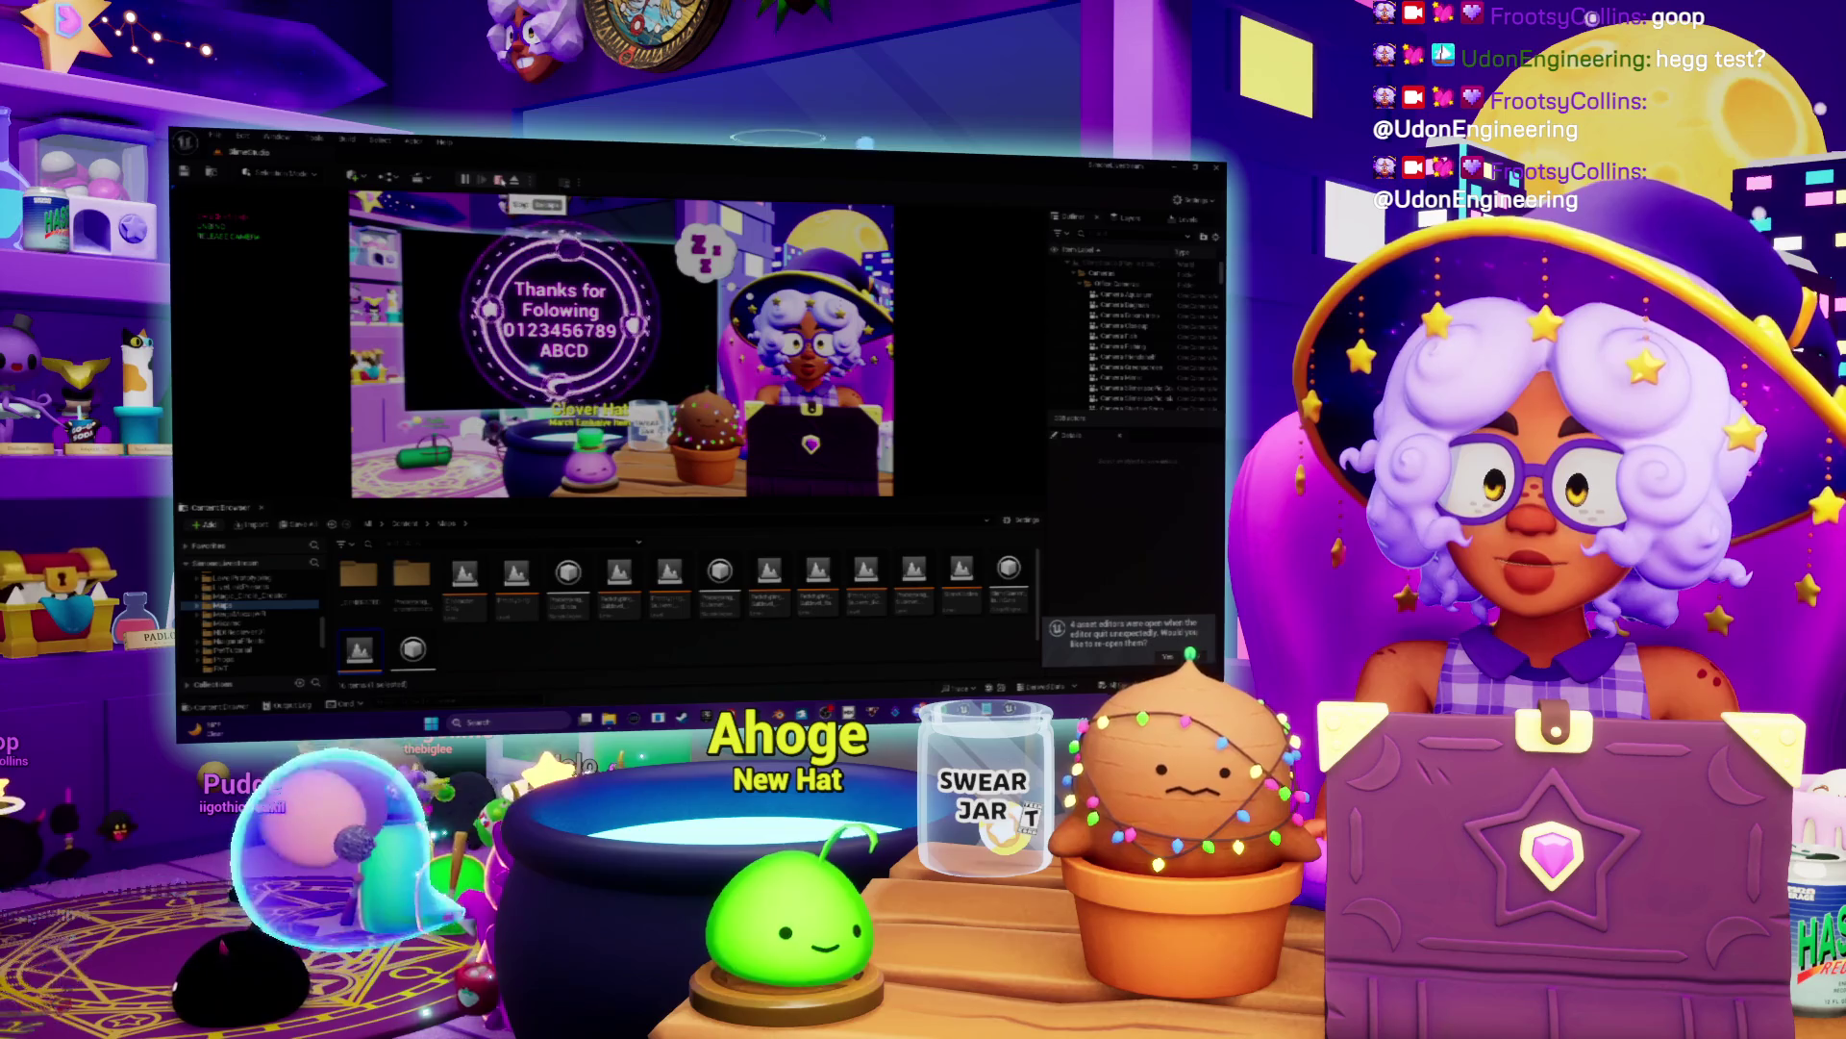
key("Escape")
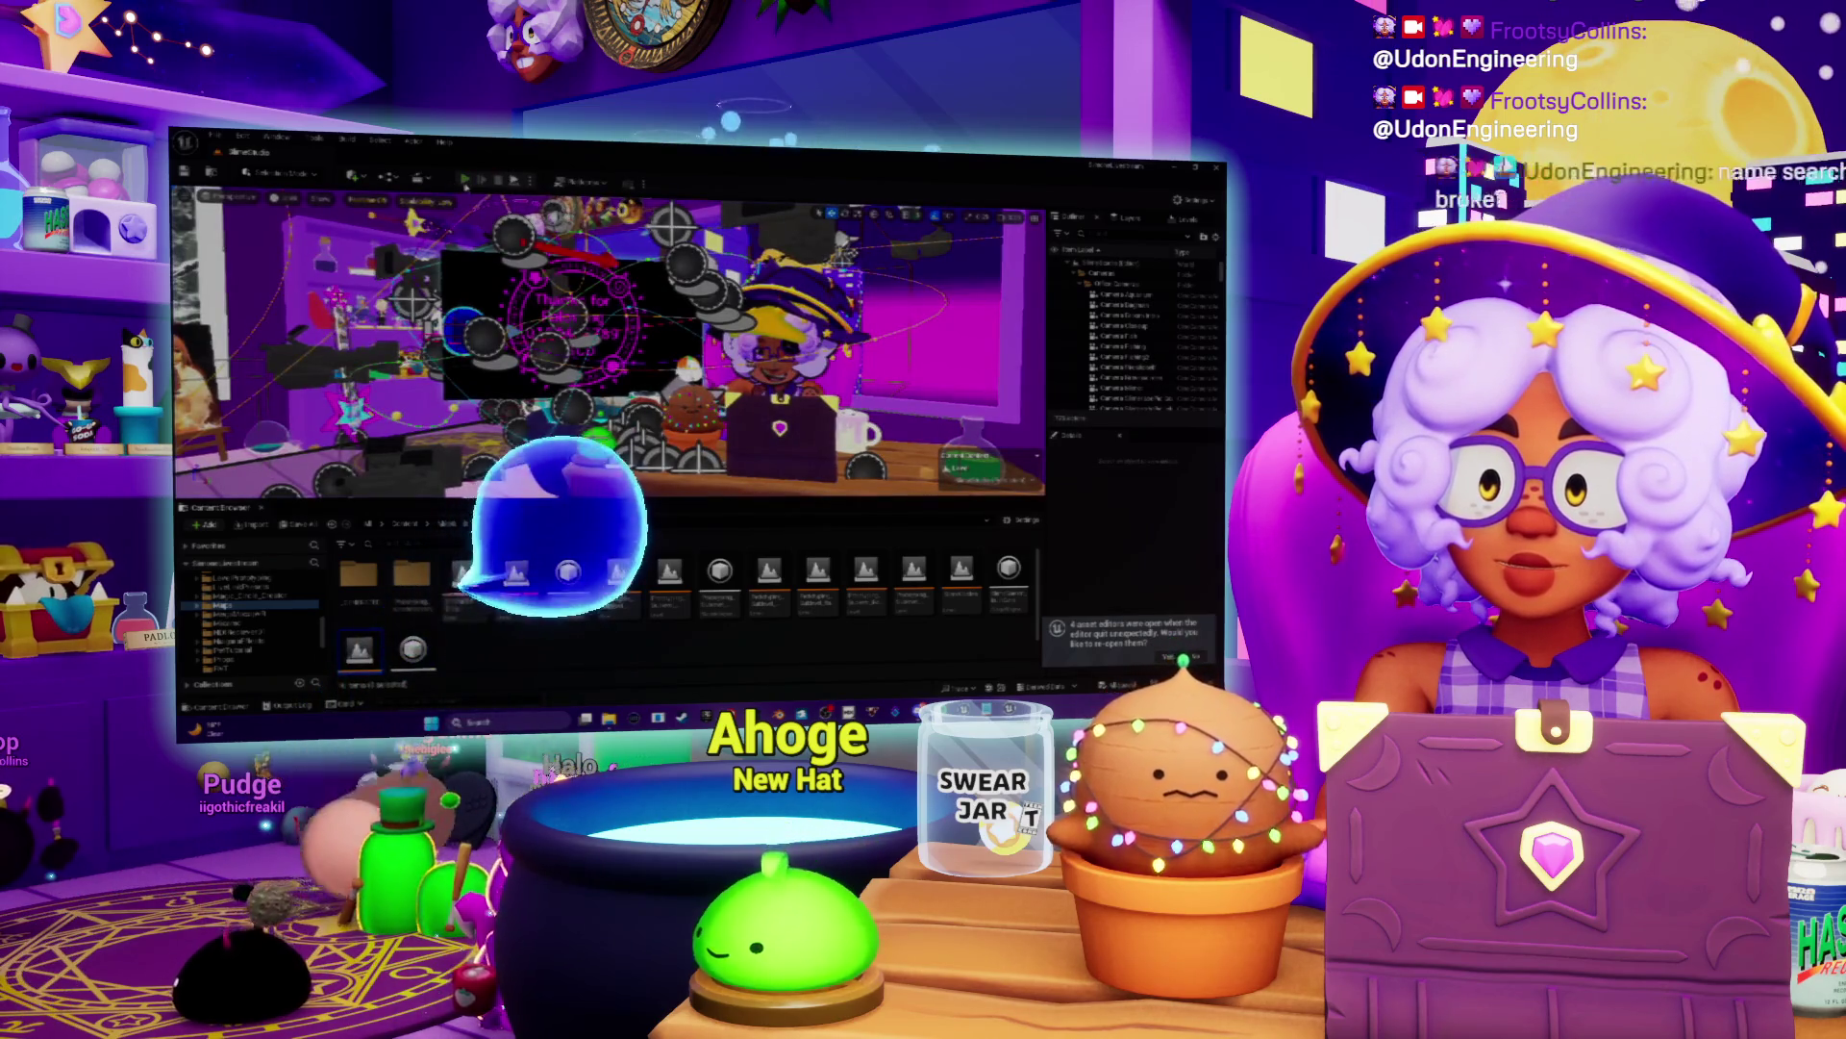
Step: Relaunch Play-In-Editor and bring up the Blueprint Editor's simulating event graph
key("alt+p")
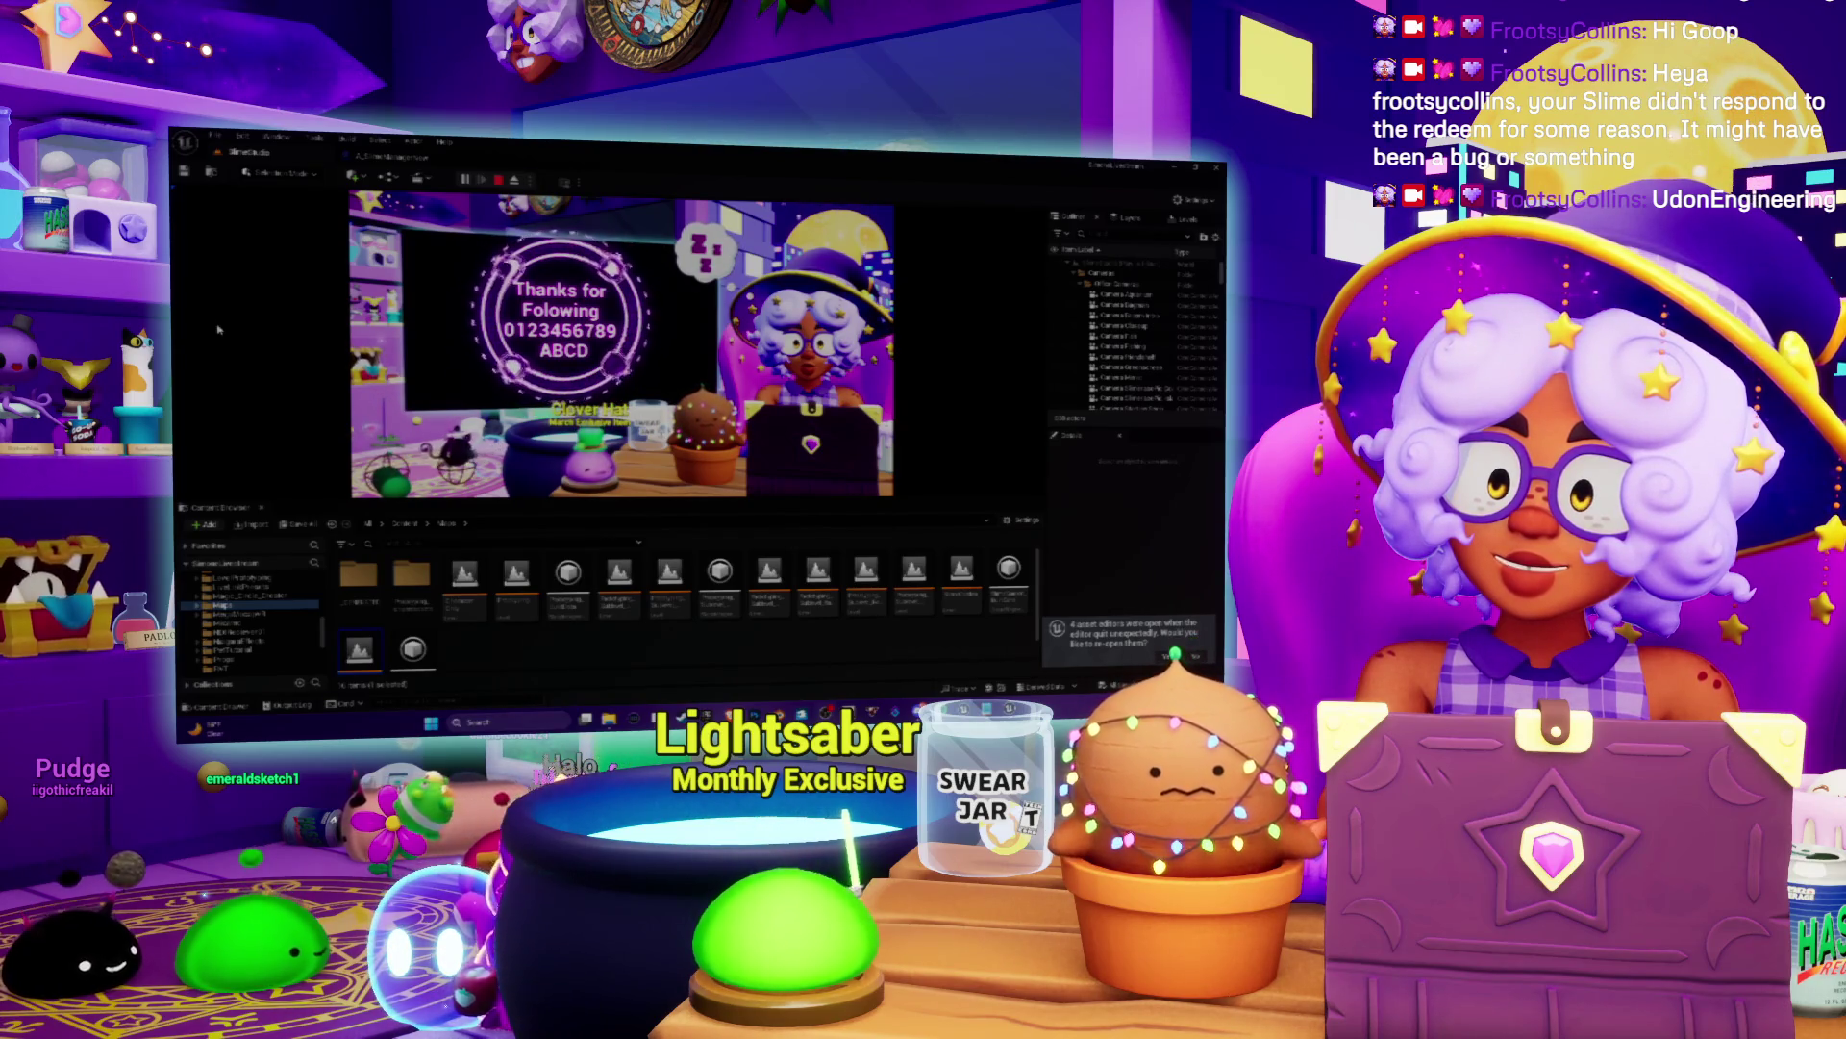
key("alt+Tab")
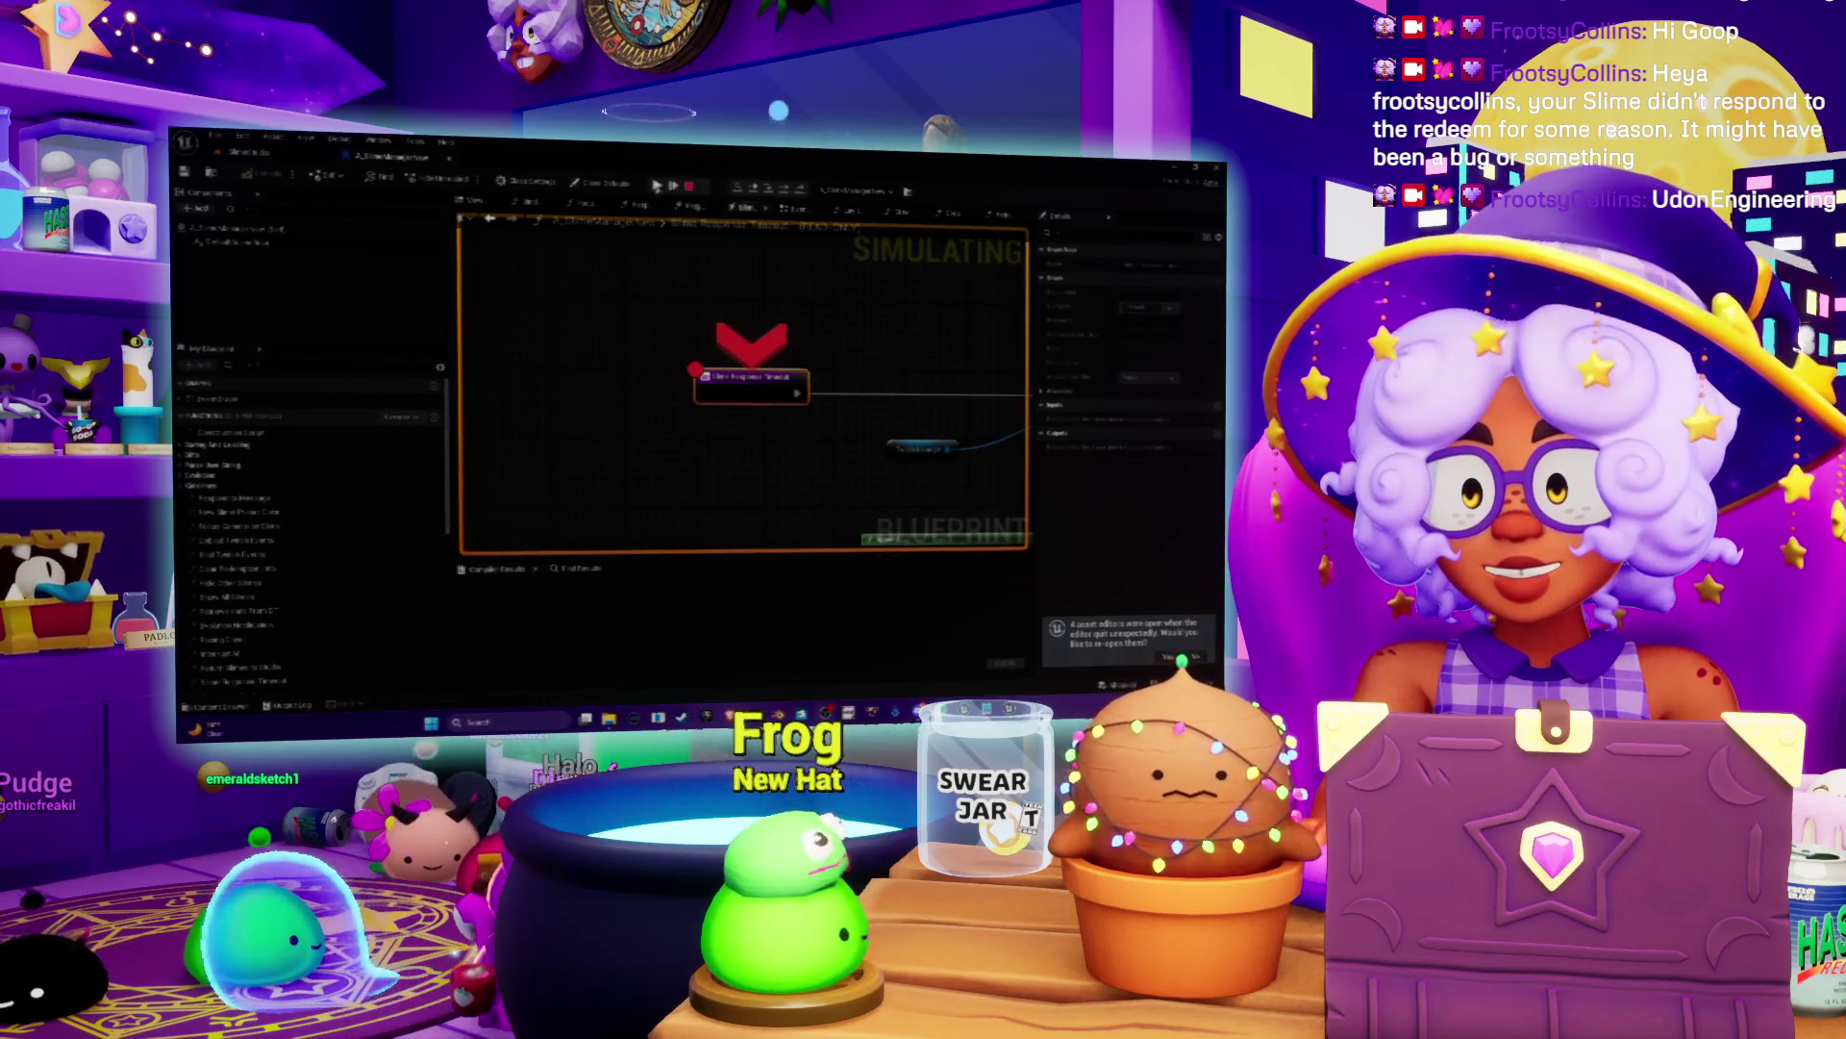
Step: Move from the level editor tab to the A_SlimeManagerNew Blueprint's EventGraph
left_click(655, 186)
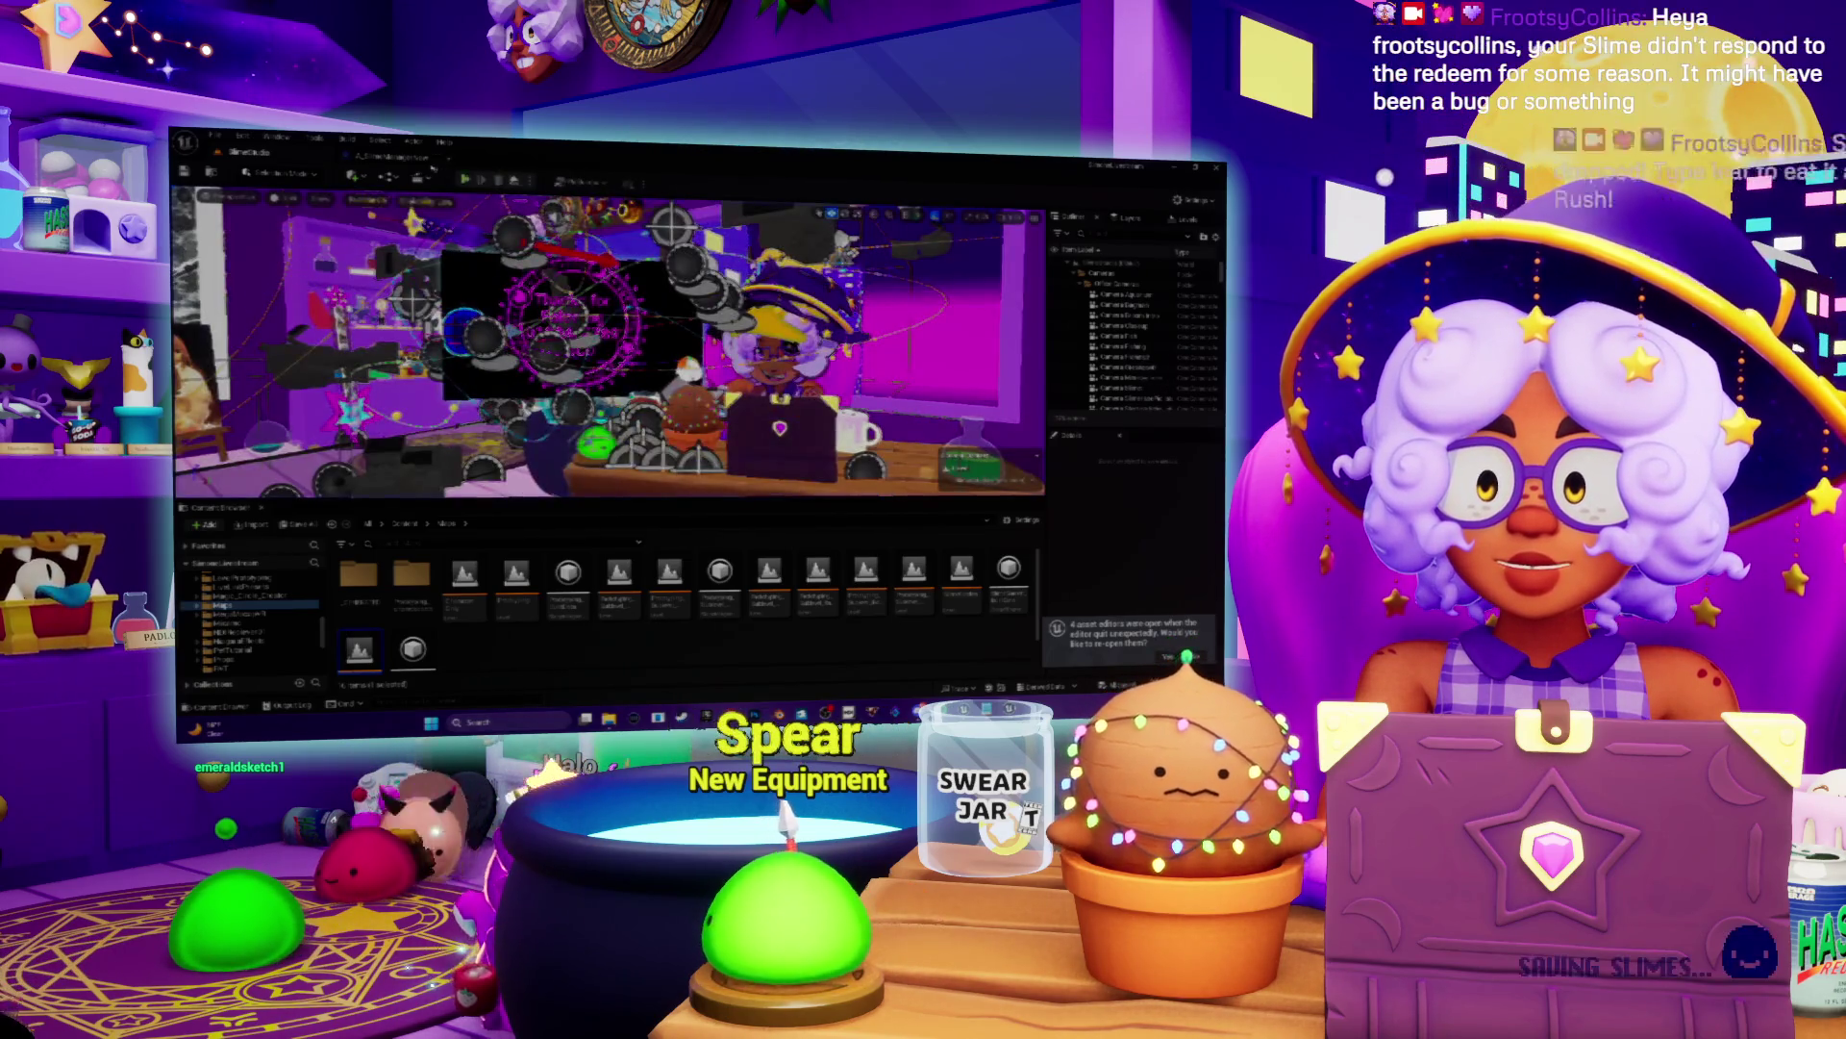
left_click(390, 156)
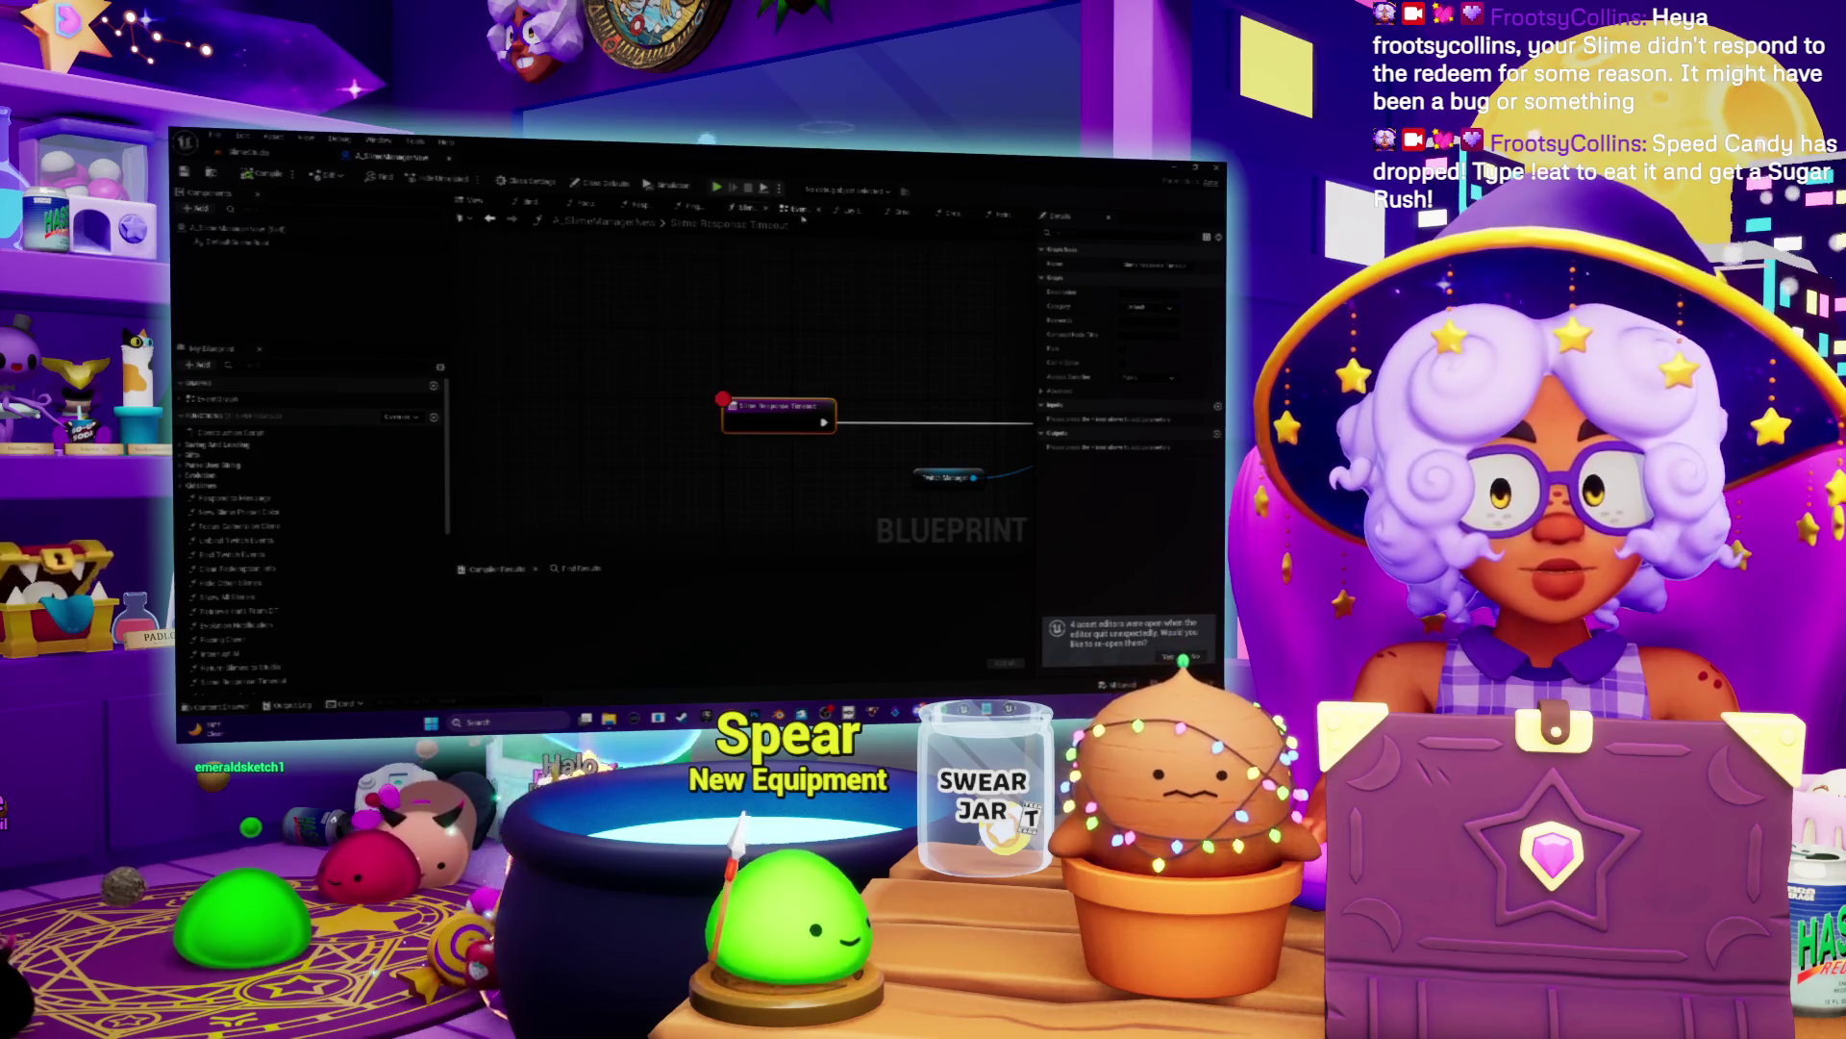
left_click(804, 217)
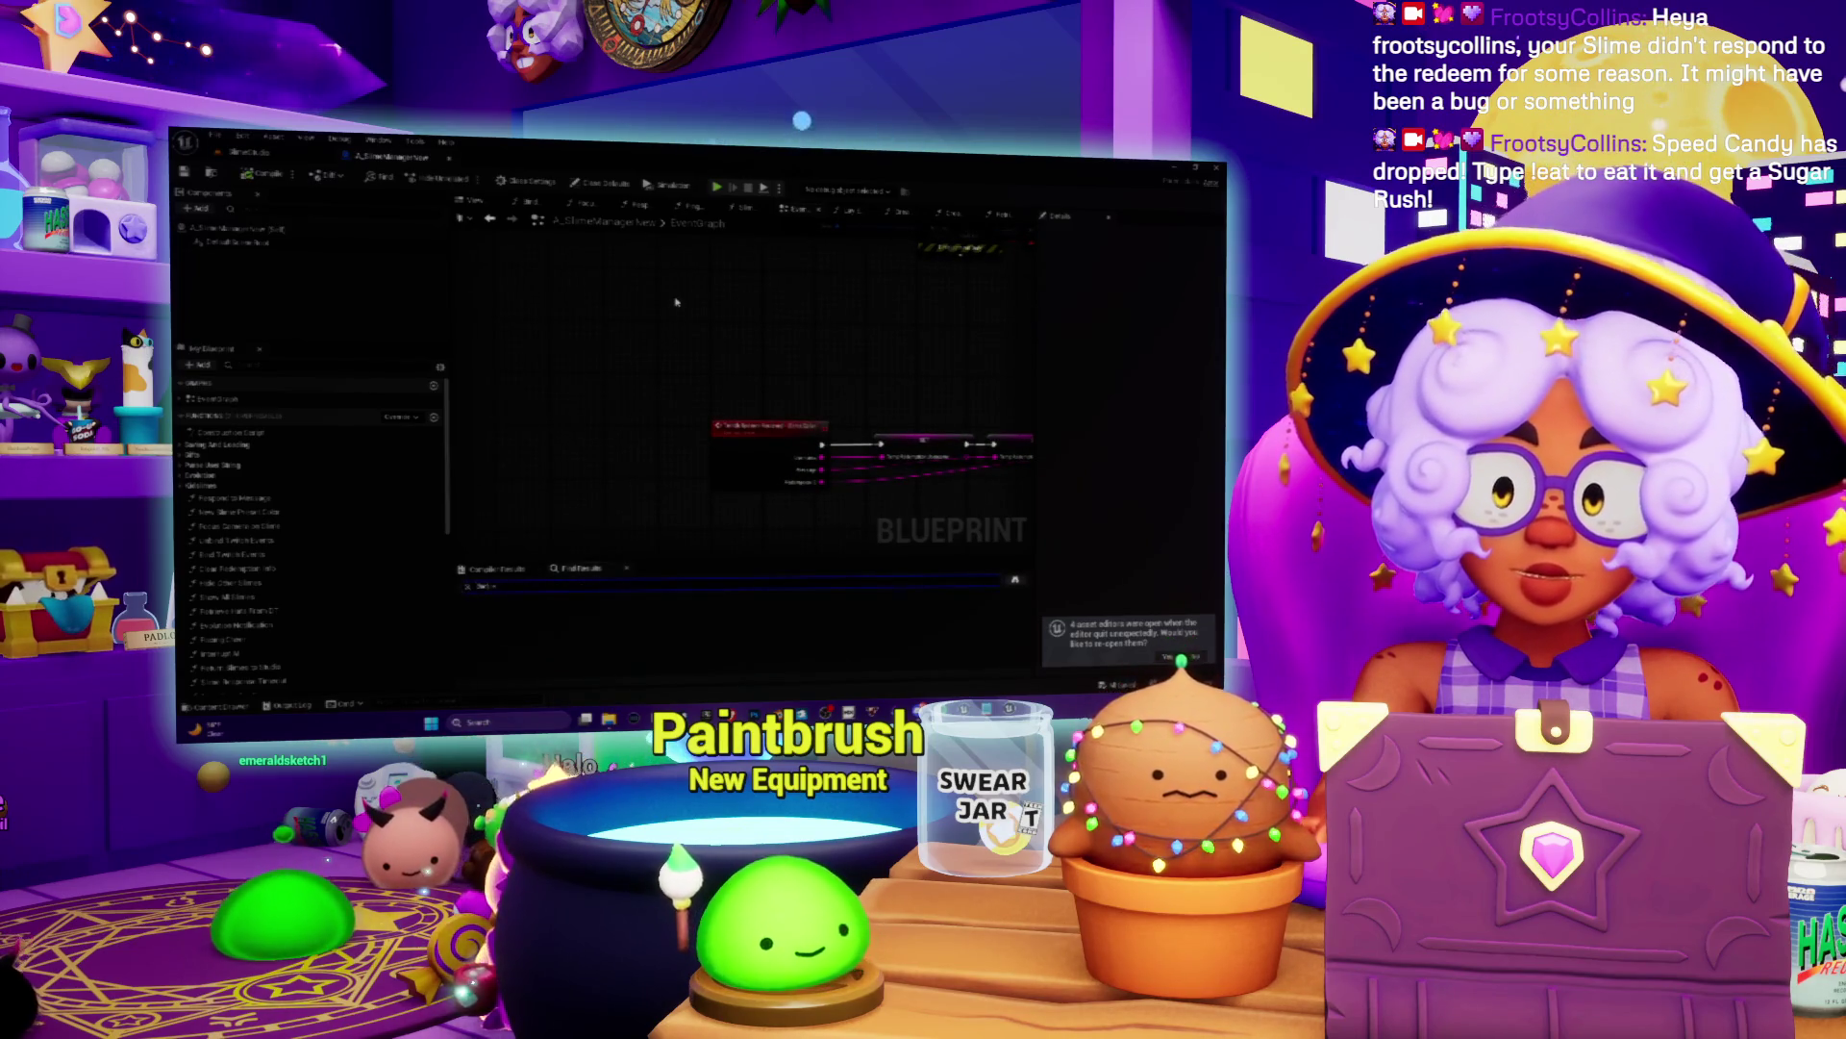
Step: Run the Find Results search across A_SlimeManagerNew and jump to the first match
key("Return")
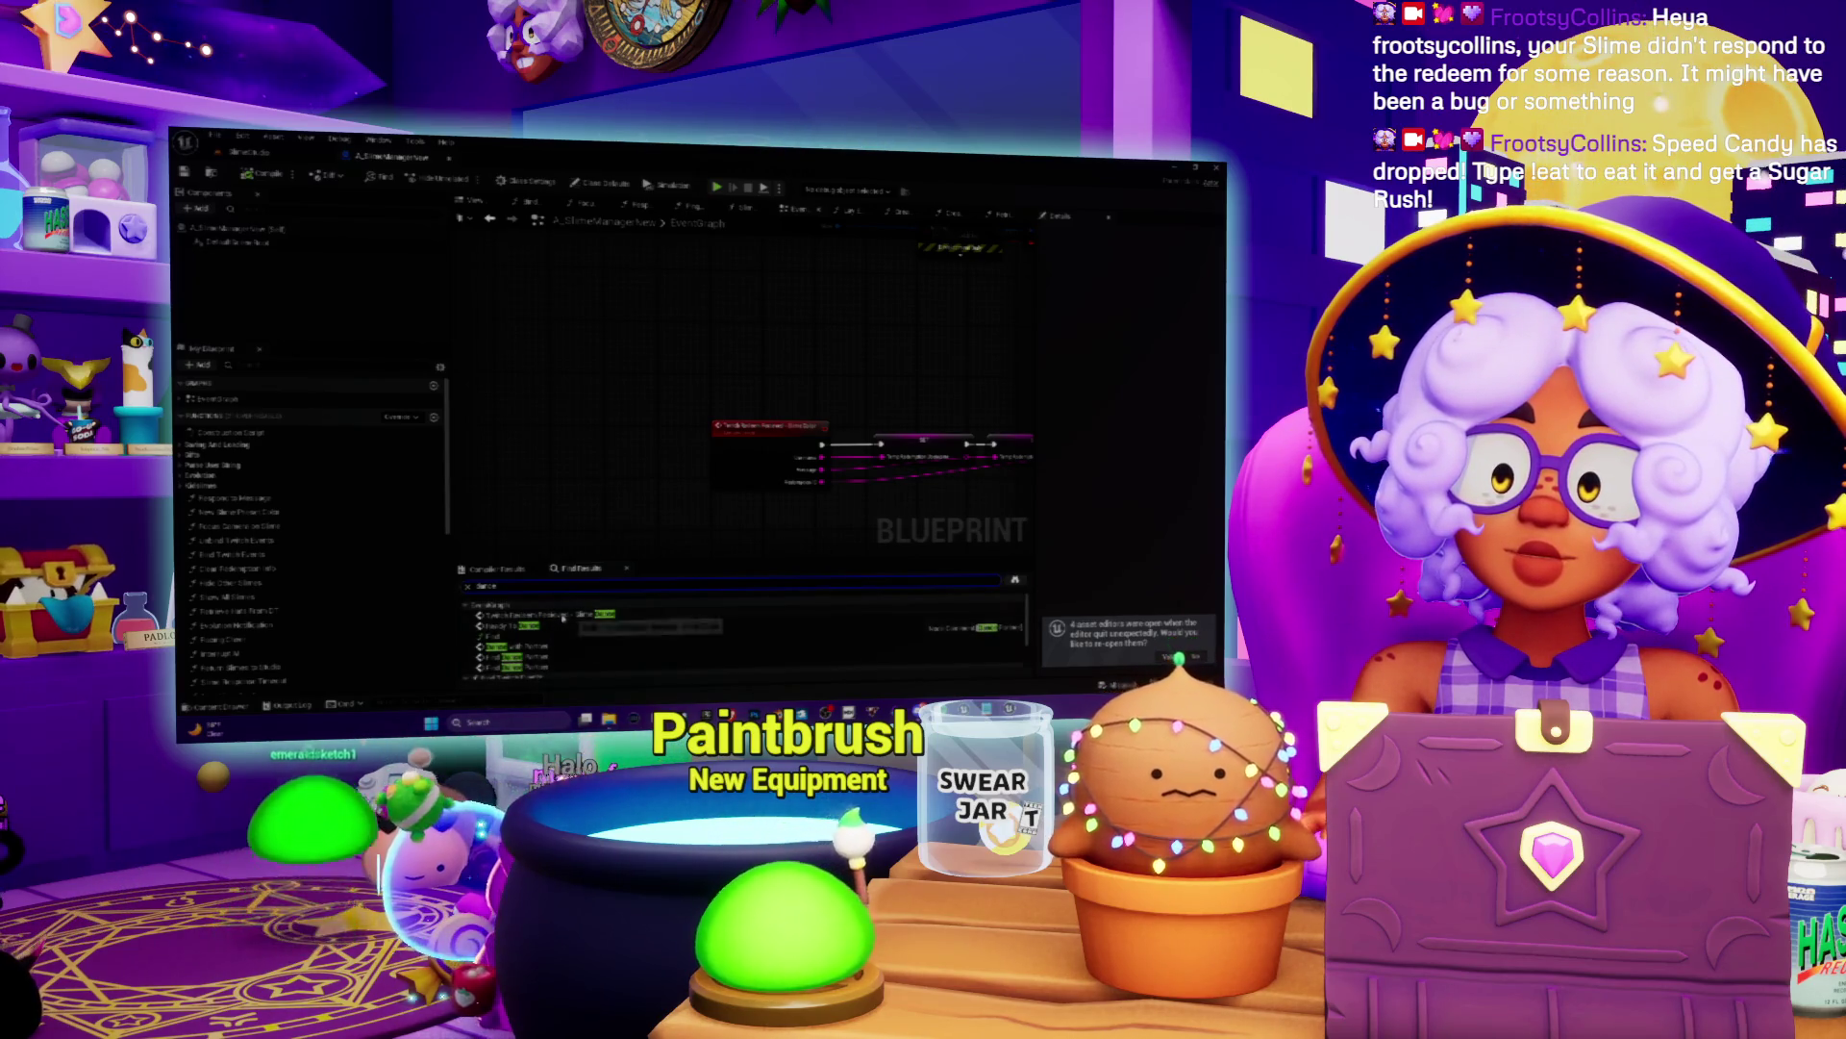
left_click(562, 617)
scroll(760, 446, "down", 2)
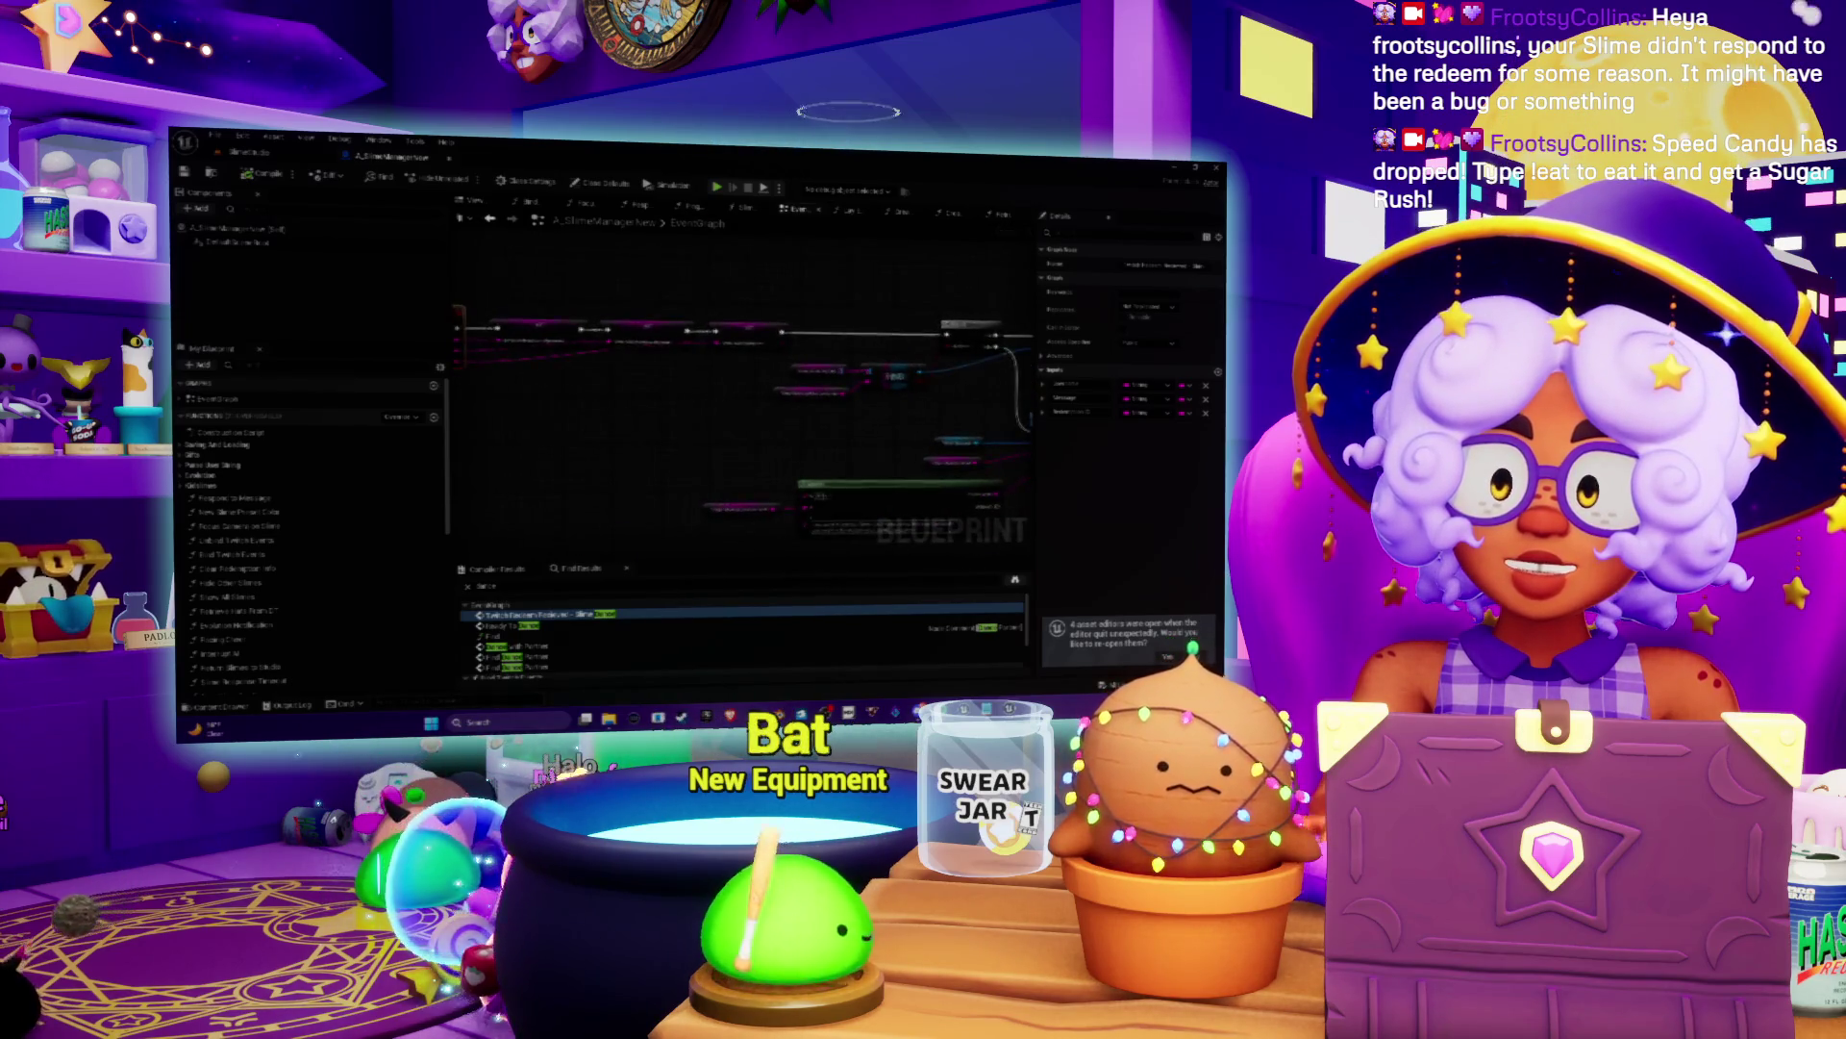
scroll(699, 402, "up", 3)
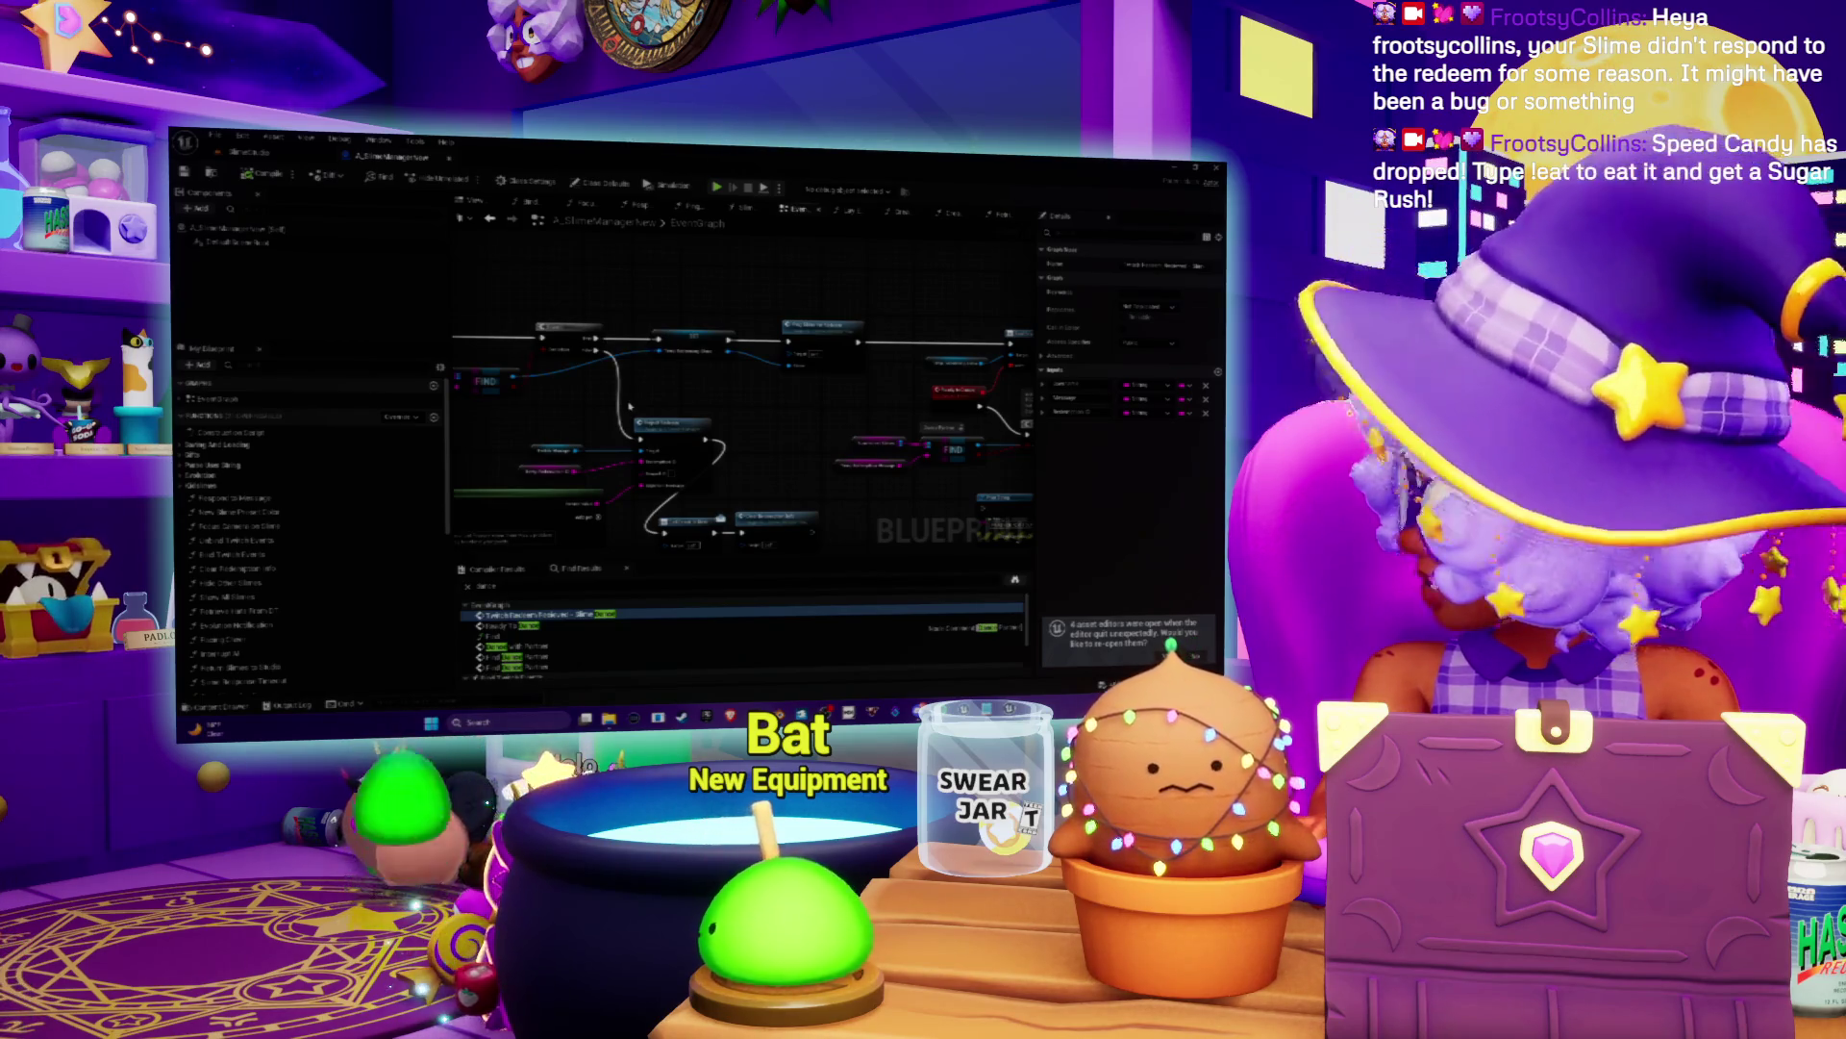
scroll(753, 379, "up", 2)
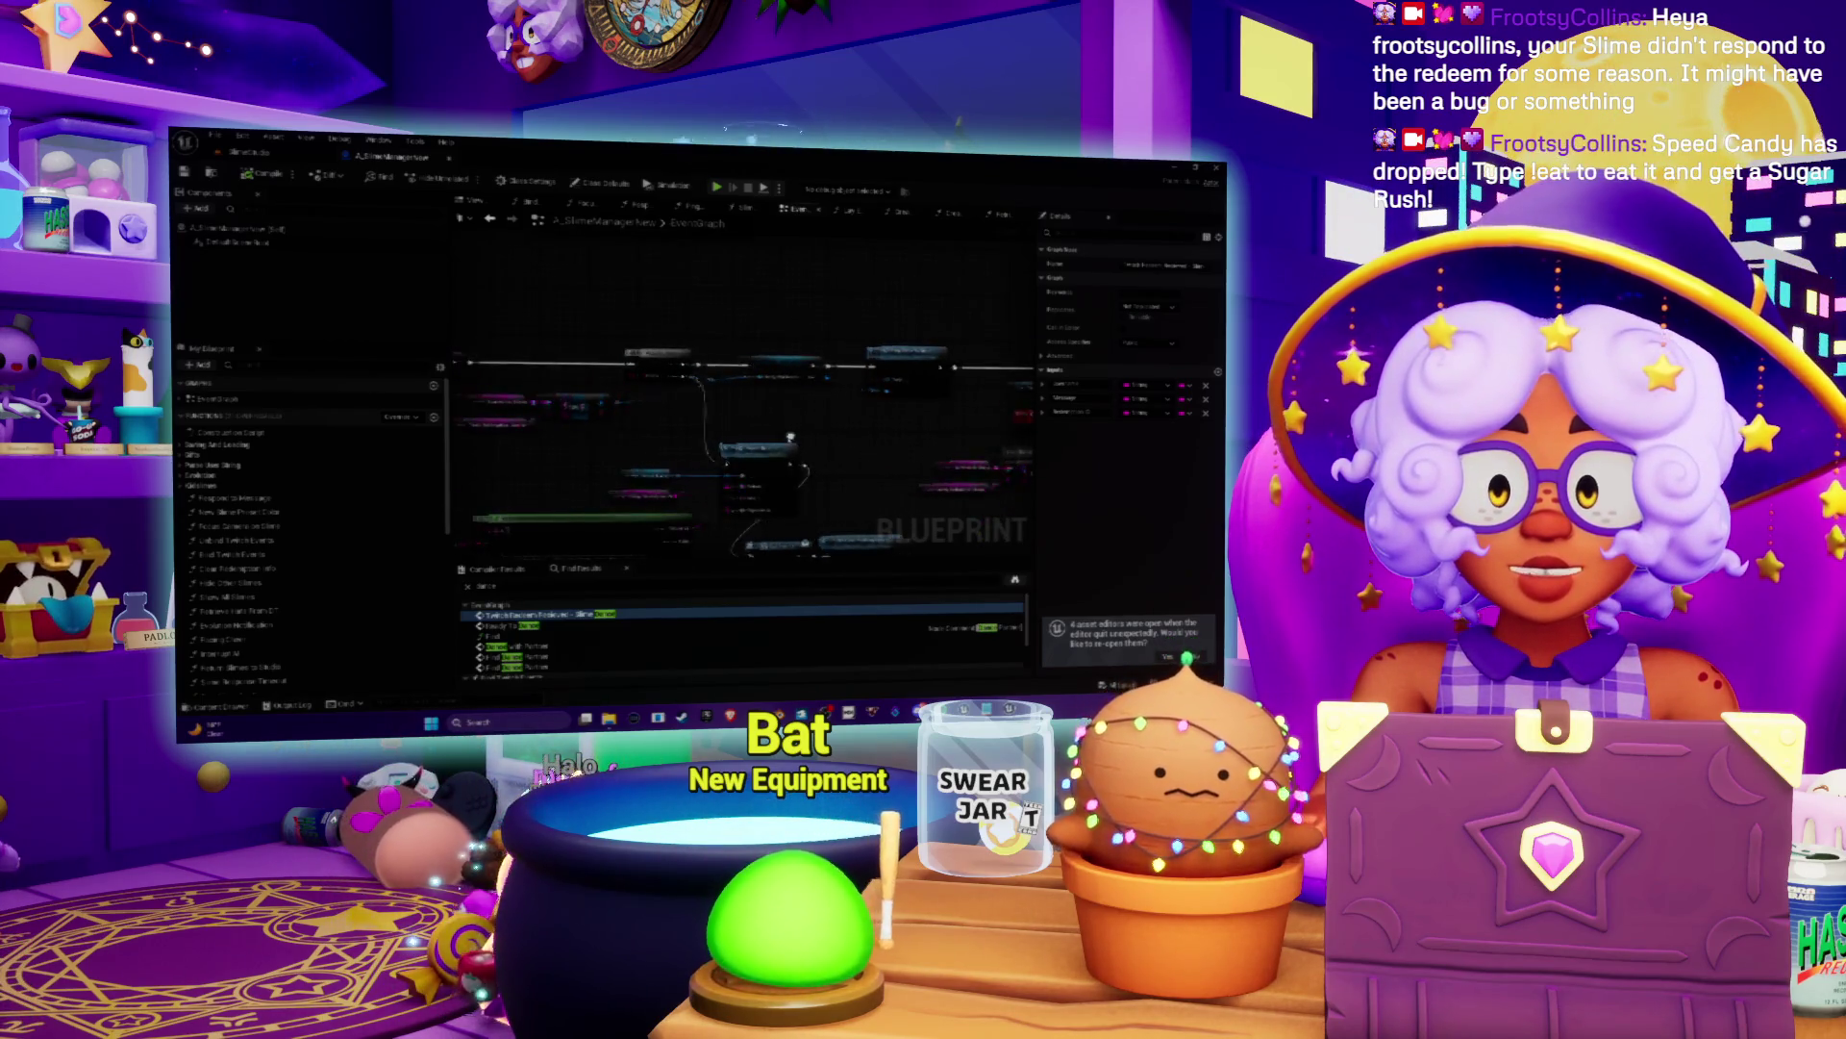
scroll(665, 445, "down", 2)
scroll(665, 445, "down", 2)
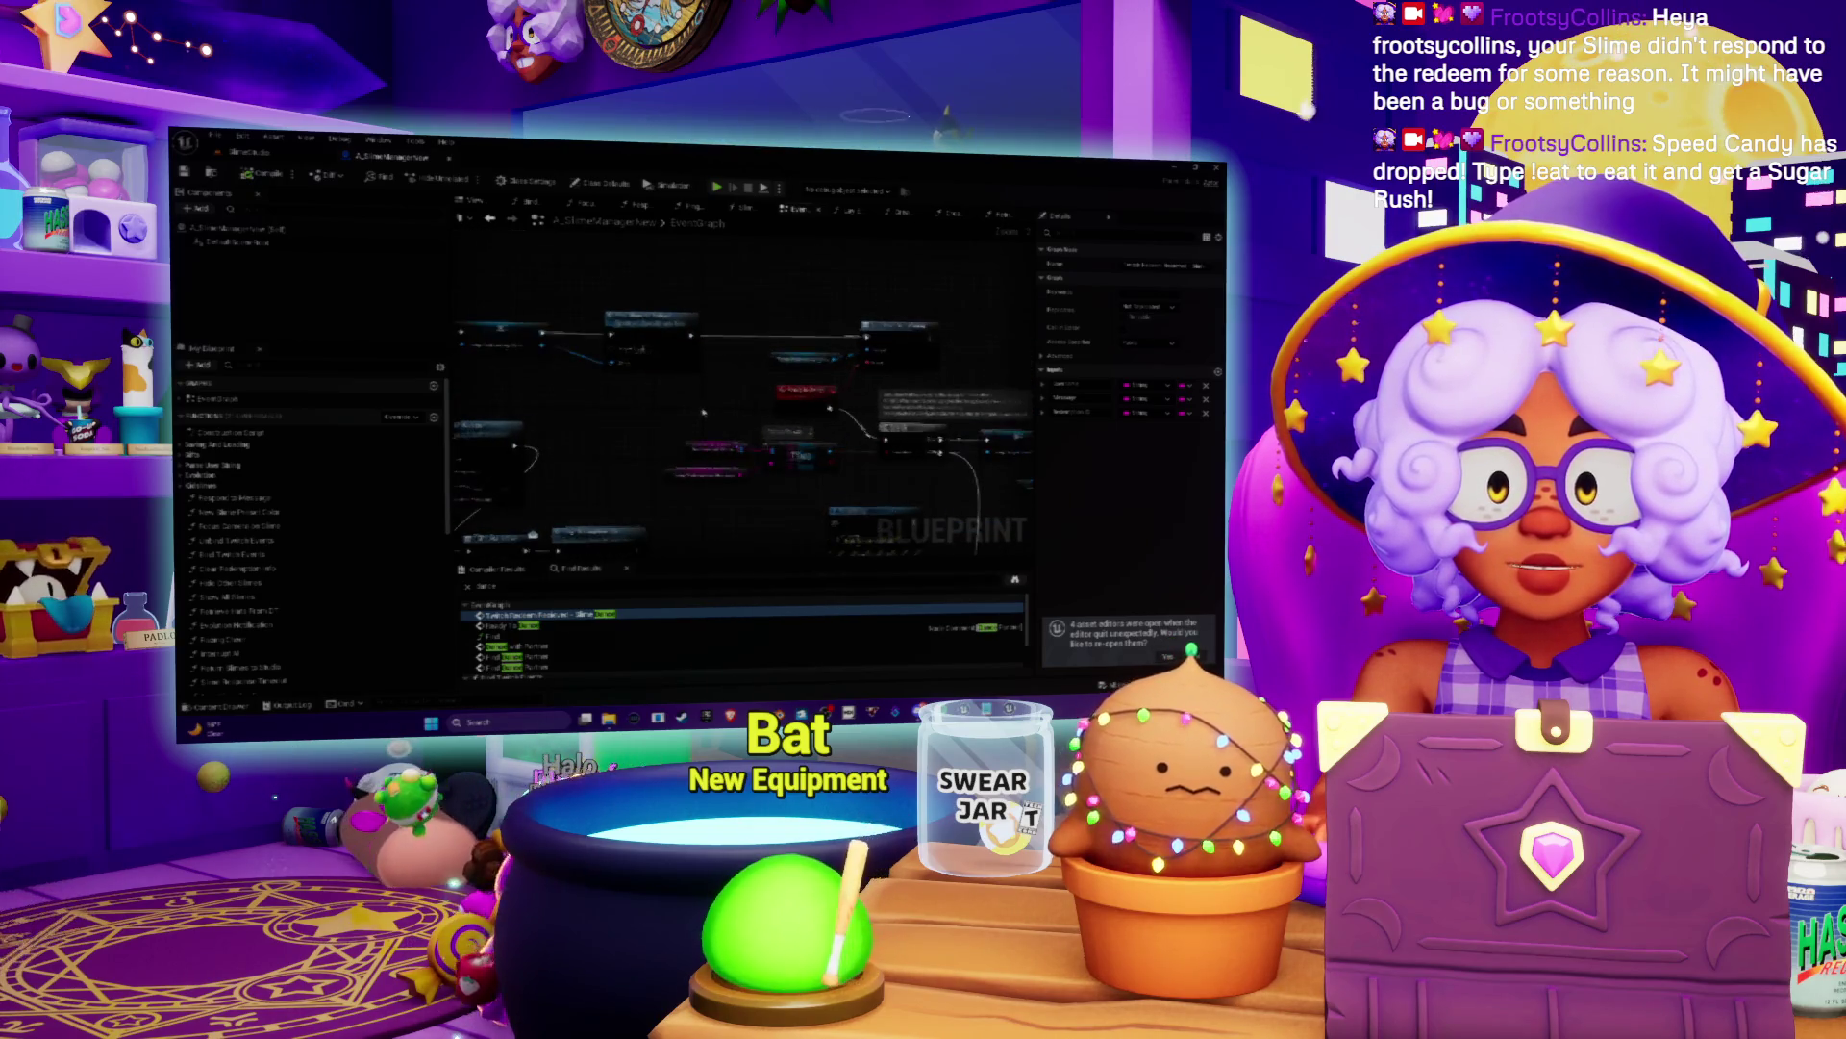
scroll(616, 443, "up", 2)
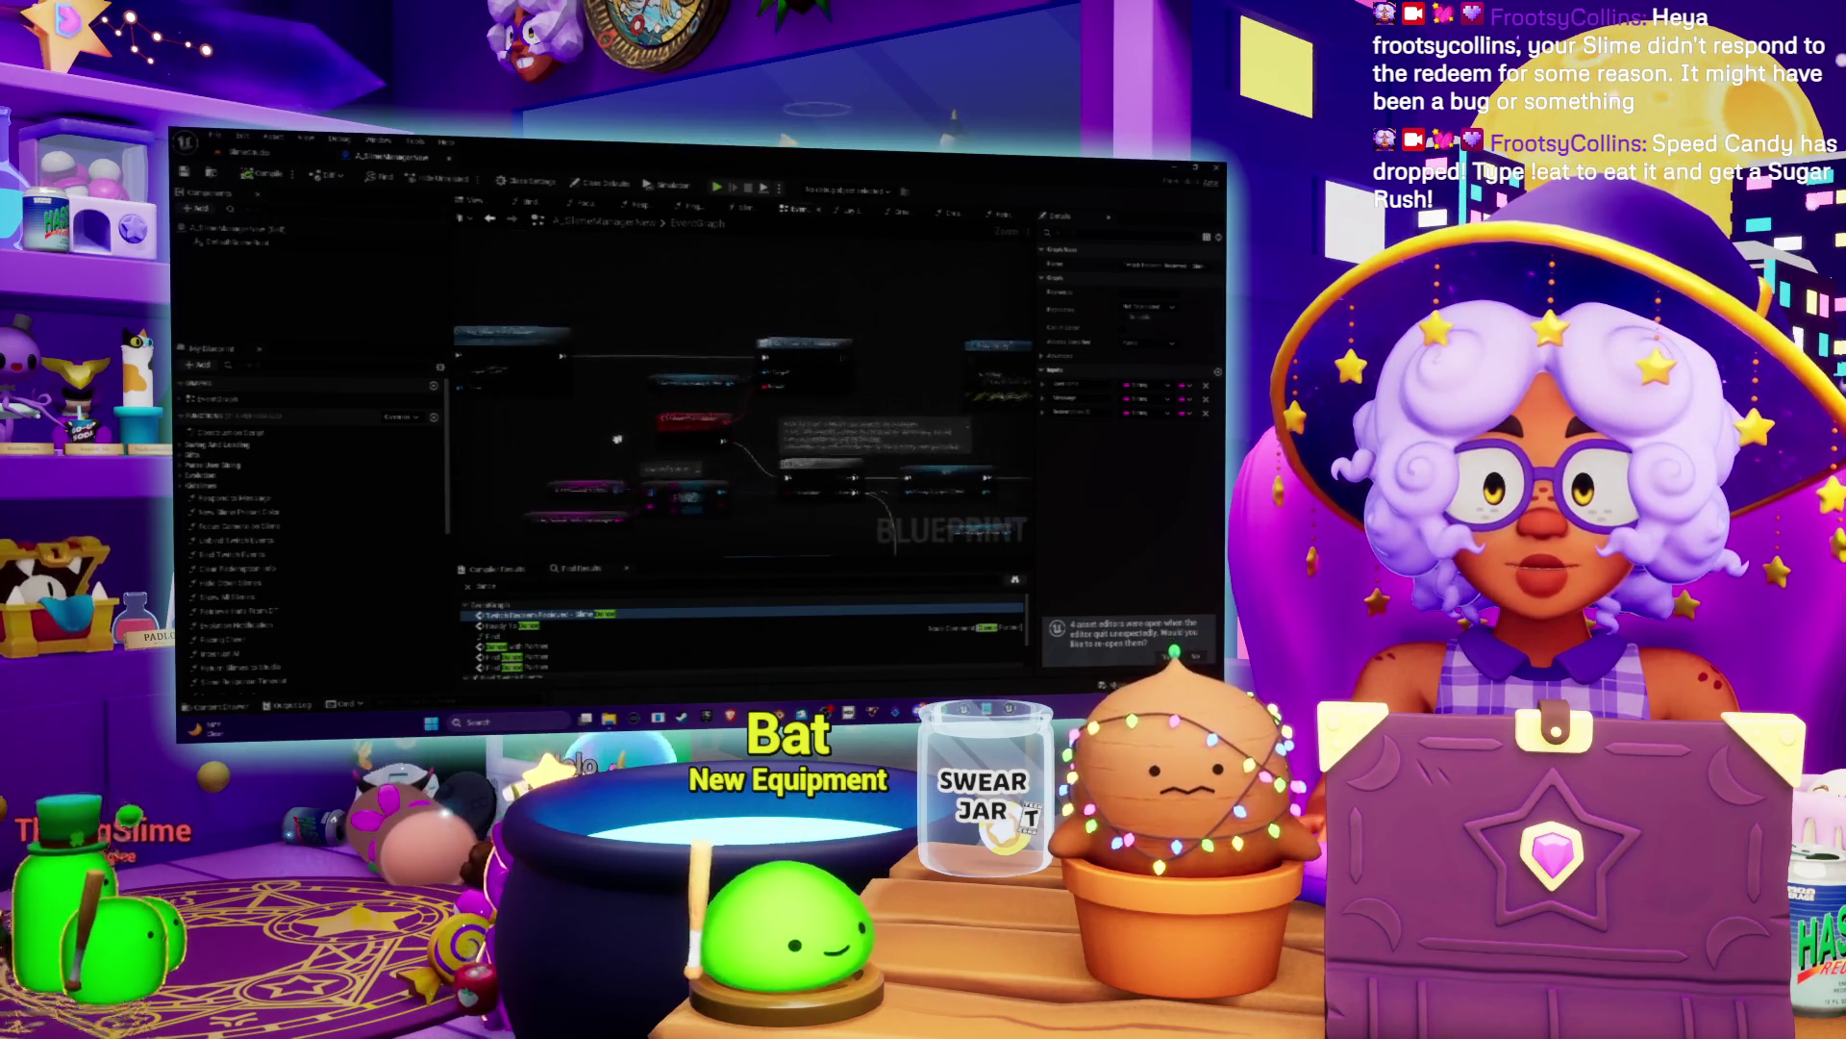
Step: Inspect the nodes surrounding the FIND node, then return to the level editor
left_click_drag(616, 443, 554, 318)
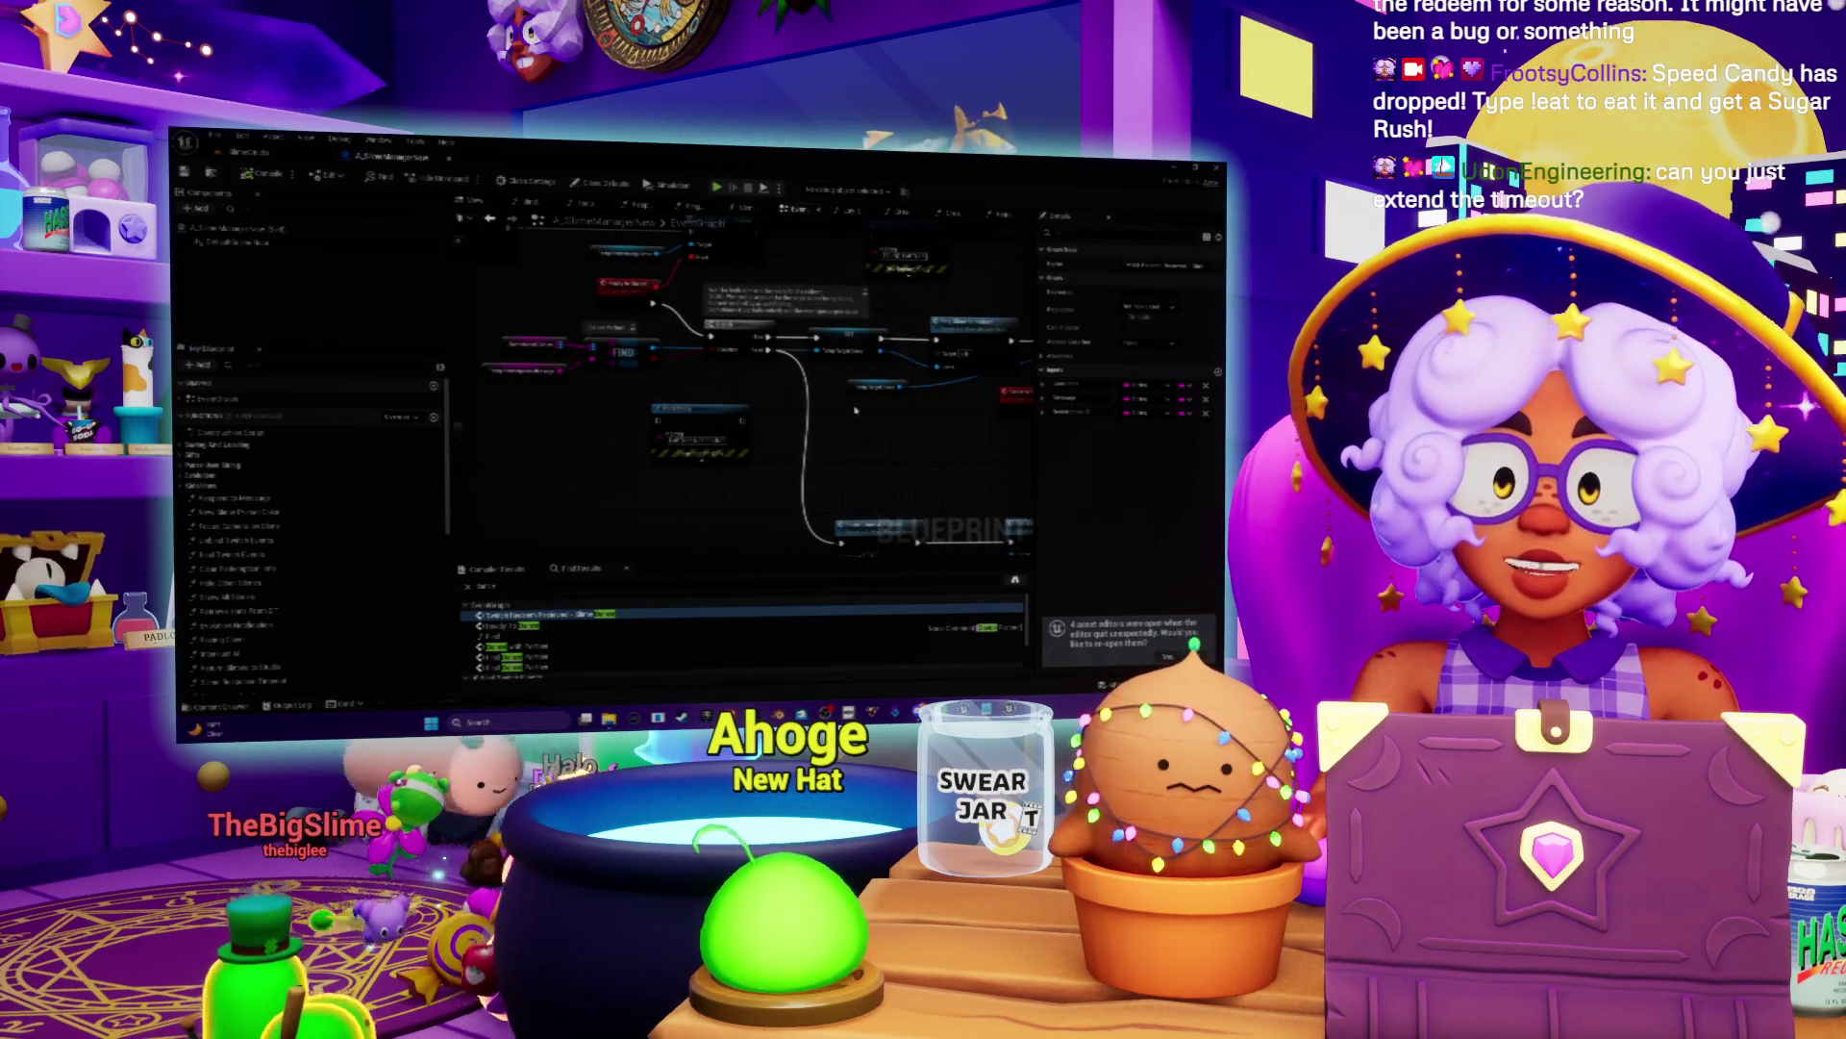
left_click_drag(623, 352, 569, 399)
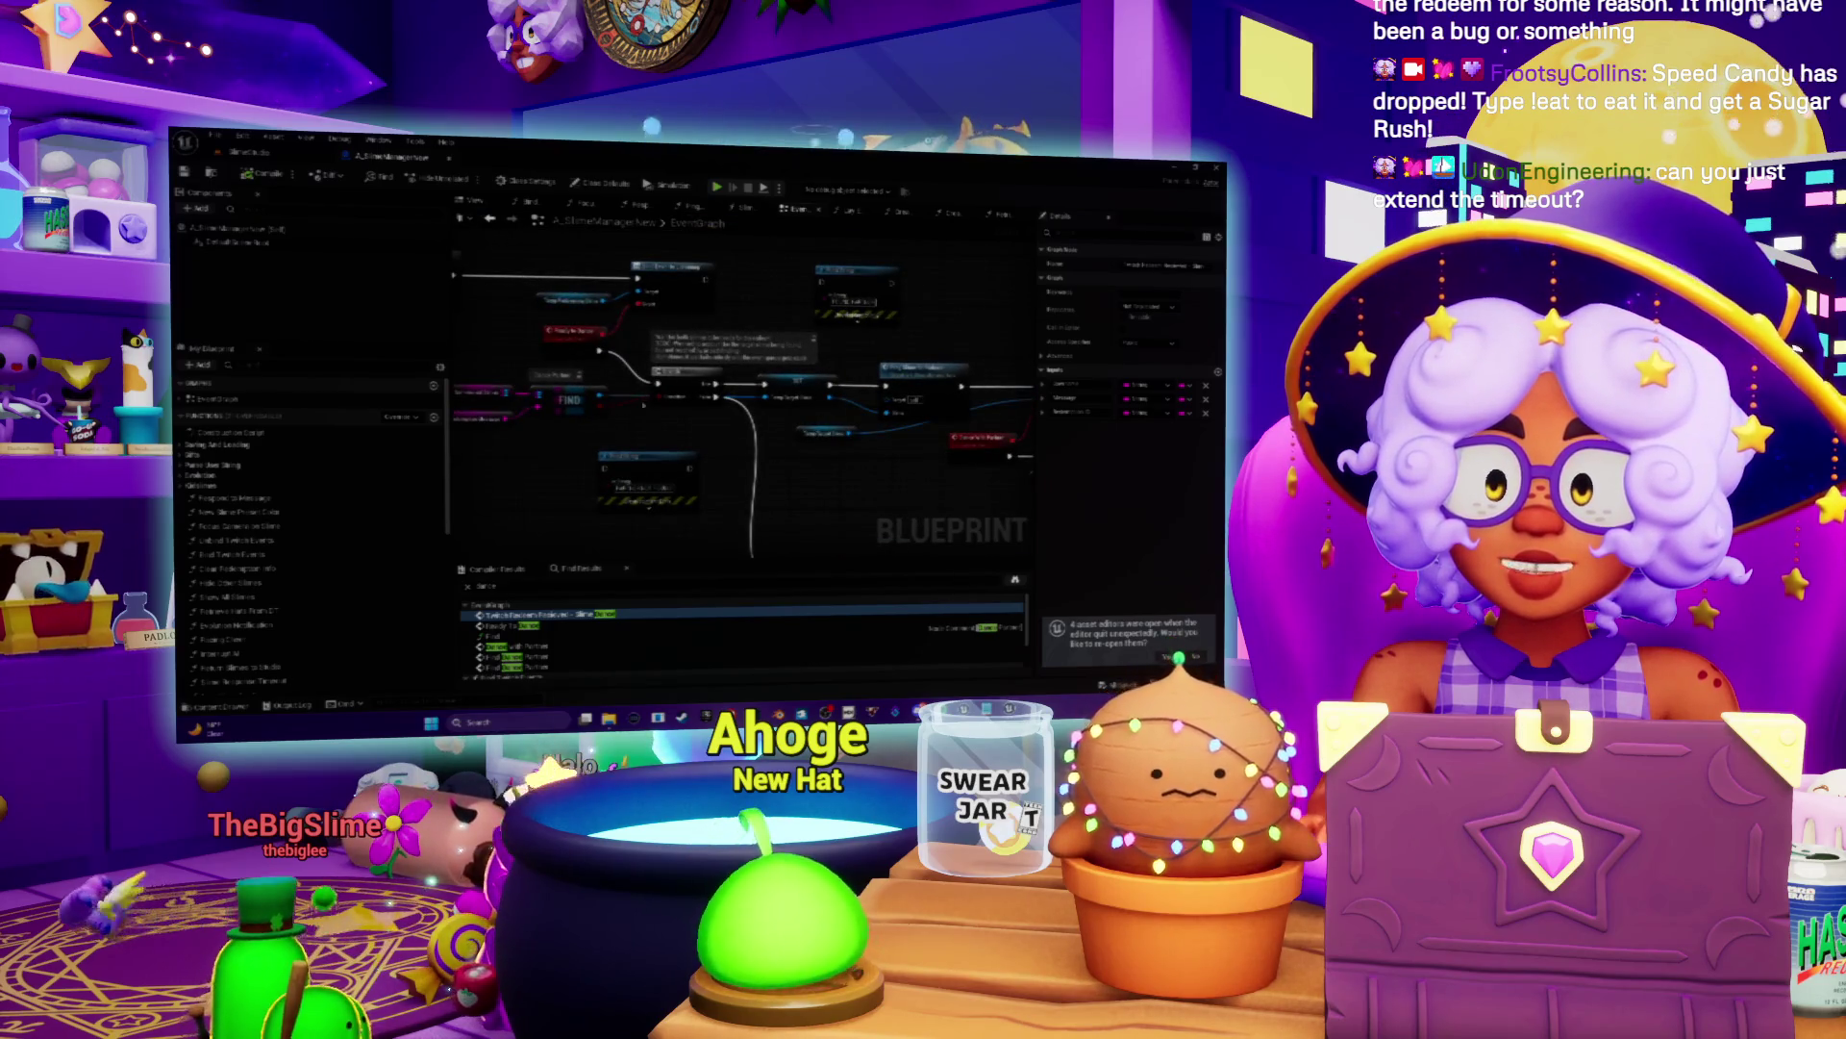
left_click(252, 154)
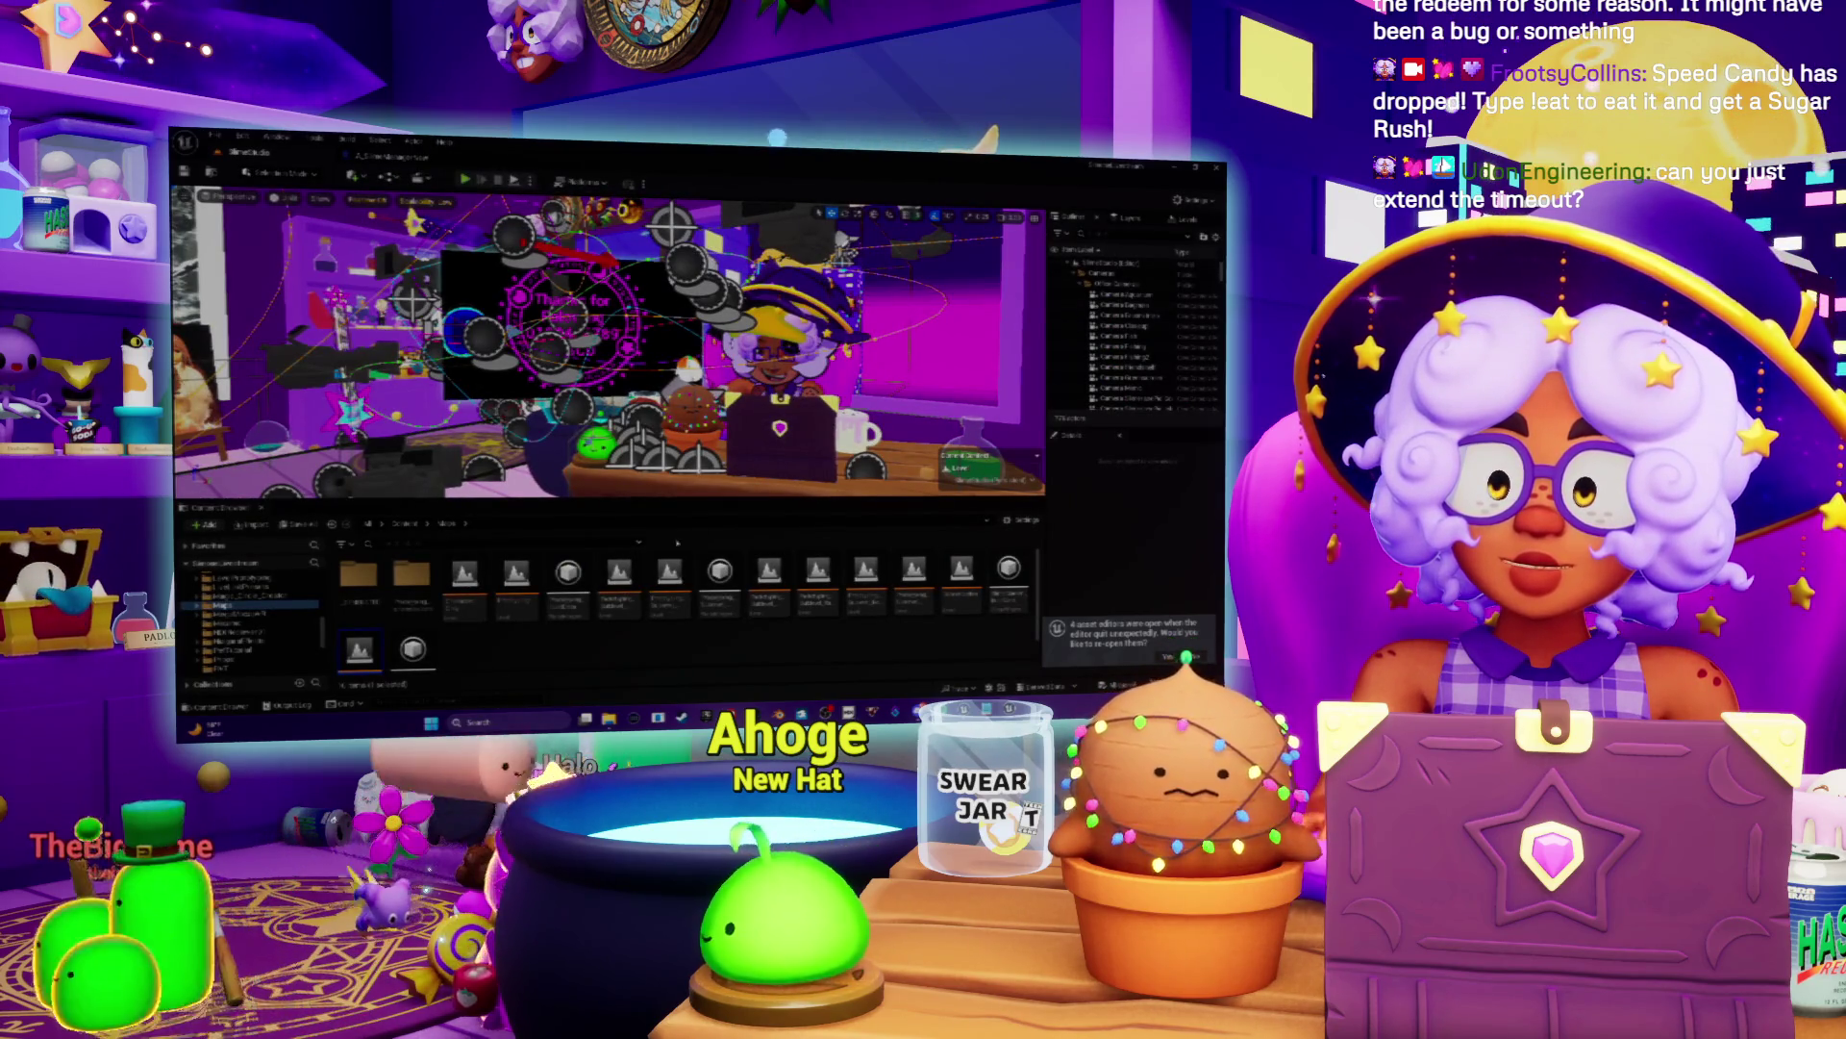
Step: Browse the Content Browser folder tree to the Characters folder
left_click(242, 637)
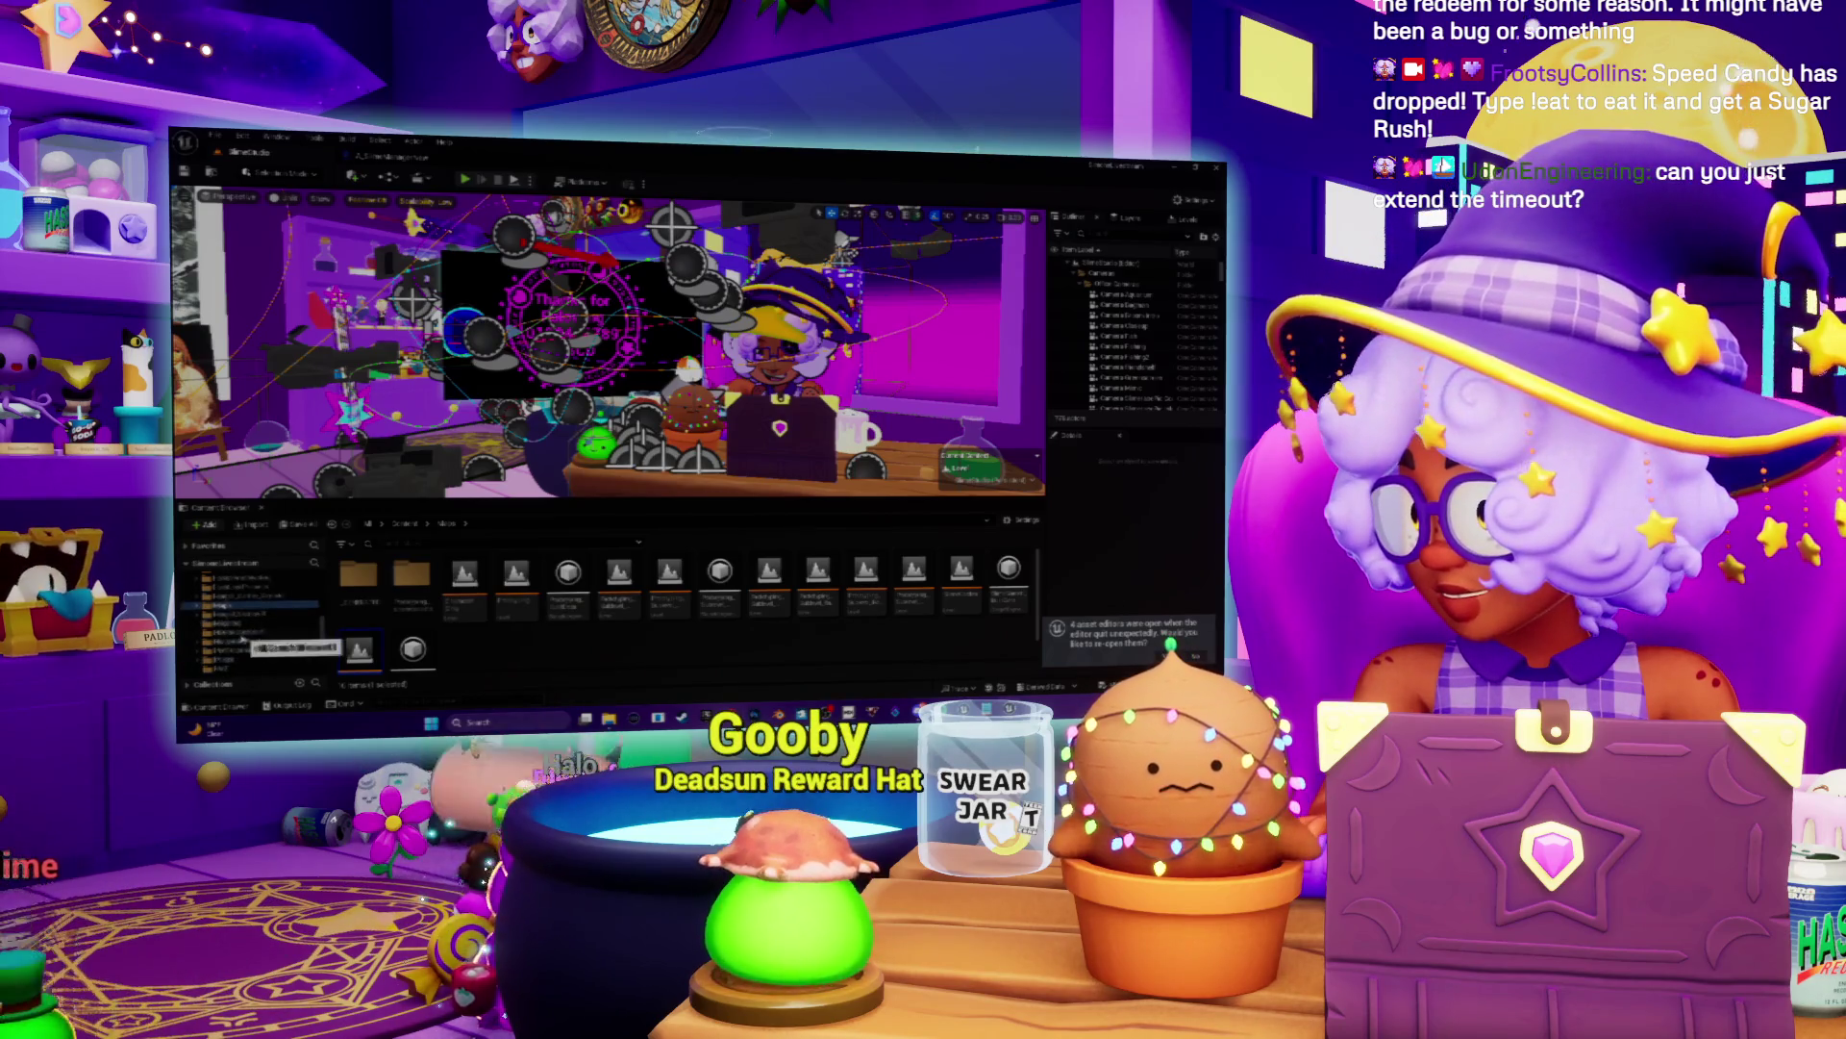
scroll(231, 662, "down", 2)
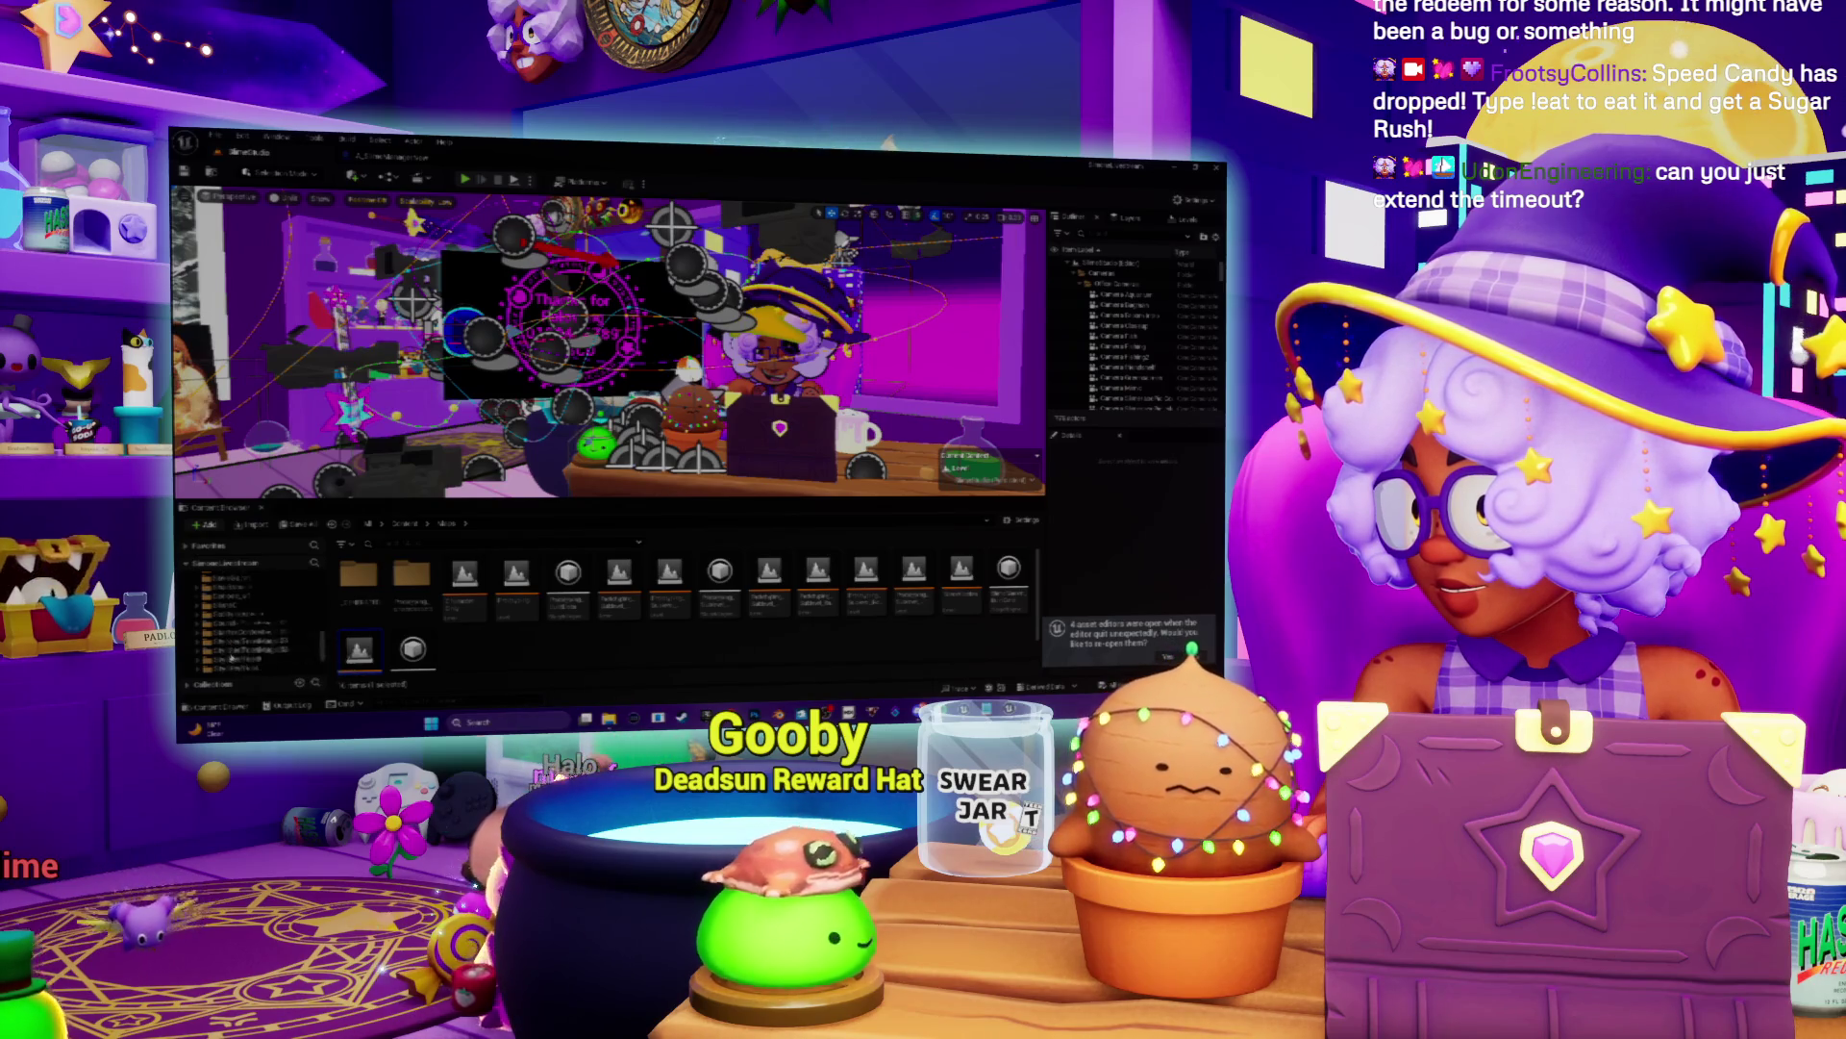
left_click(230, 640)
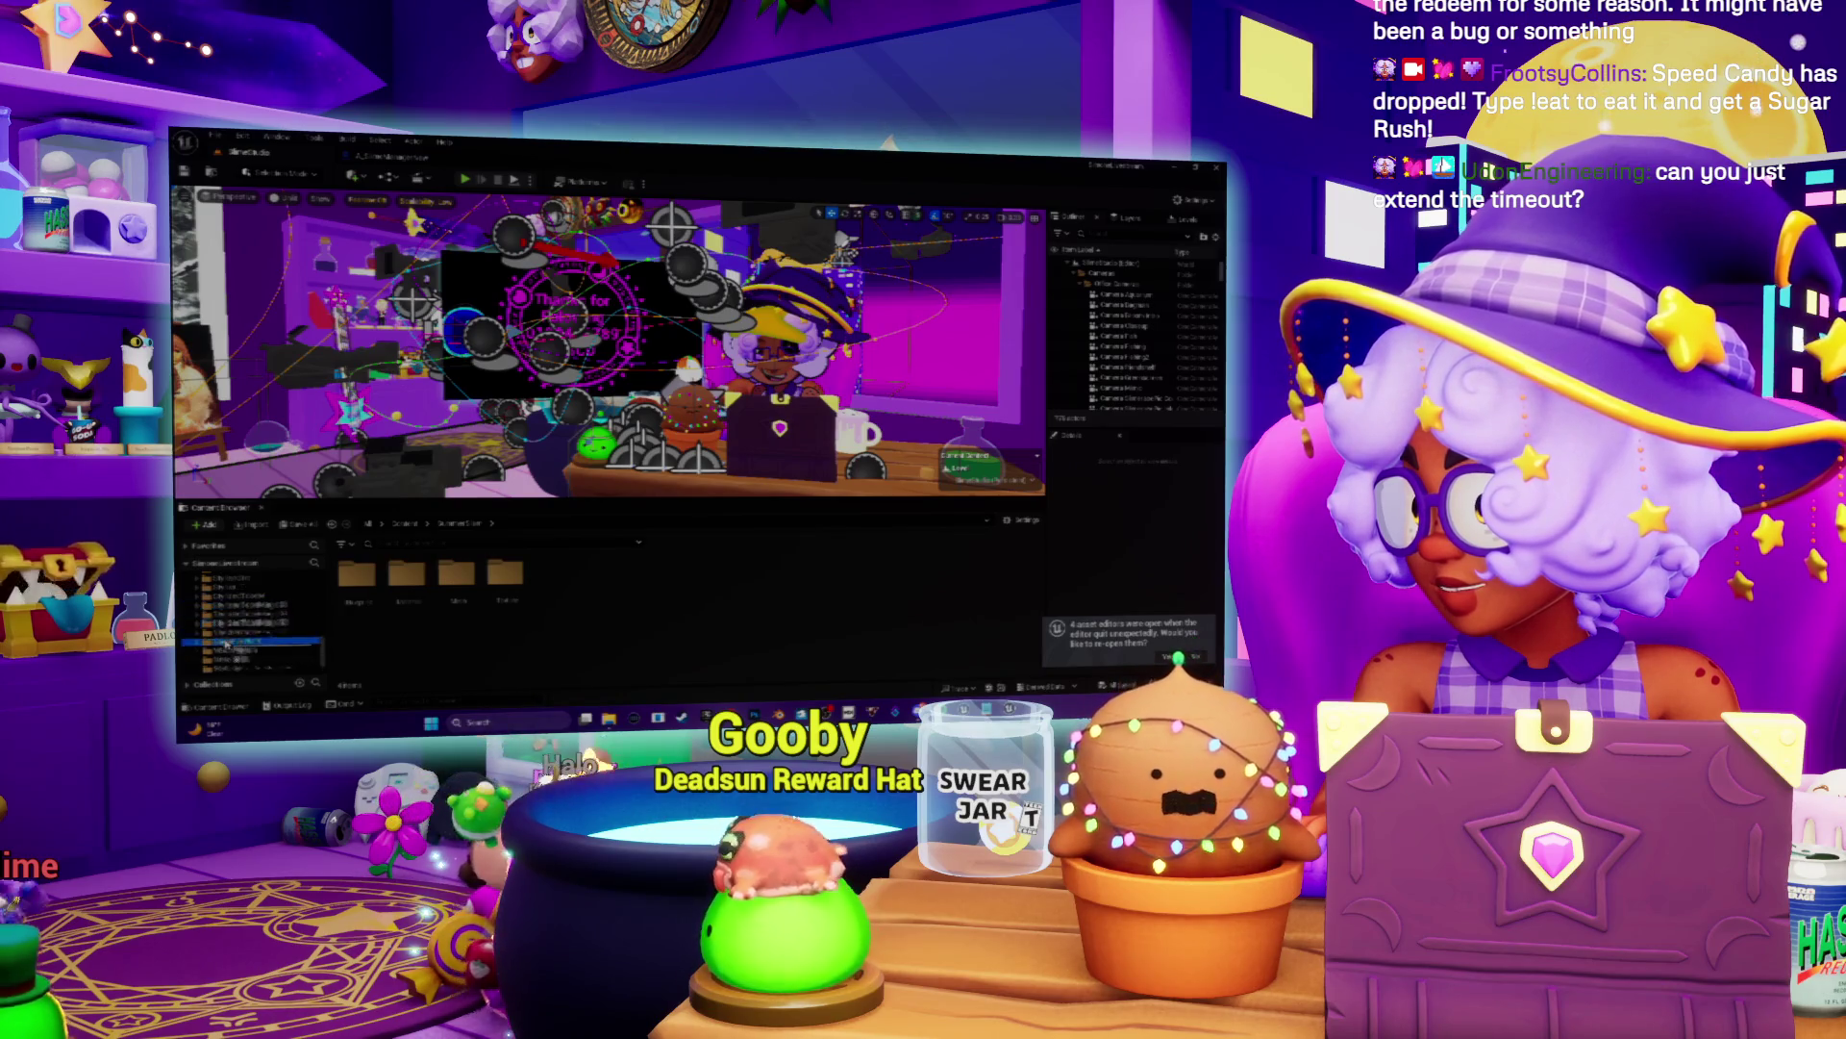
scroll(226, 640, "up", 2)
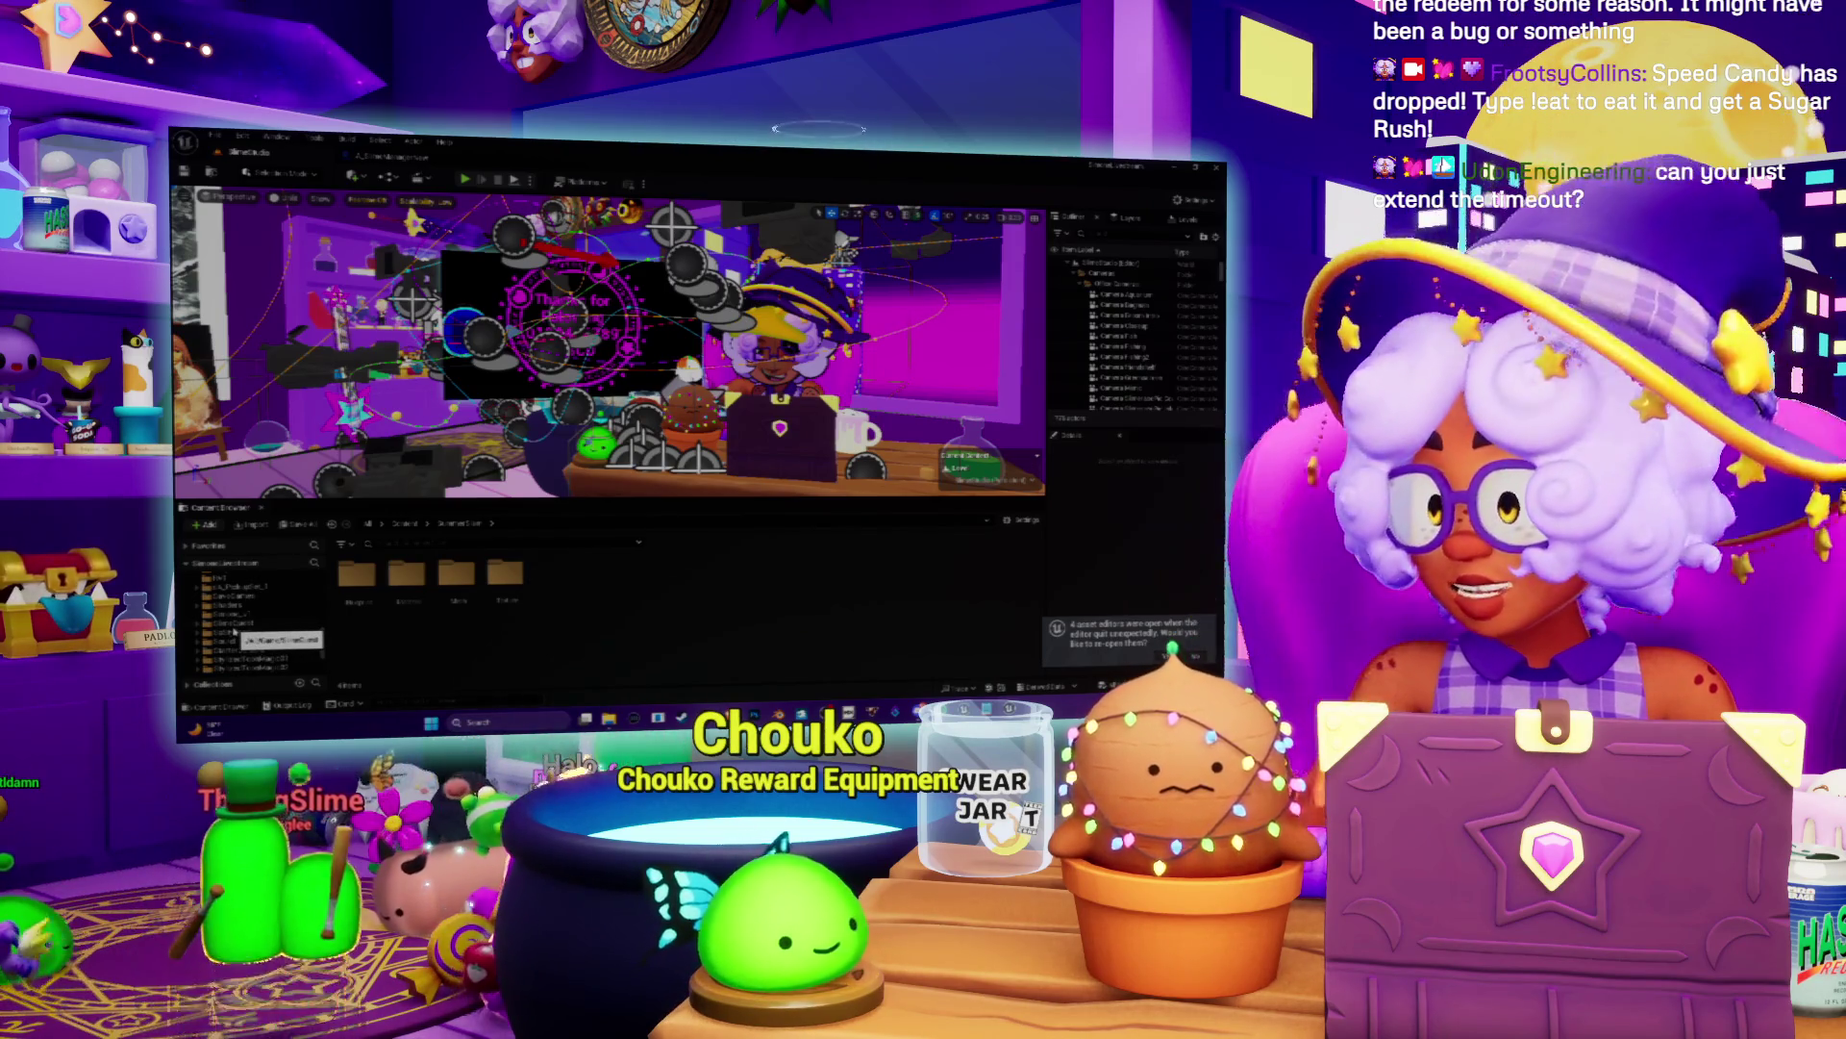
scroll(234, 631, "down", 2)
scroll(233, 632, "down", 2)
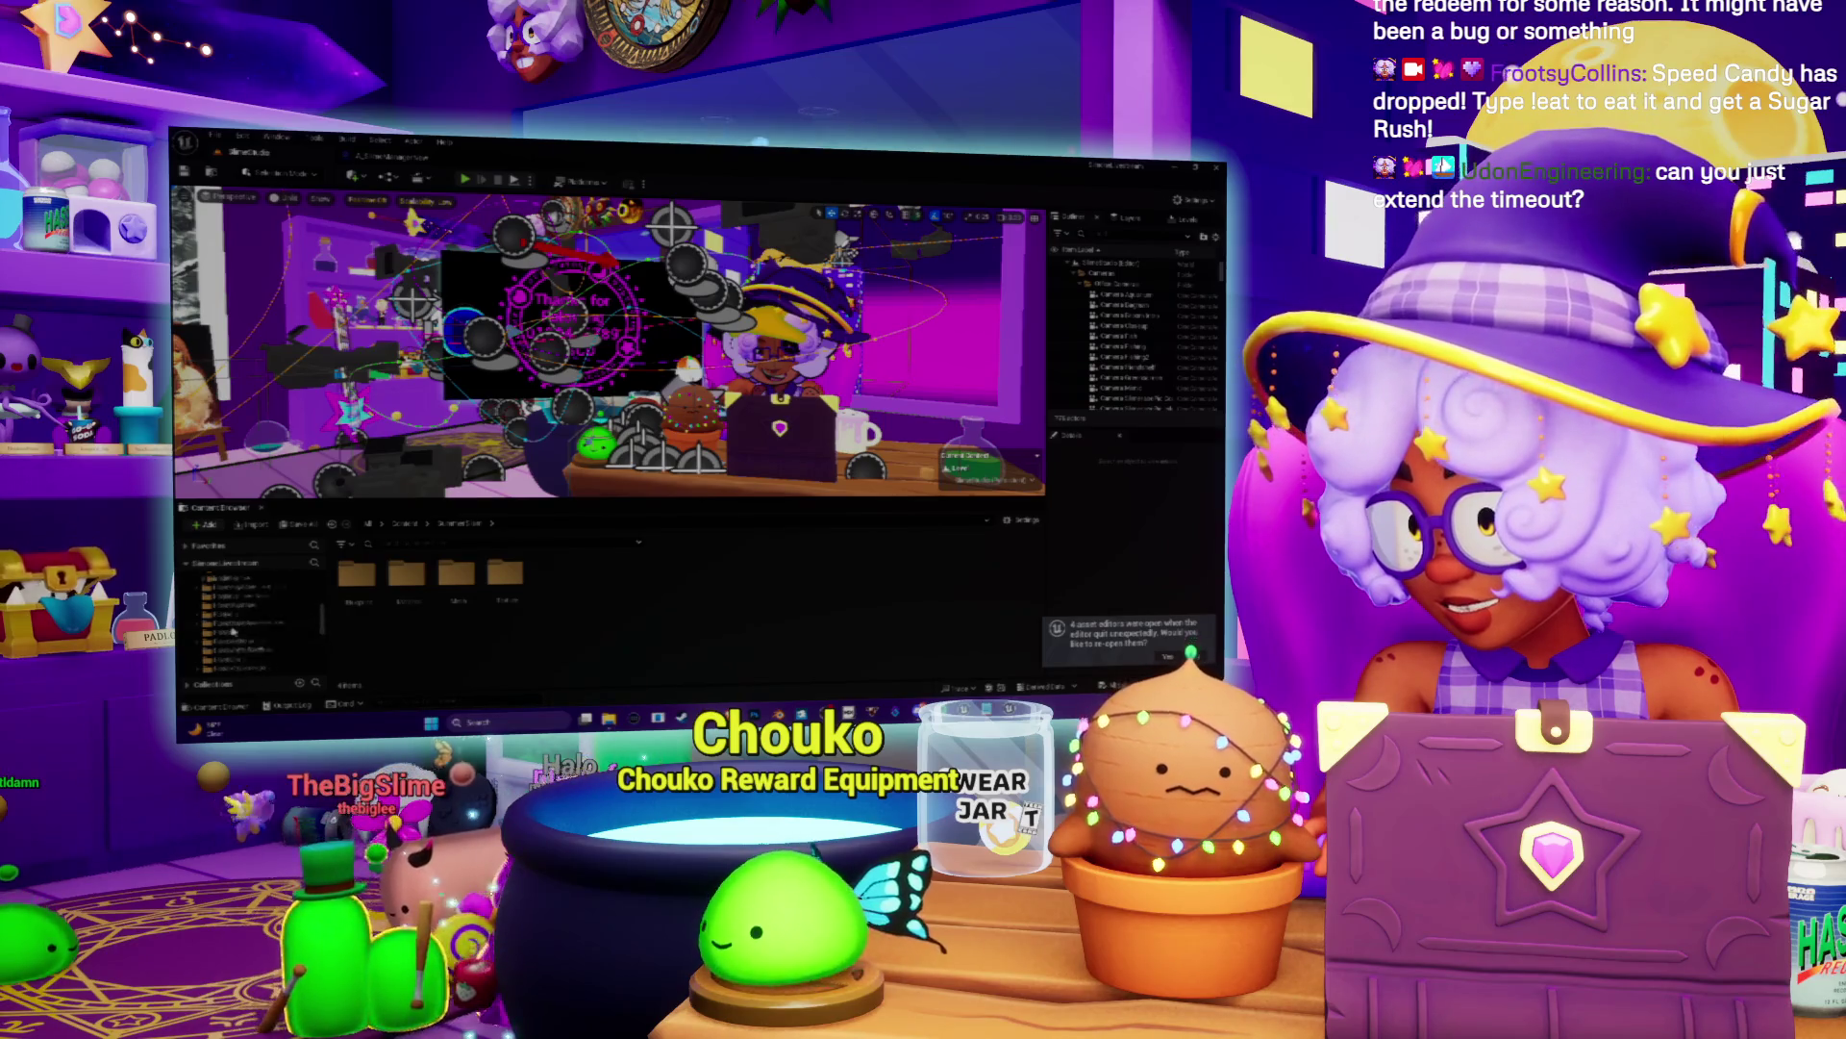
scroll(234, 631, "up", 5)
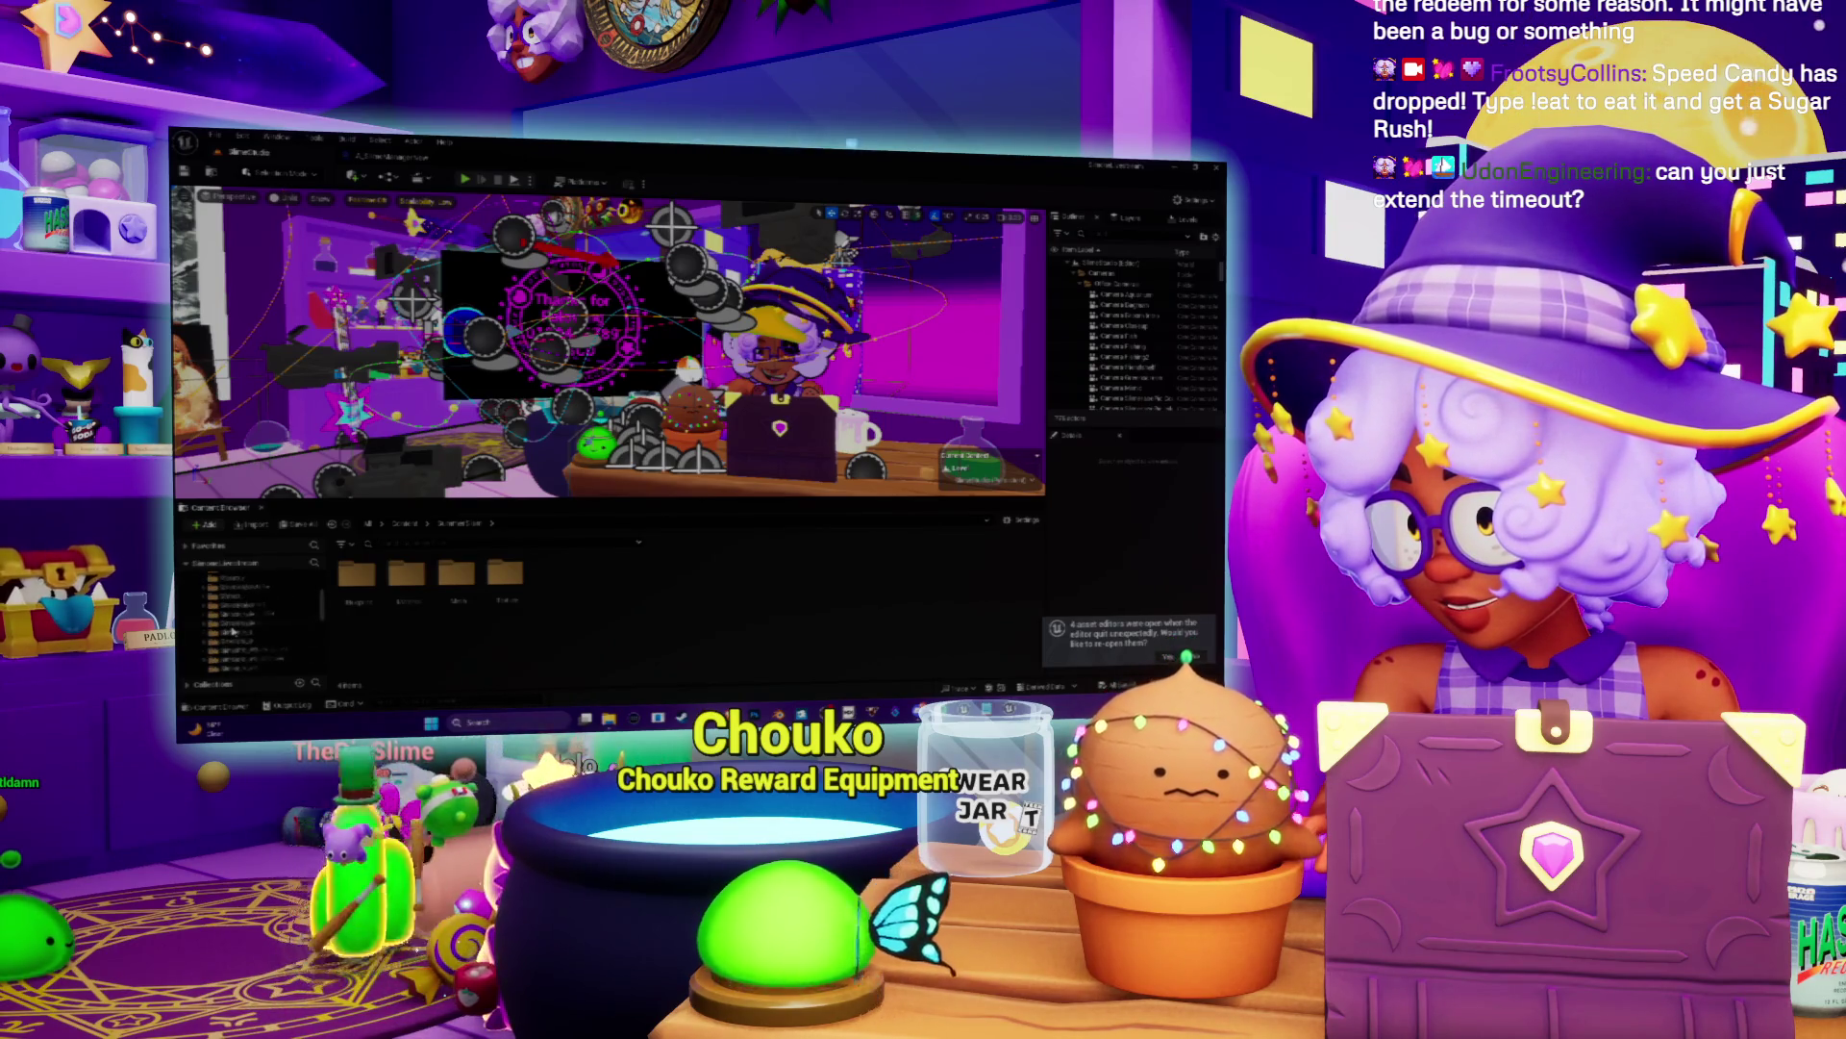
left_click(240, 650)
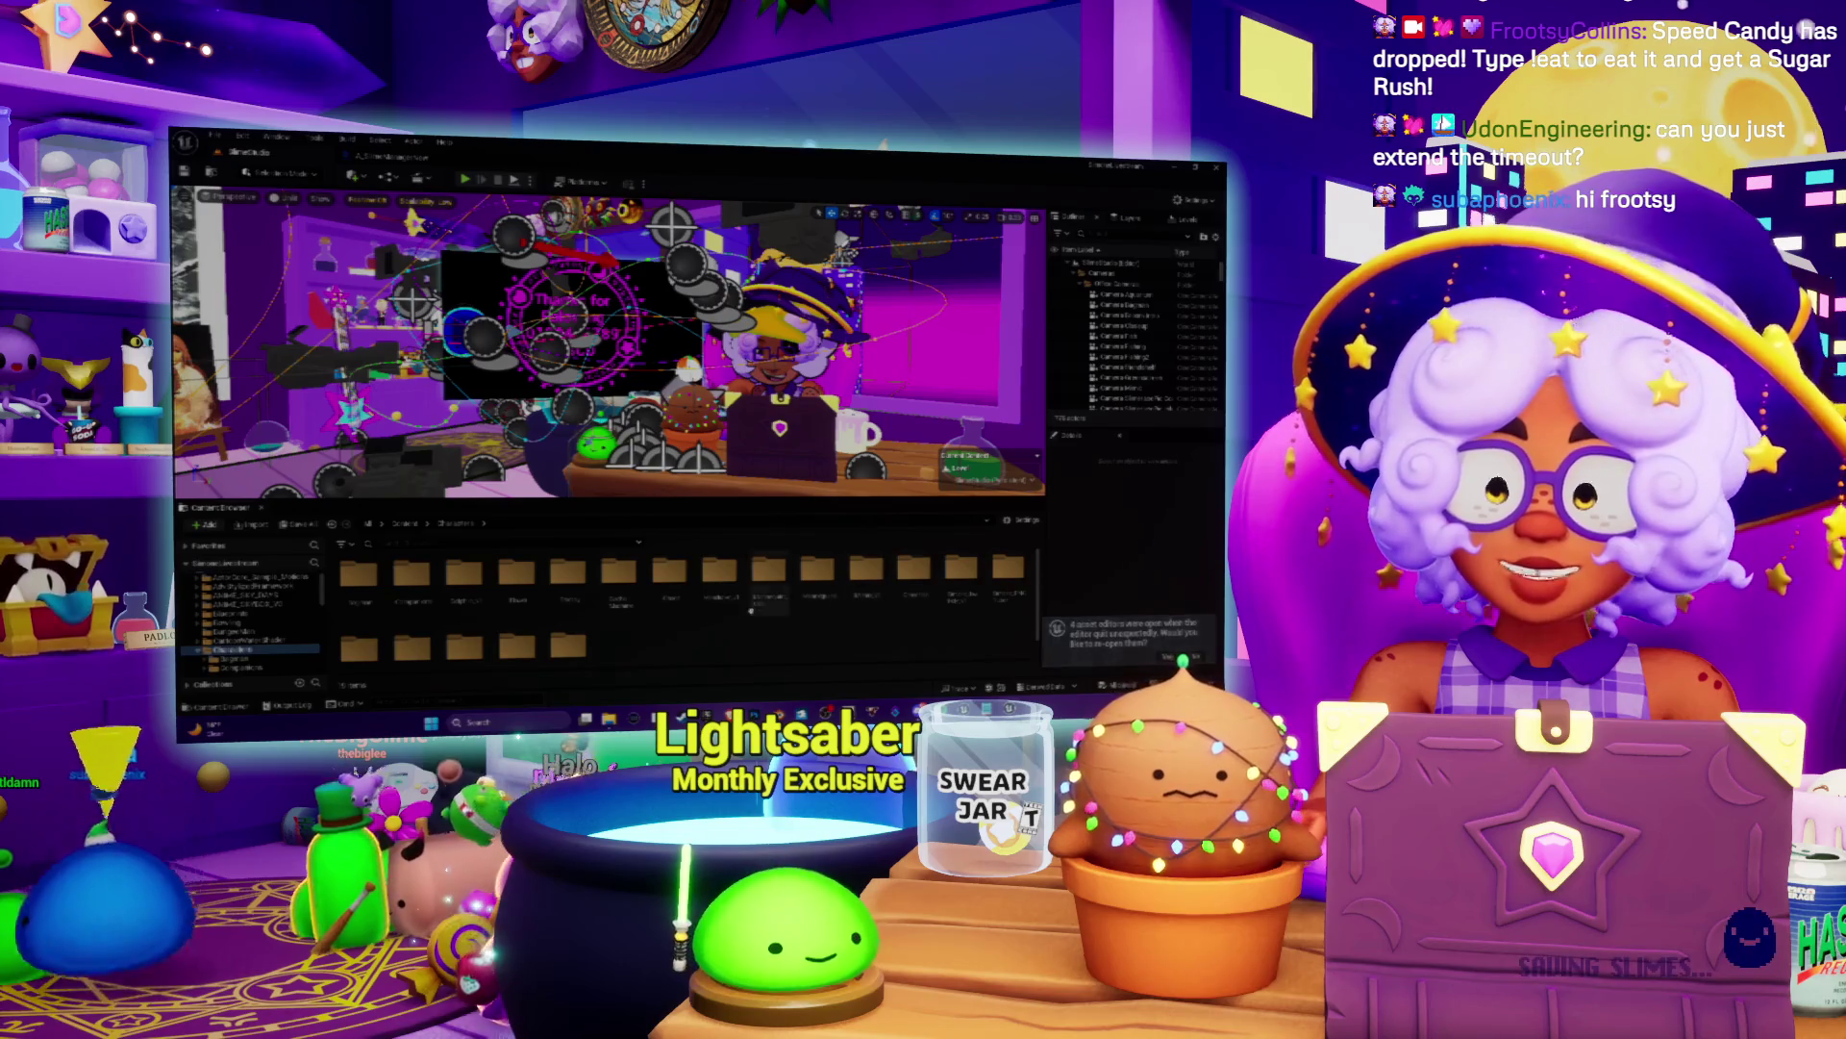
Step: Open the slime subfolder and the C_SlimeNew character Blueprint
scroll(577, 620, "down", 2)
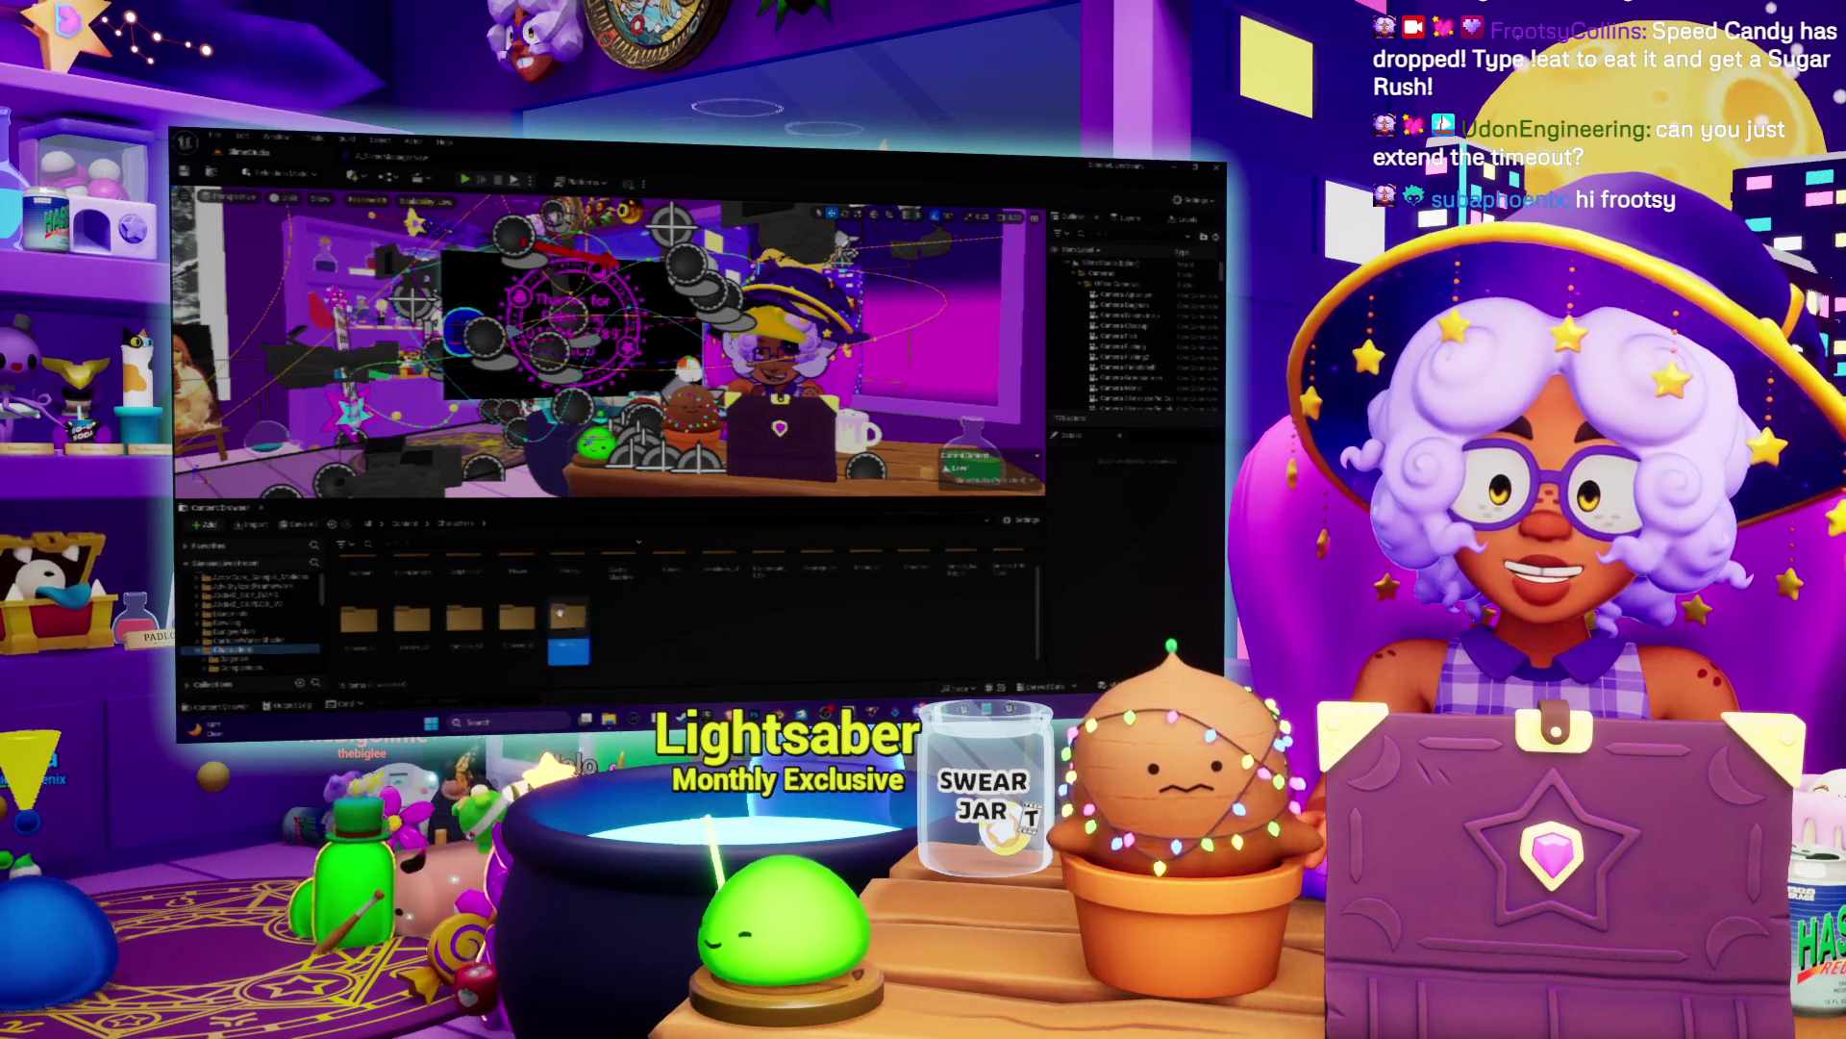
double_click(565, 616)
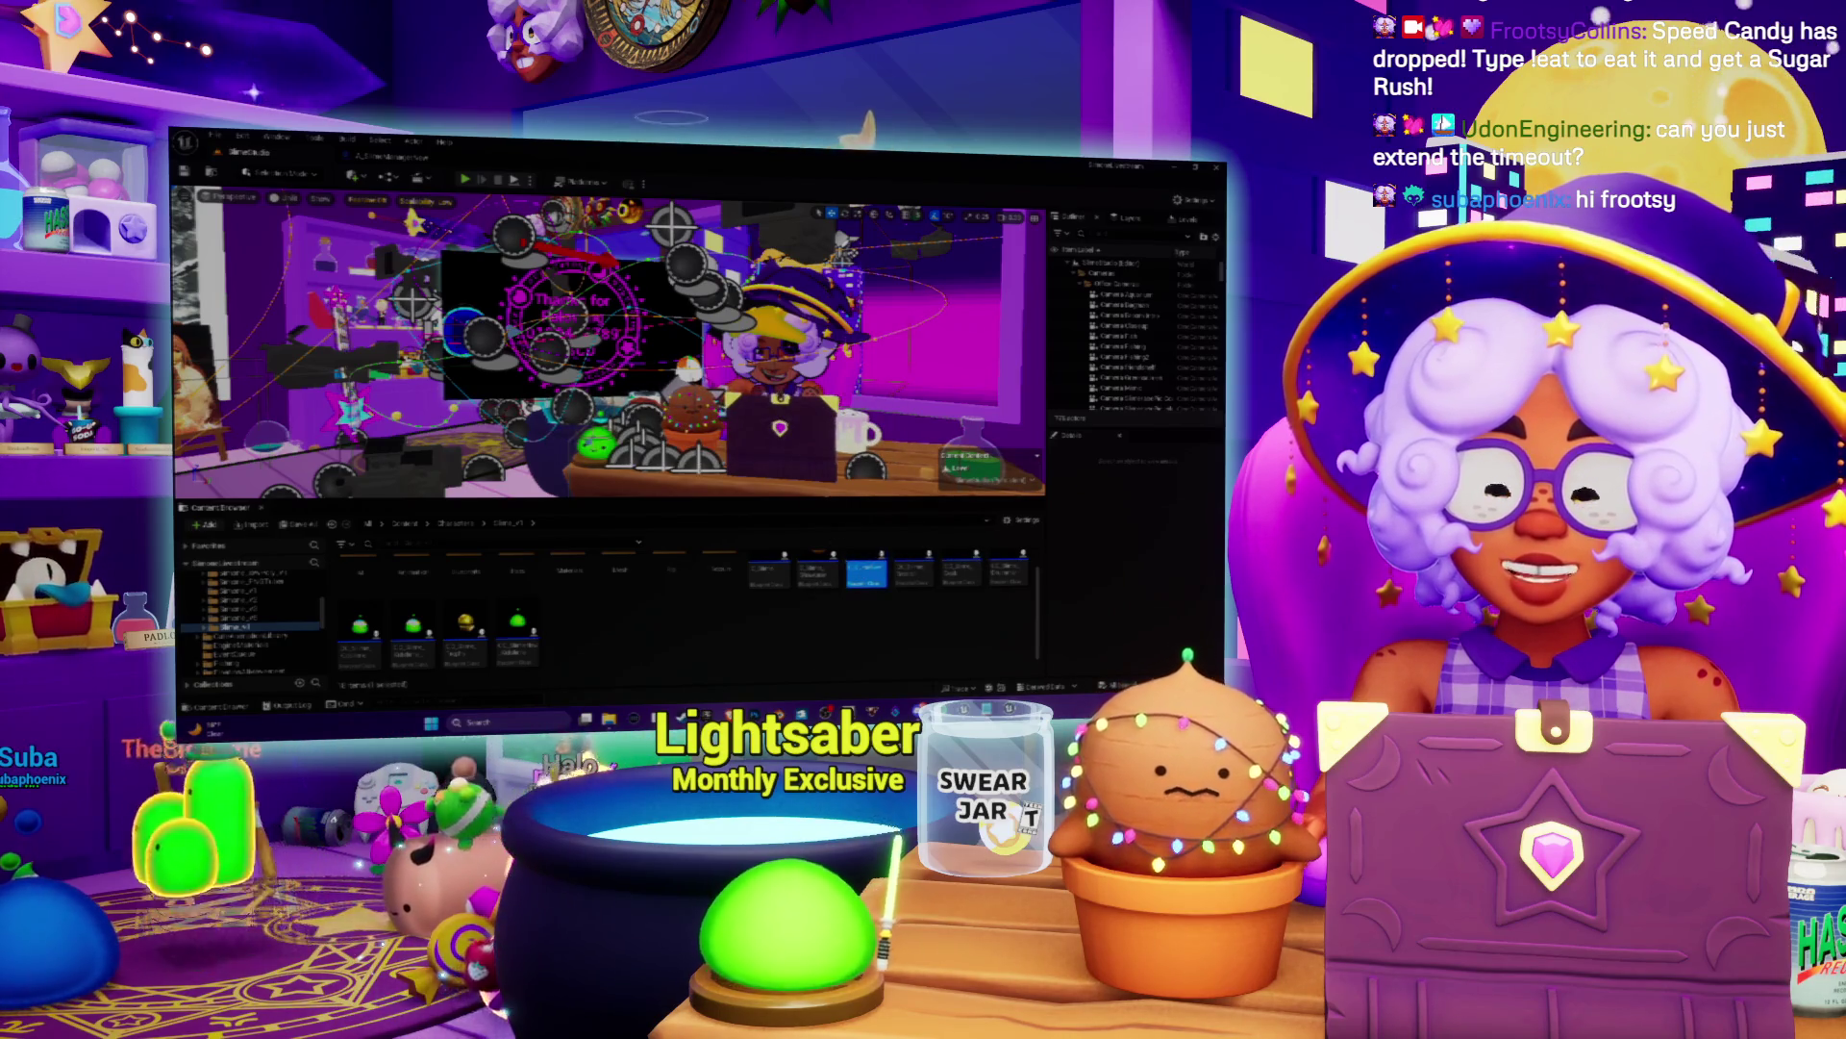
double_click(866, 574)
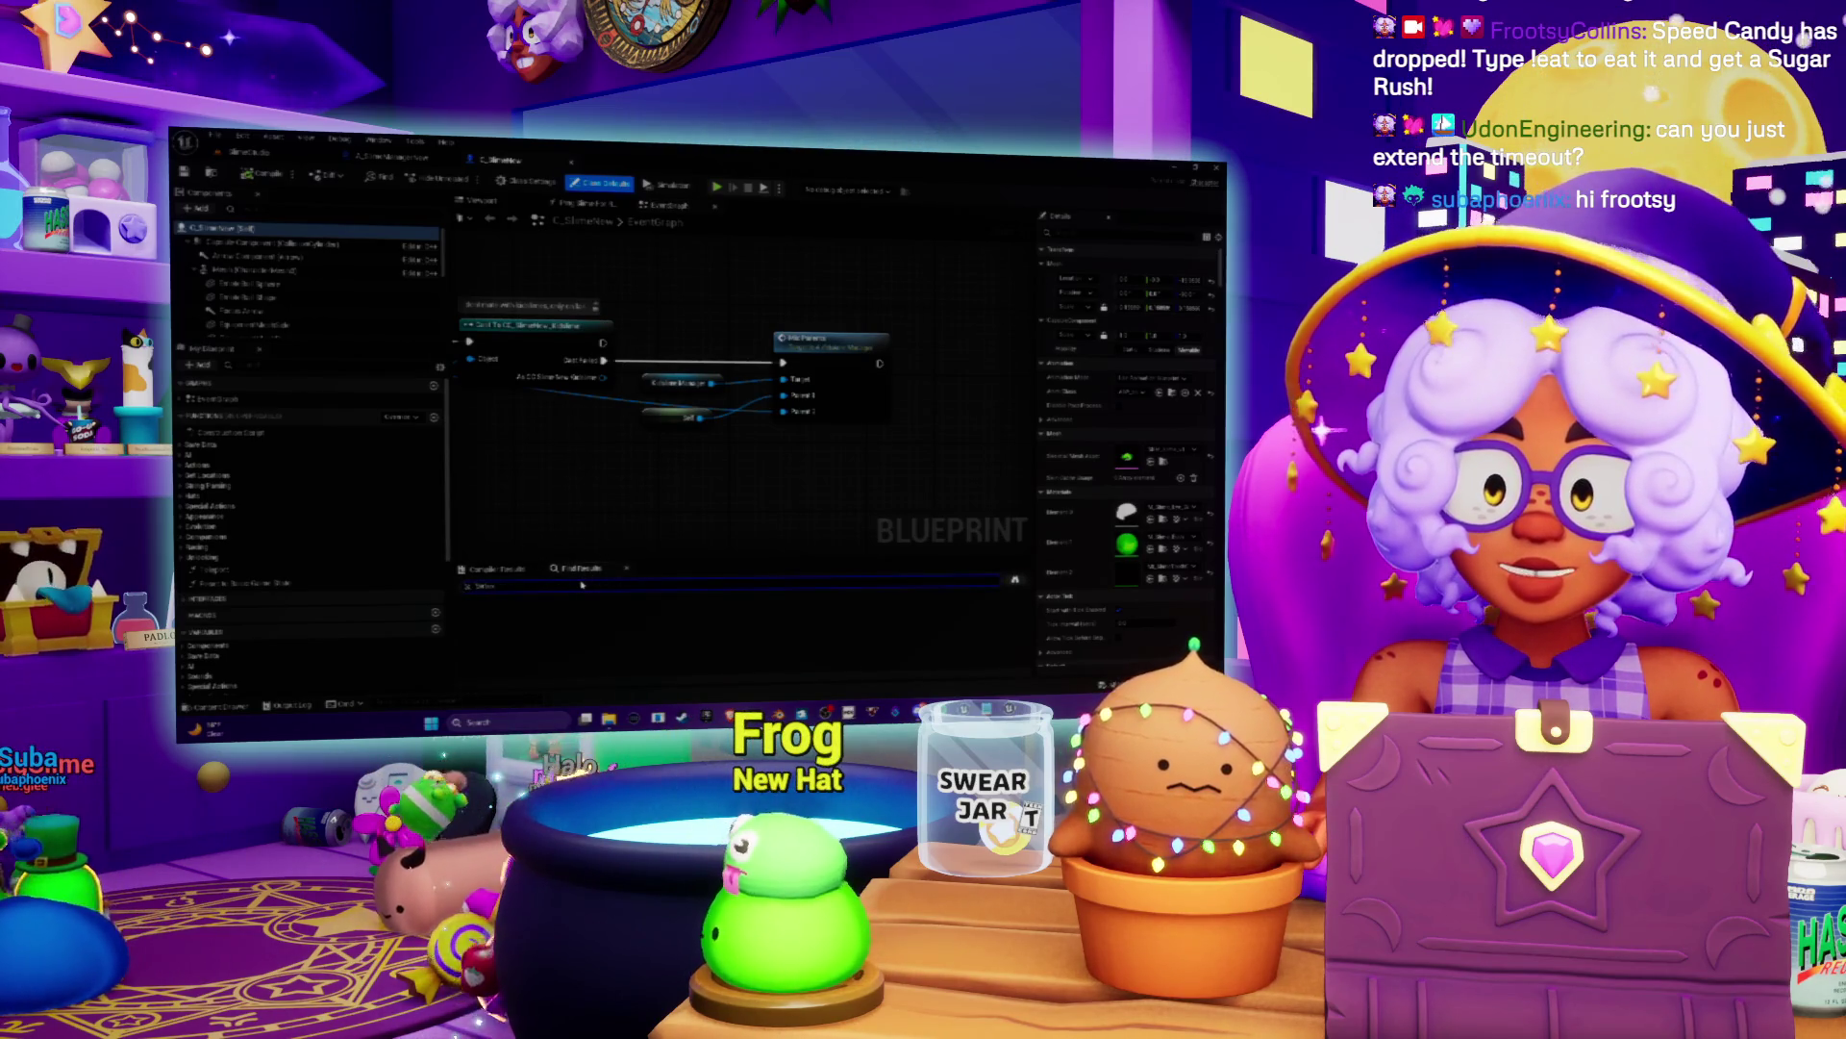
Step: Search the A_SlimeManagerNew Blueprint for 'SetCount' and jump to the matching node
type("t")
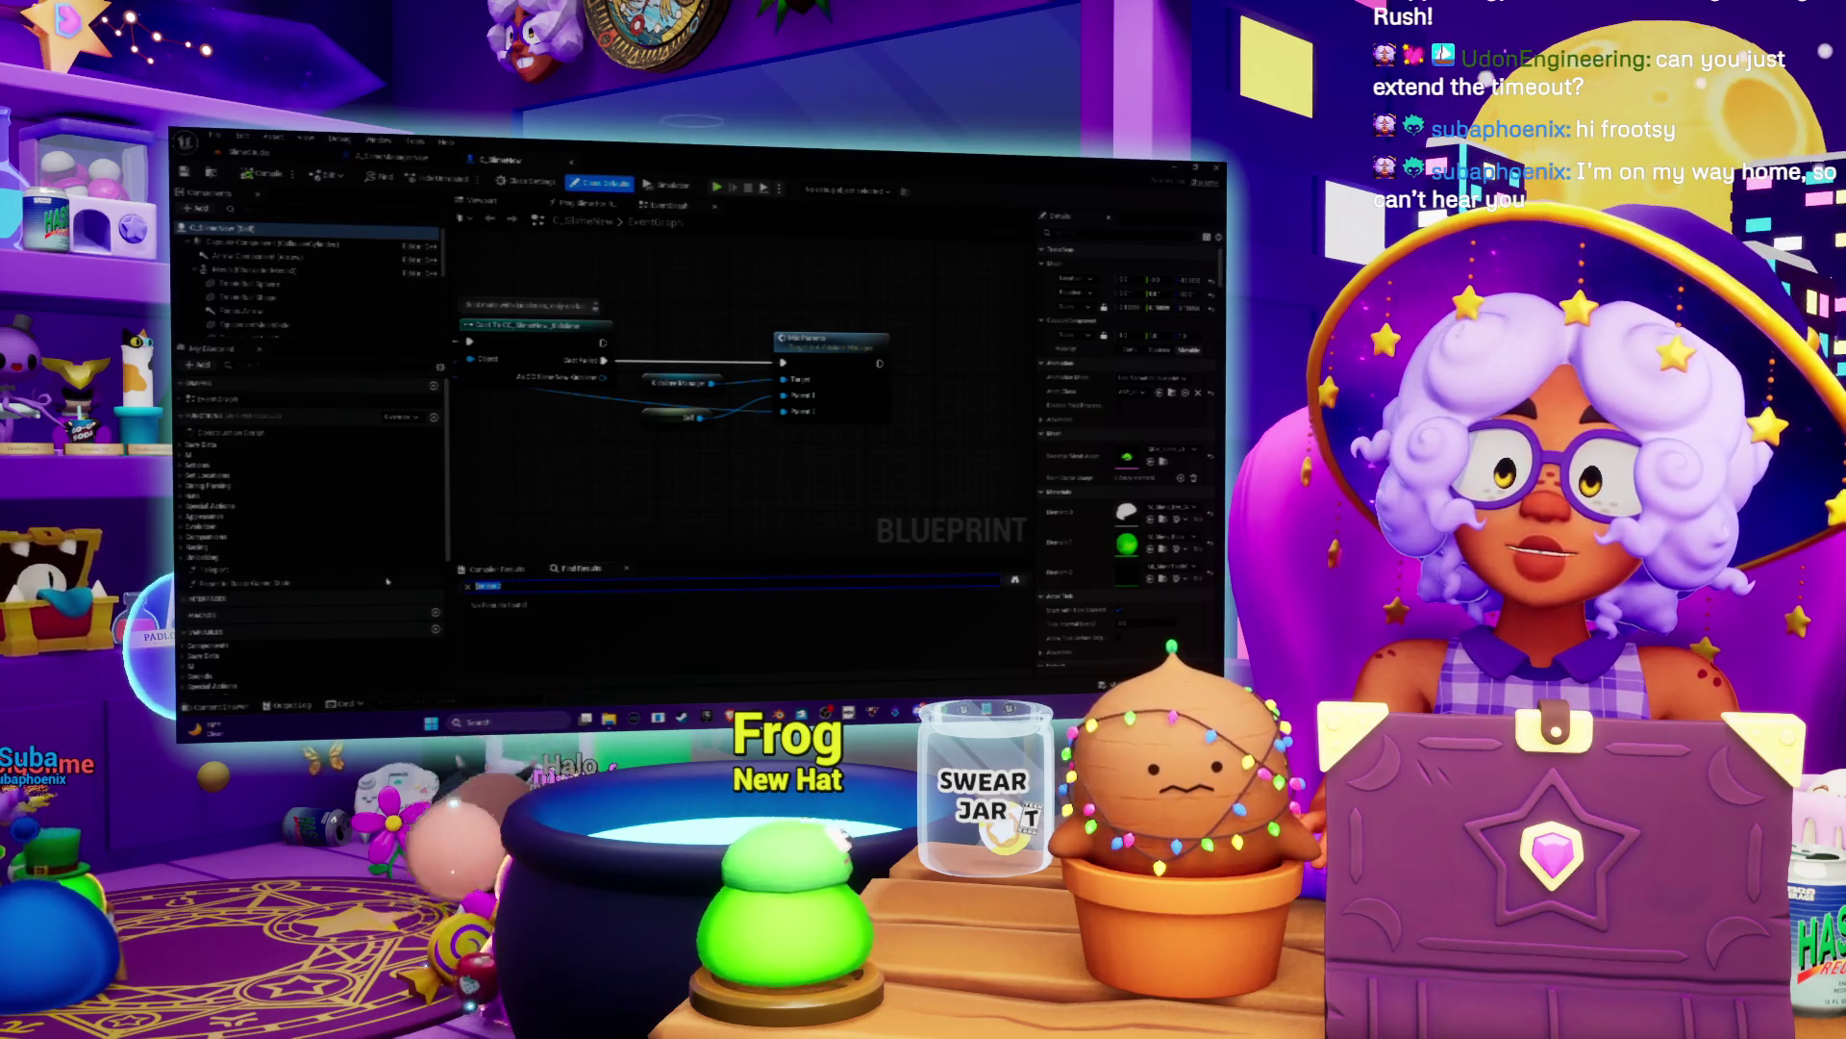
left_click(389, 157)
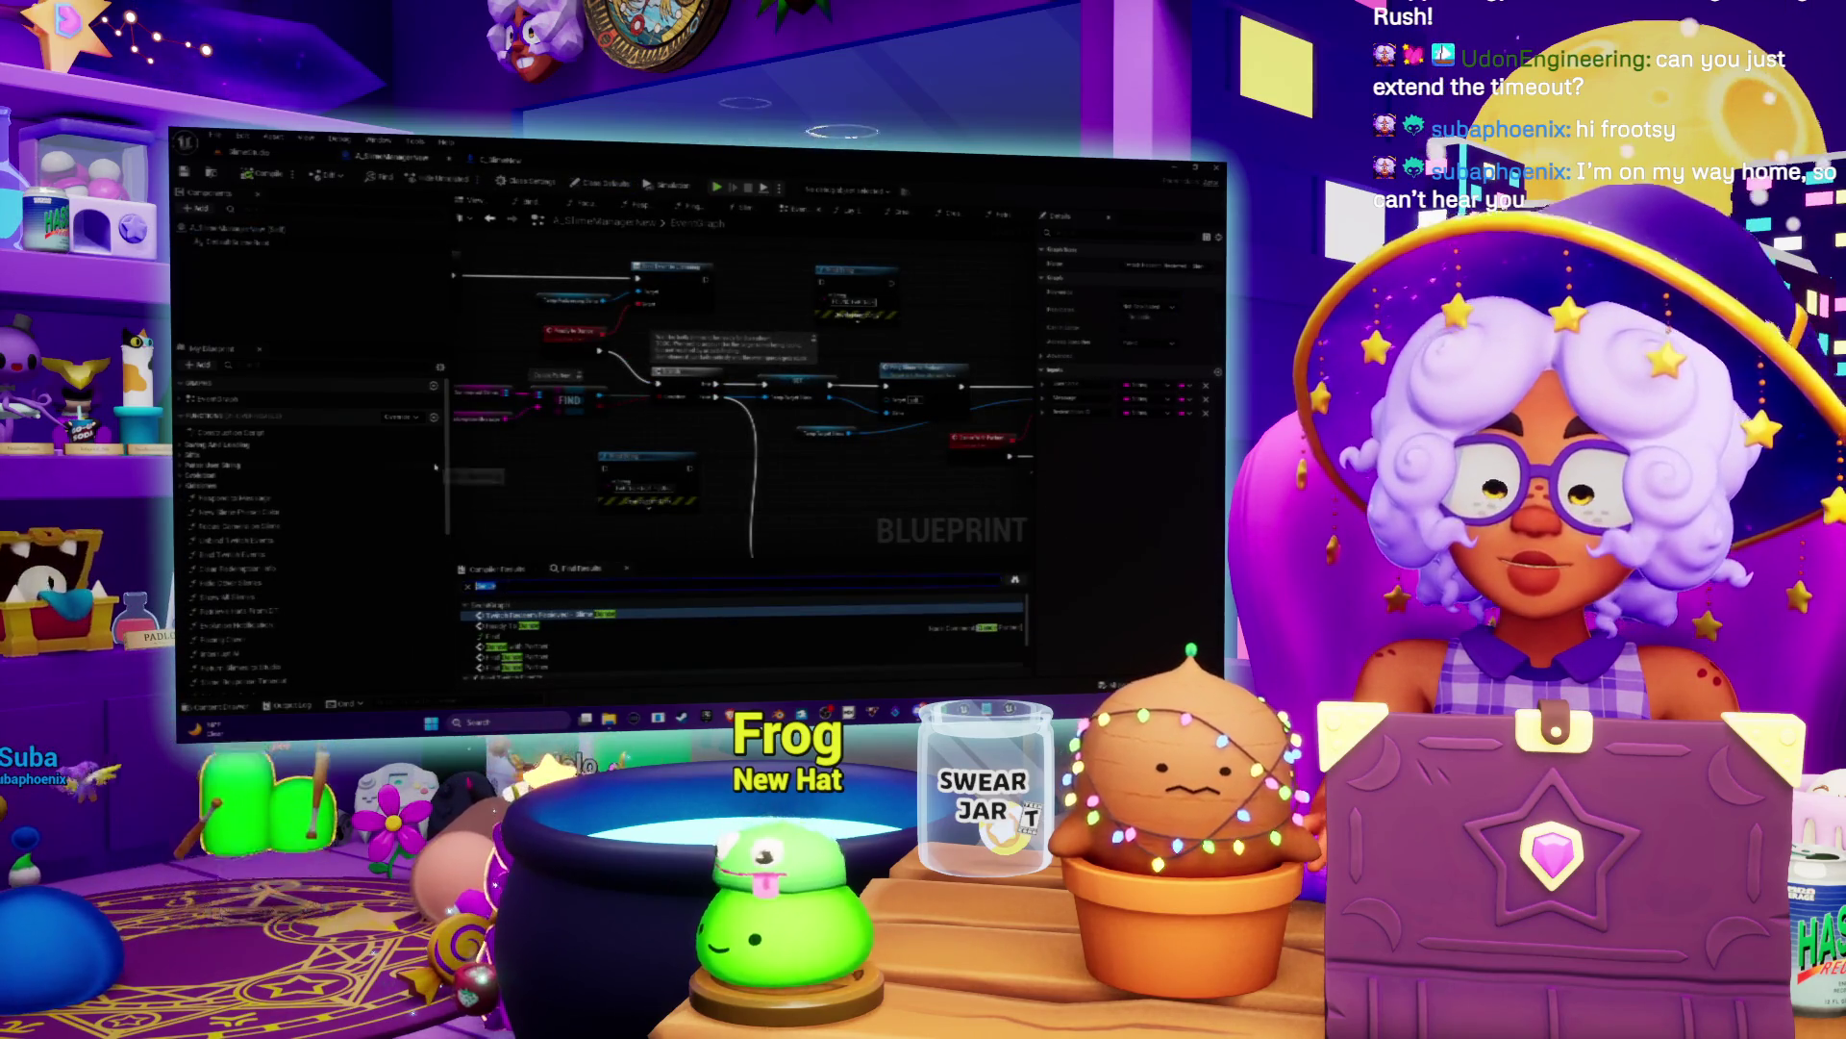
type("SetCount")
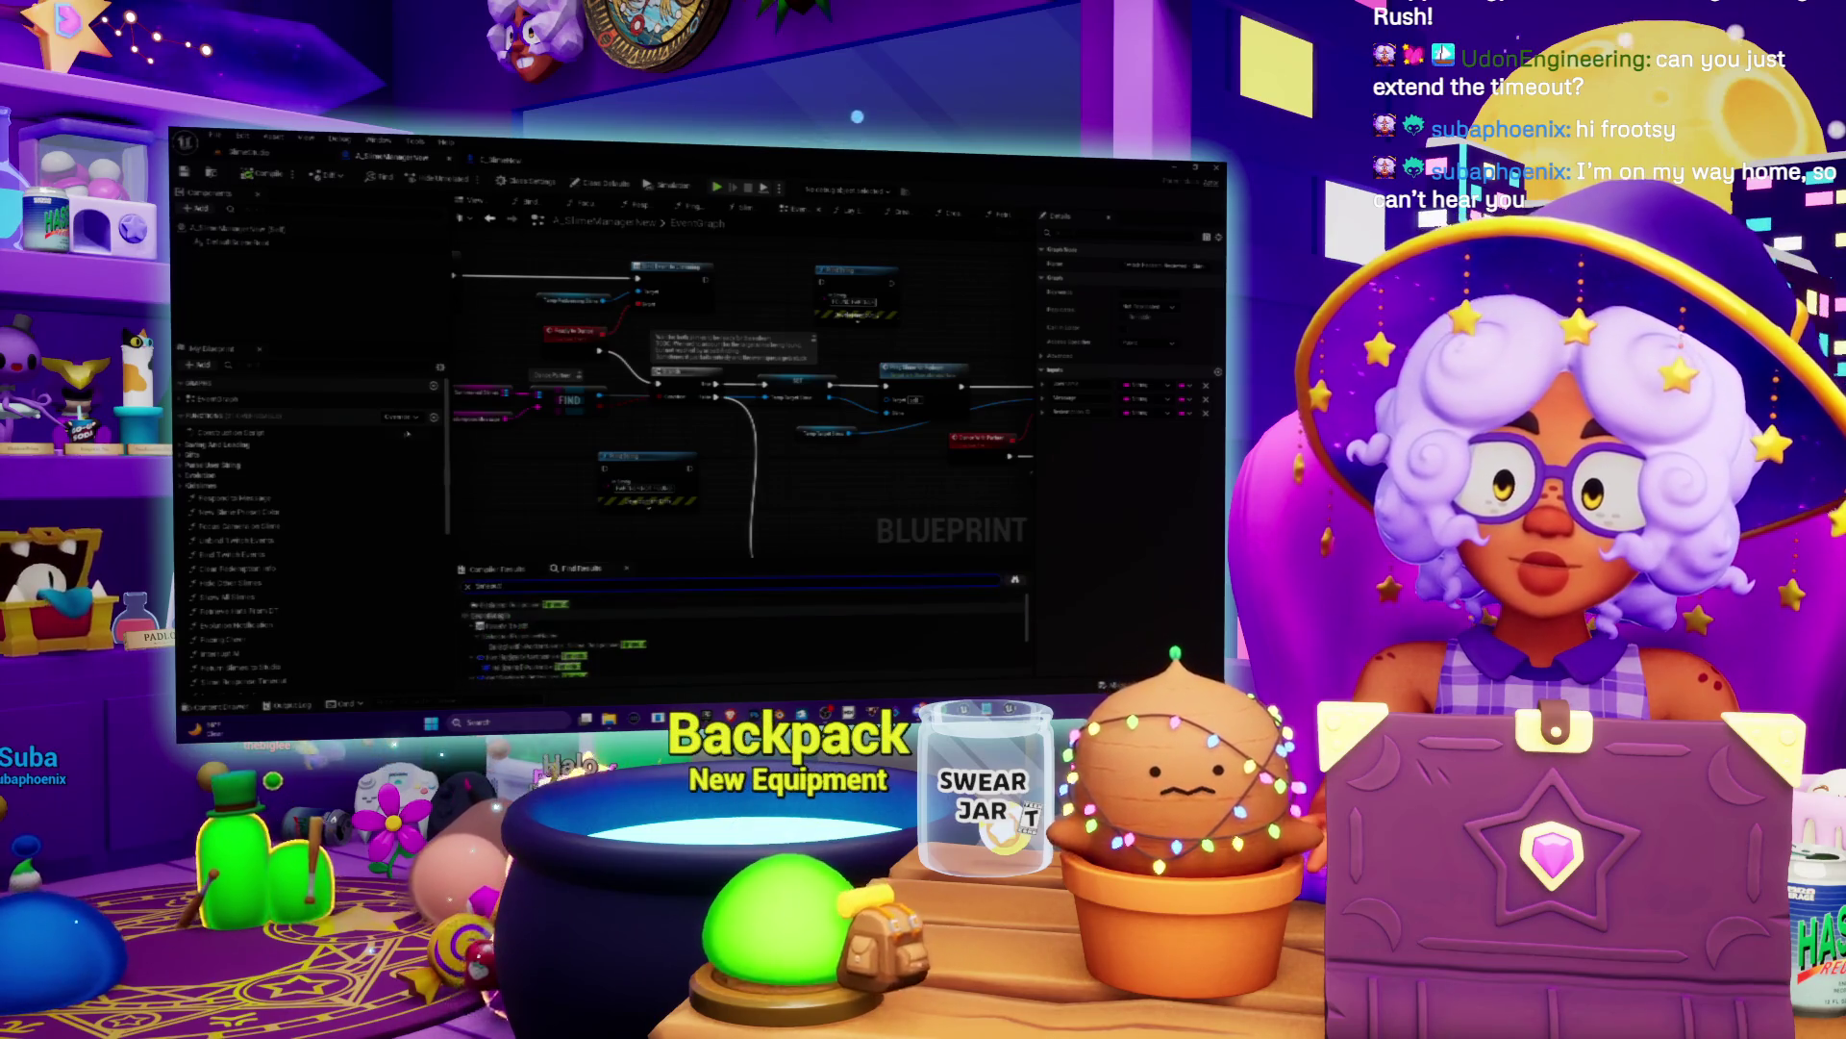
left_click(534, 606)
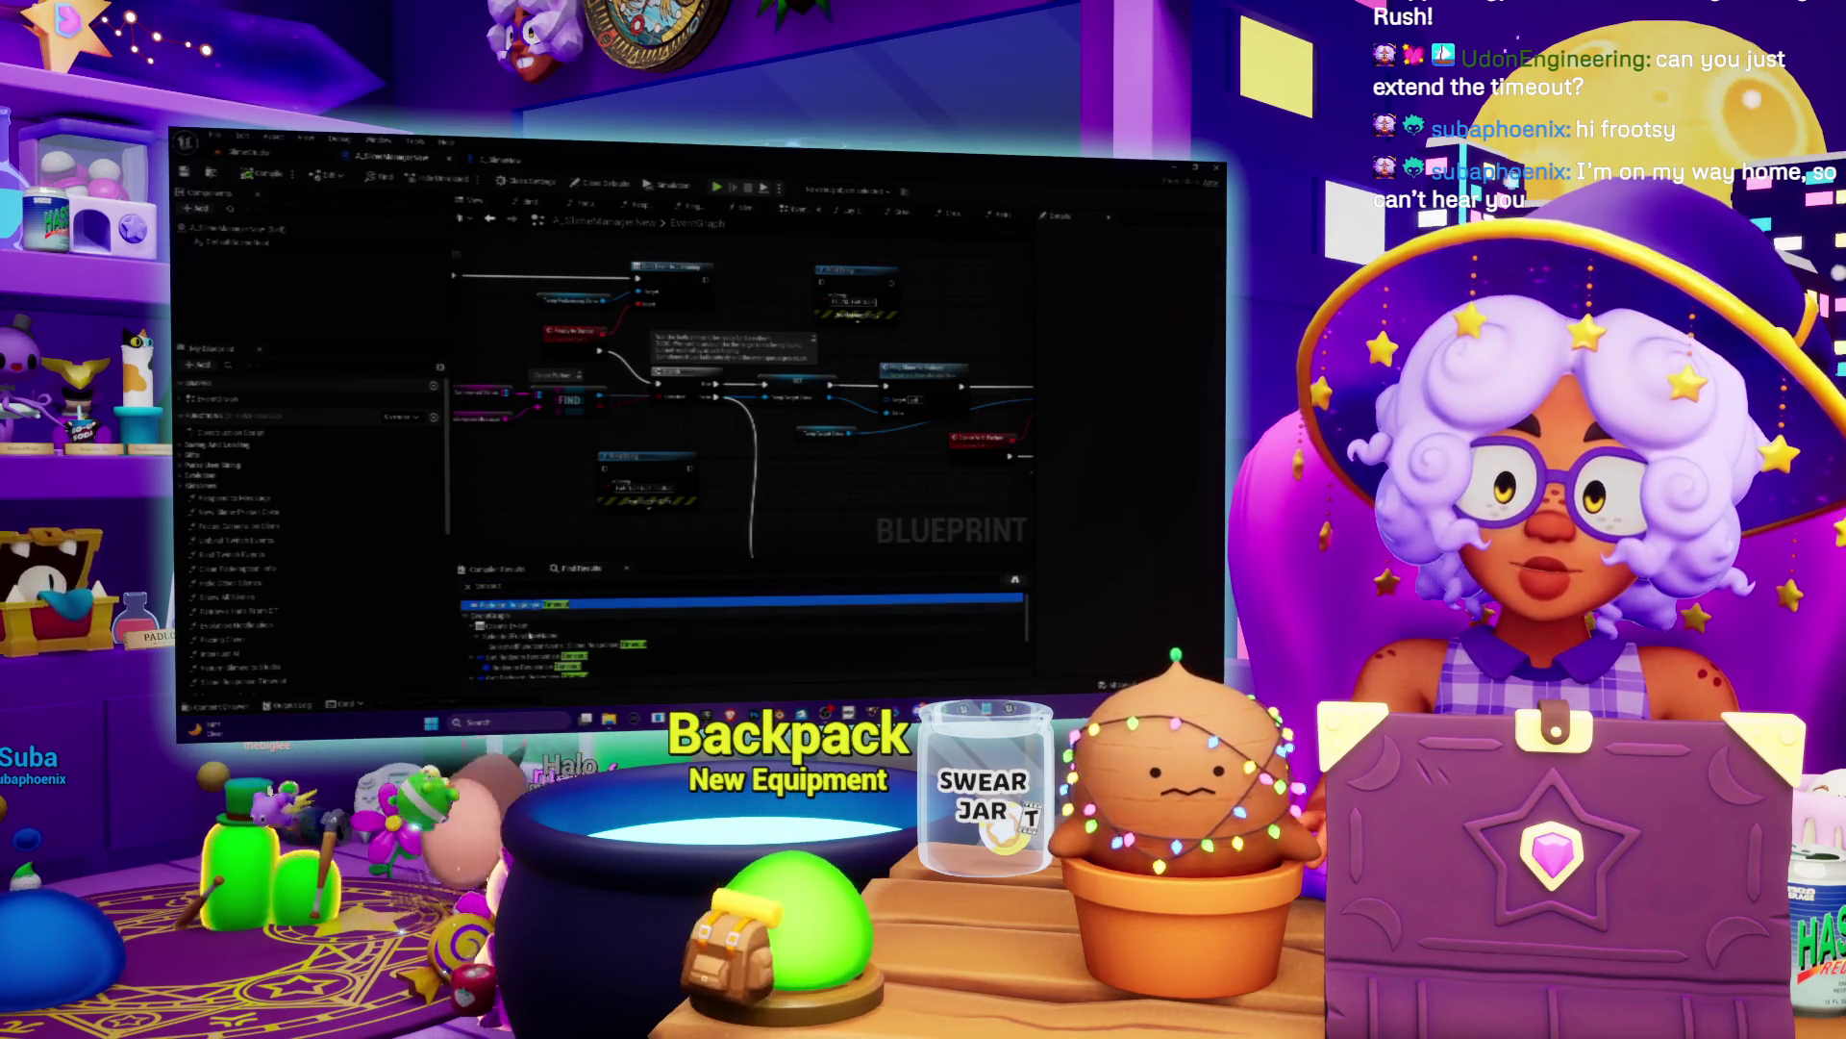
double_click(509, 645)
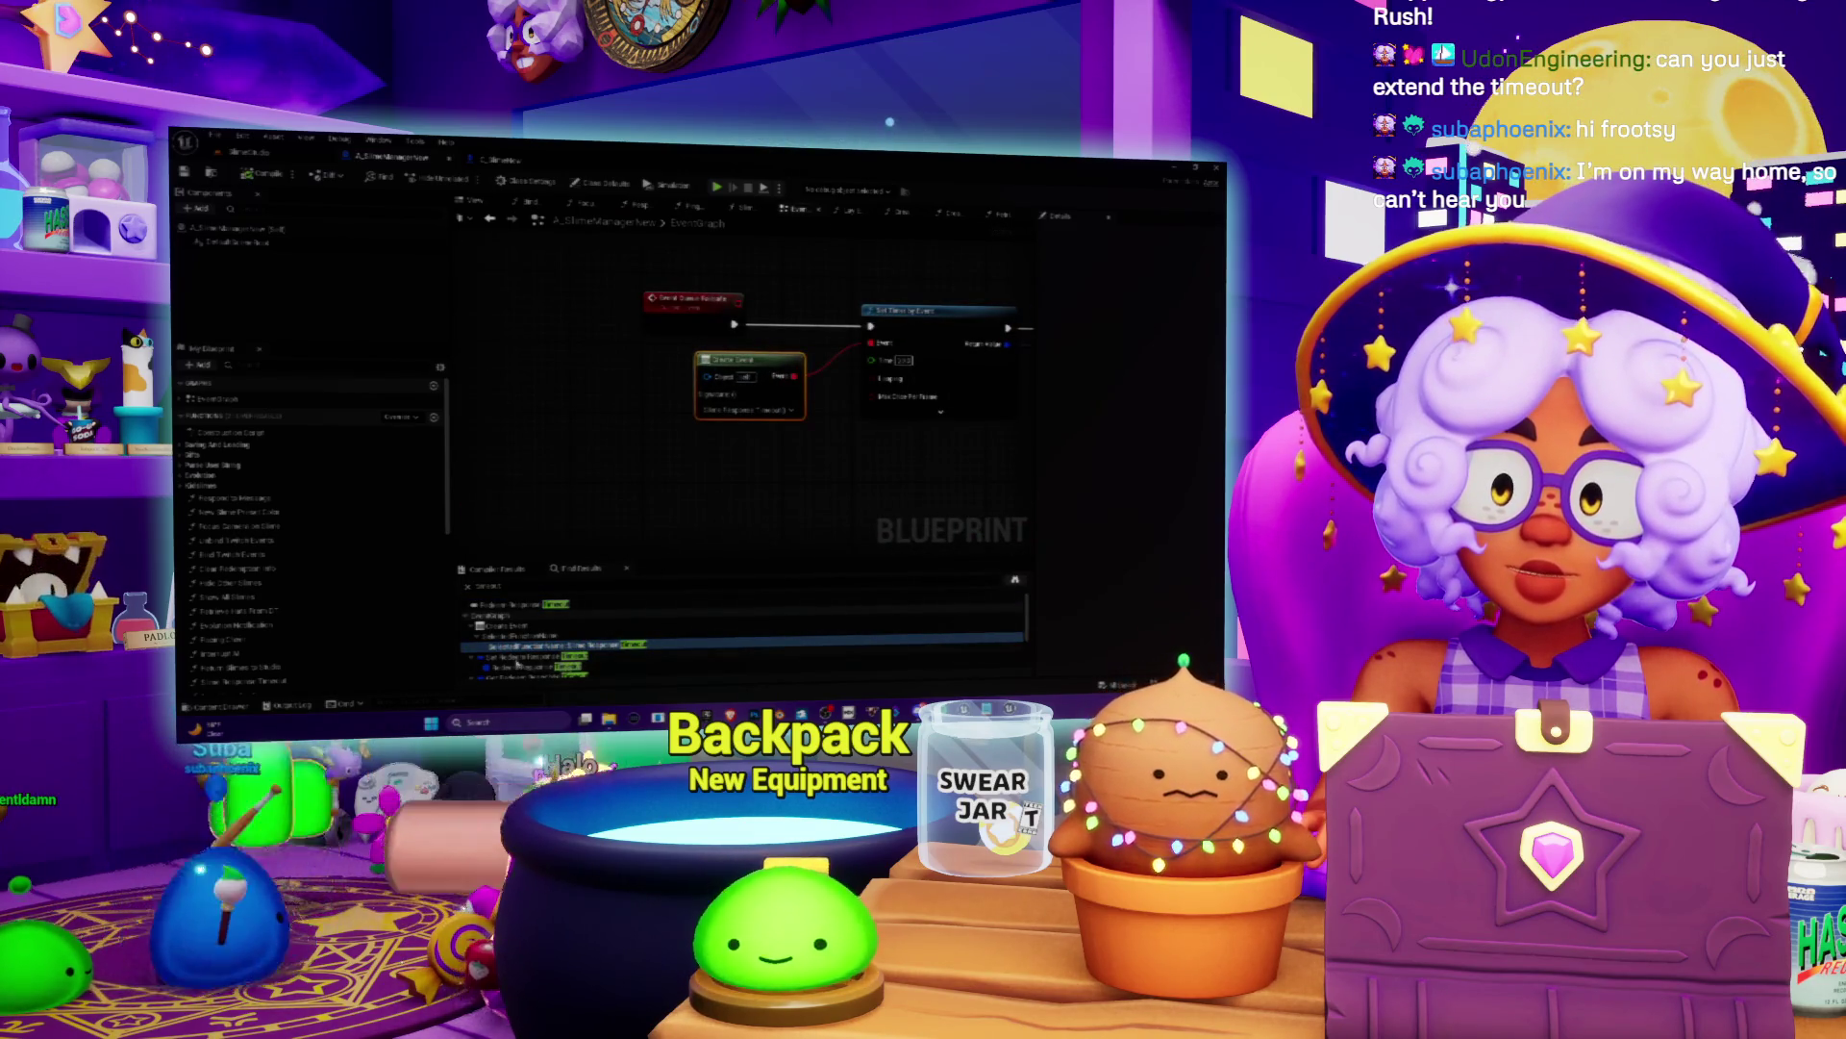
Step: Open the Slime Response Timeout result's graph from the Find Results list
scroll(534, 658, "down", 1)
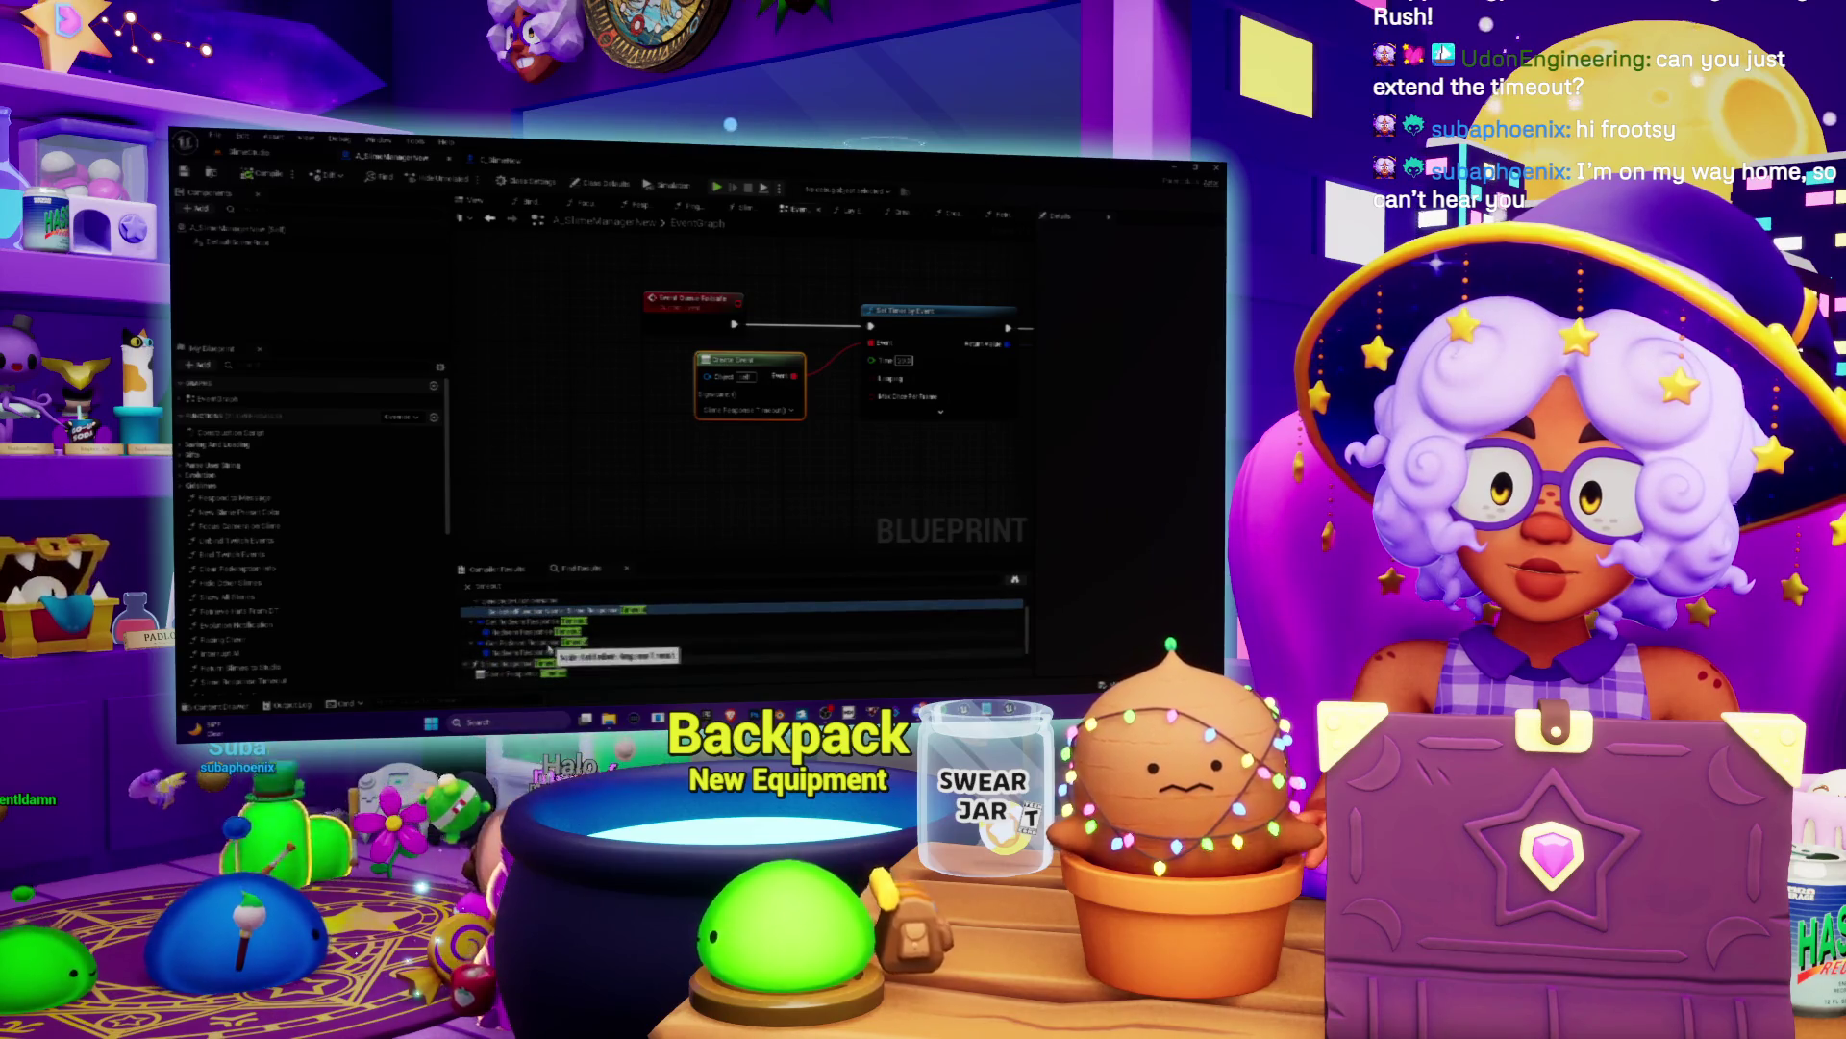
double_click(548, 652)
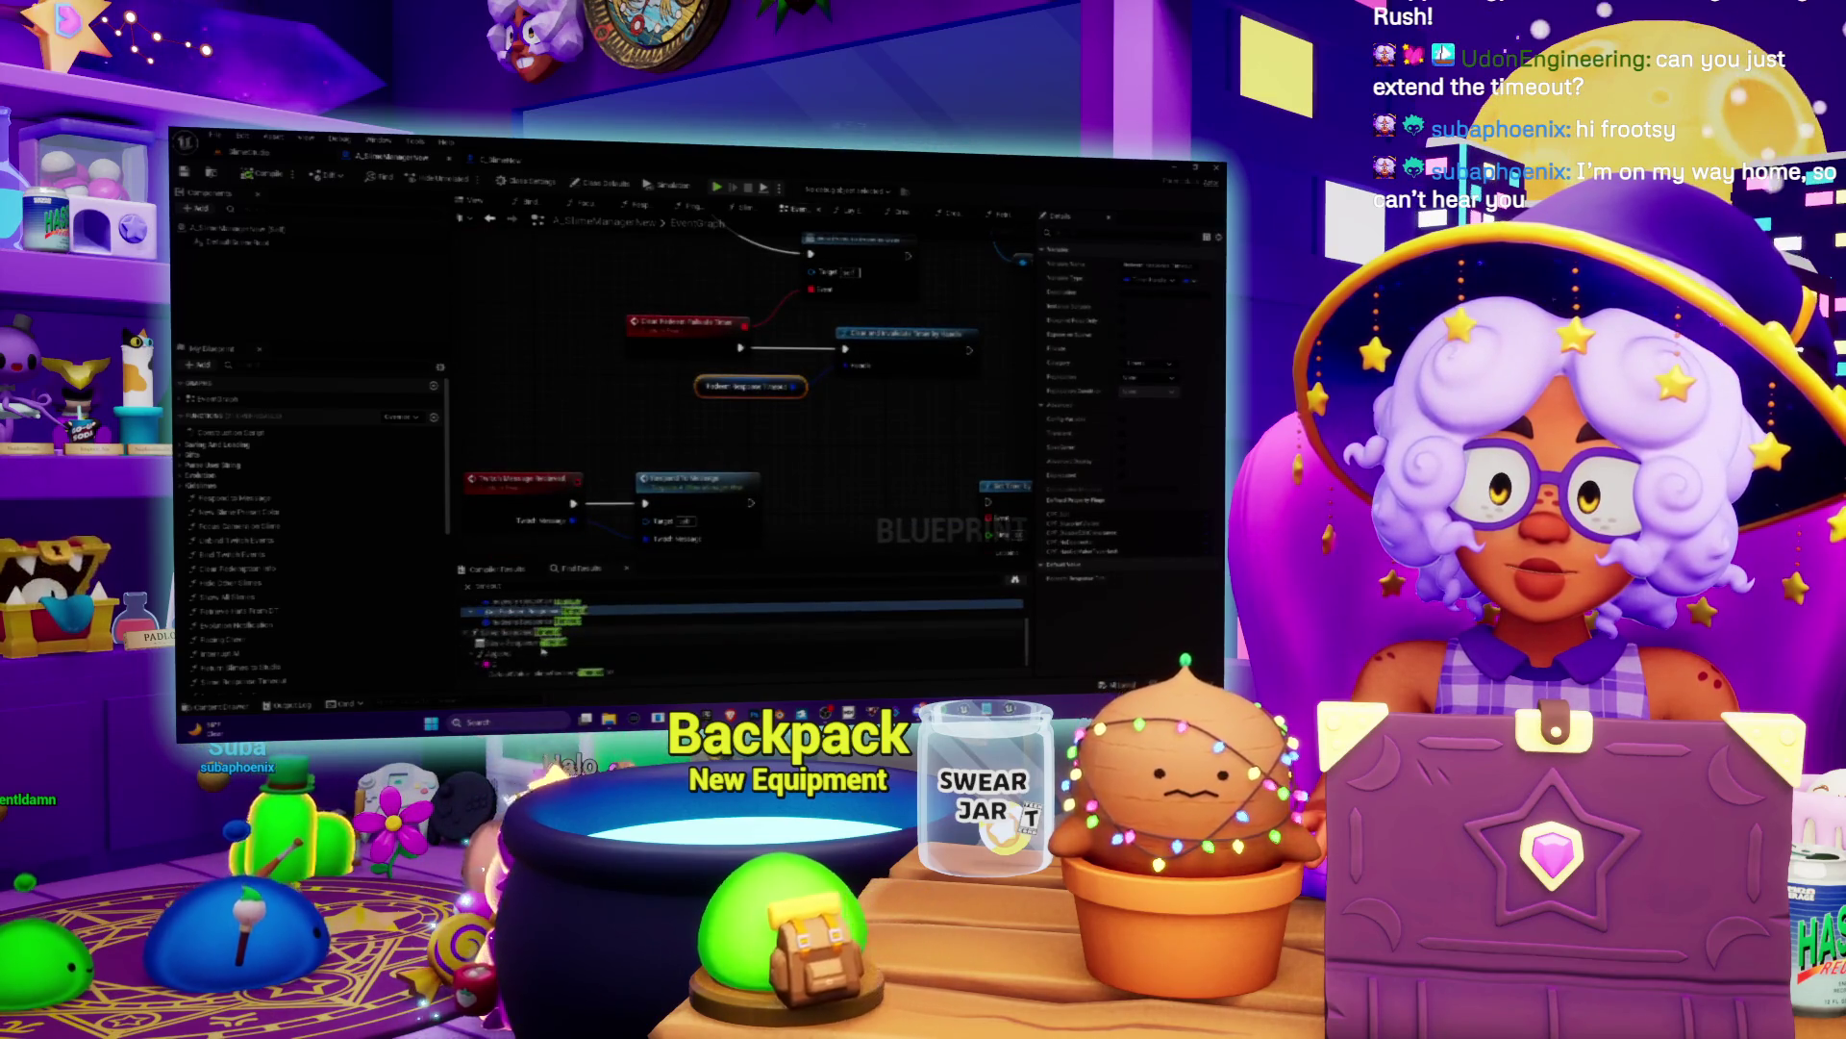
double_click(540, 639)
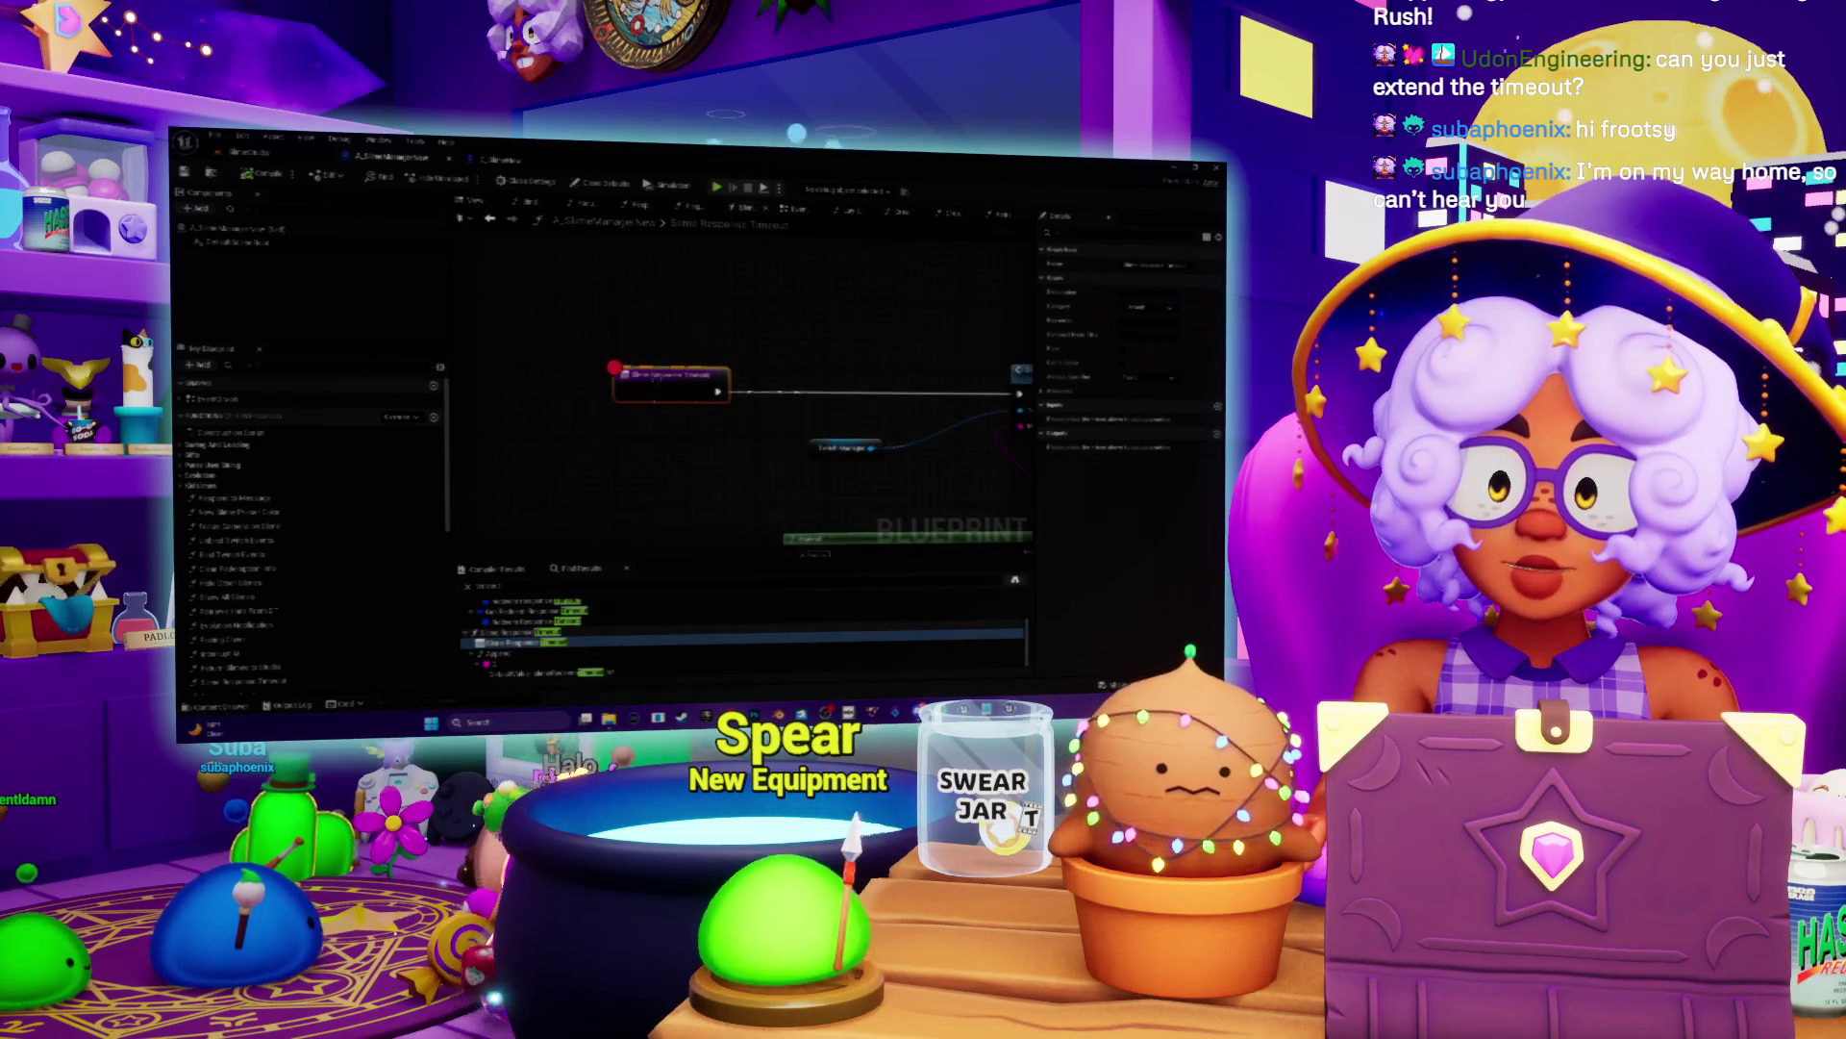
Step: Remove and then restore the breakpoint on the Slime Response Timeout event node
right_click(665, 385)
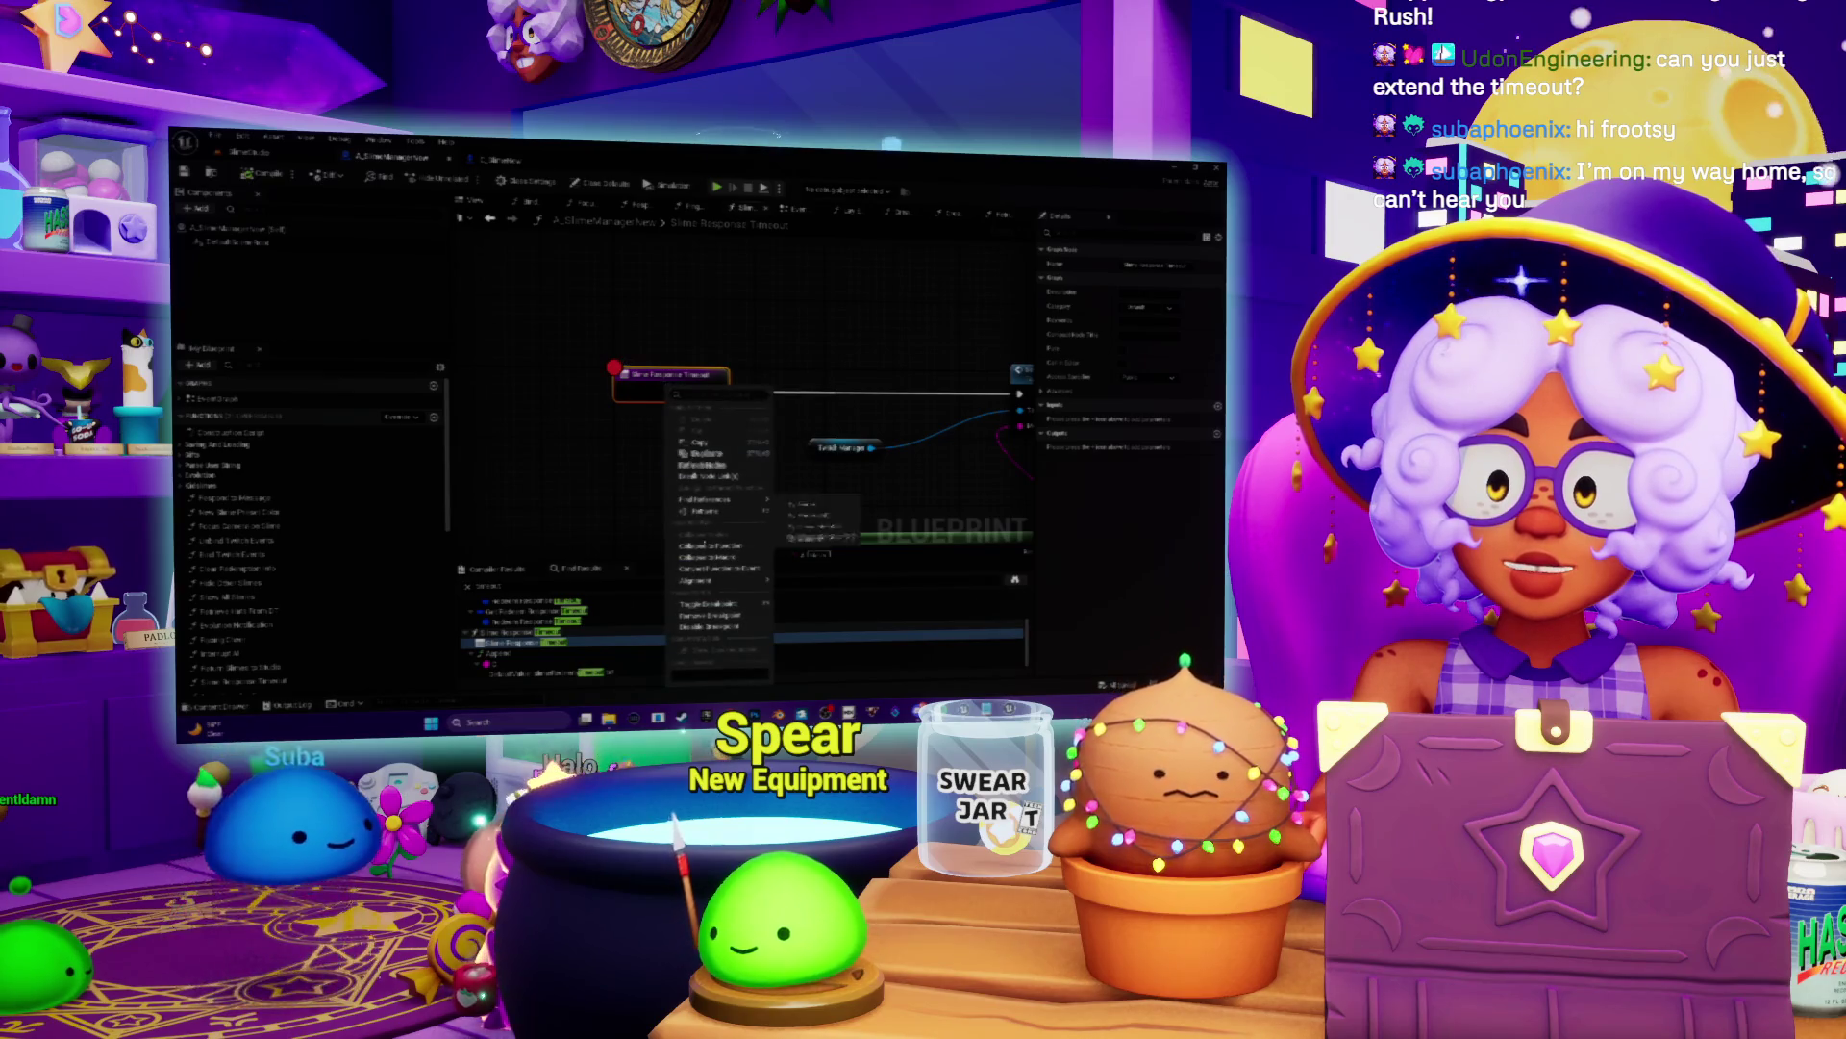
left_click(712, 626)
right_click(642, 383)
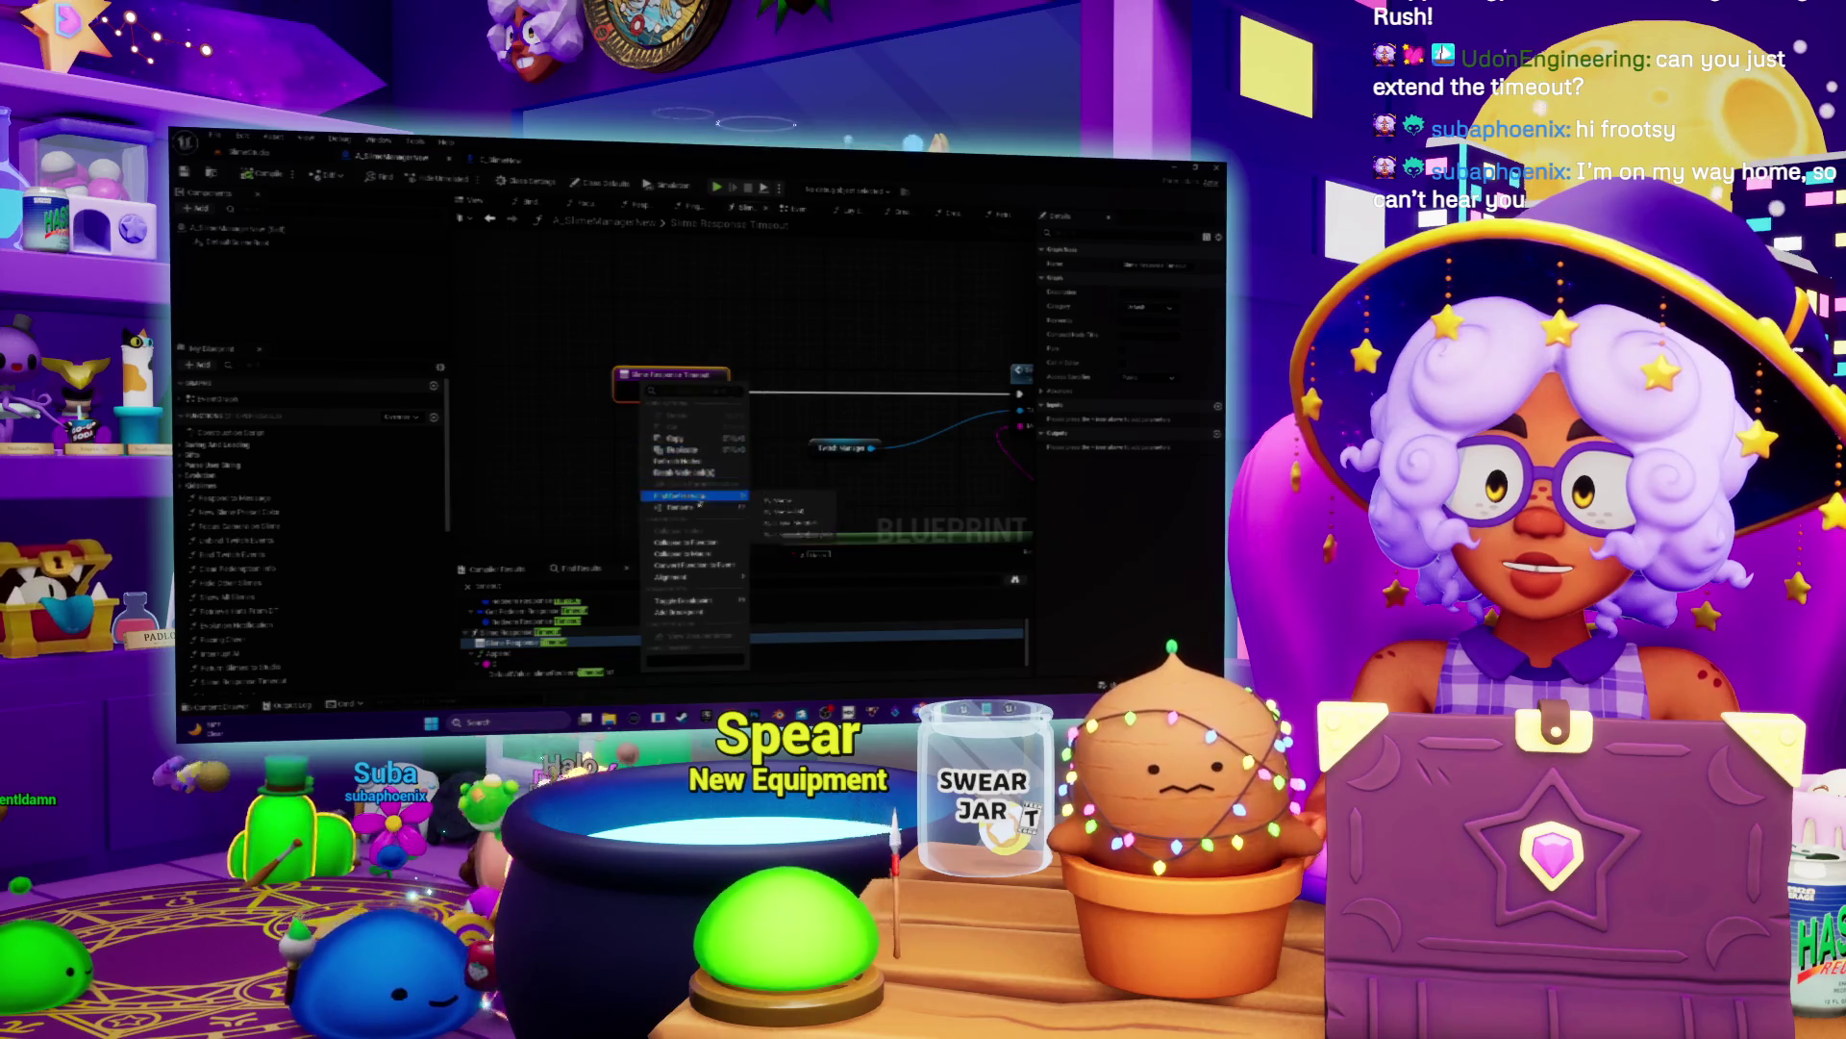
left_click(678, 438)
right_click(630, 374)
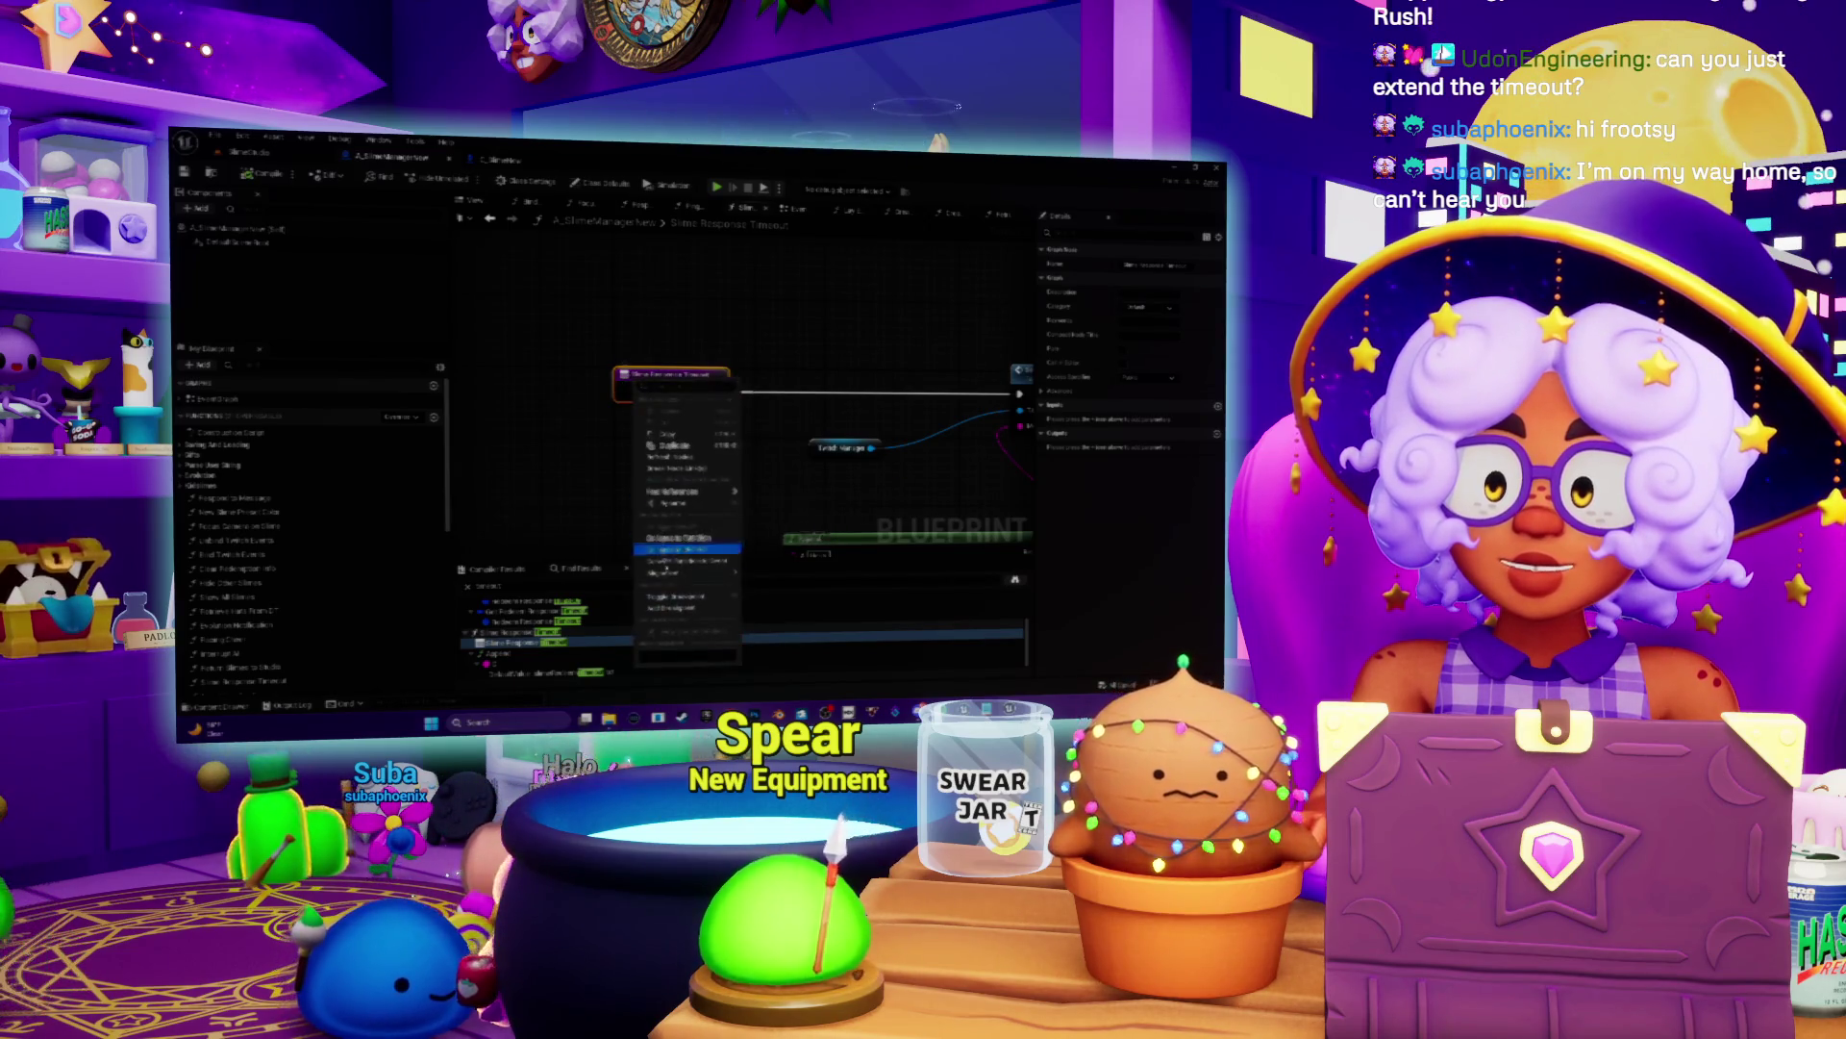
left_click(710, 620)
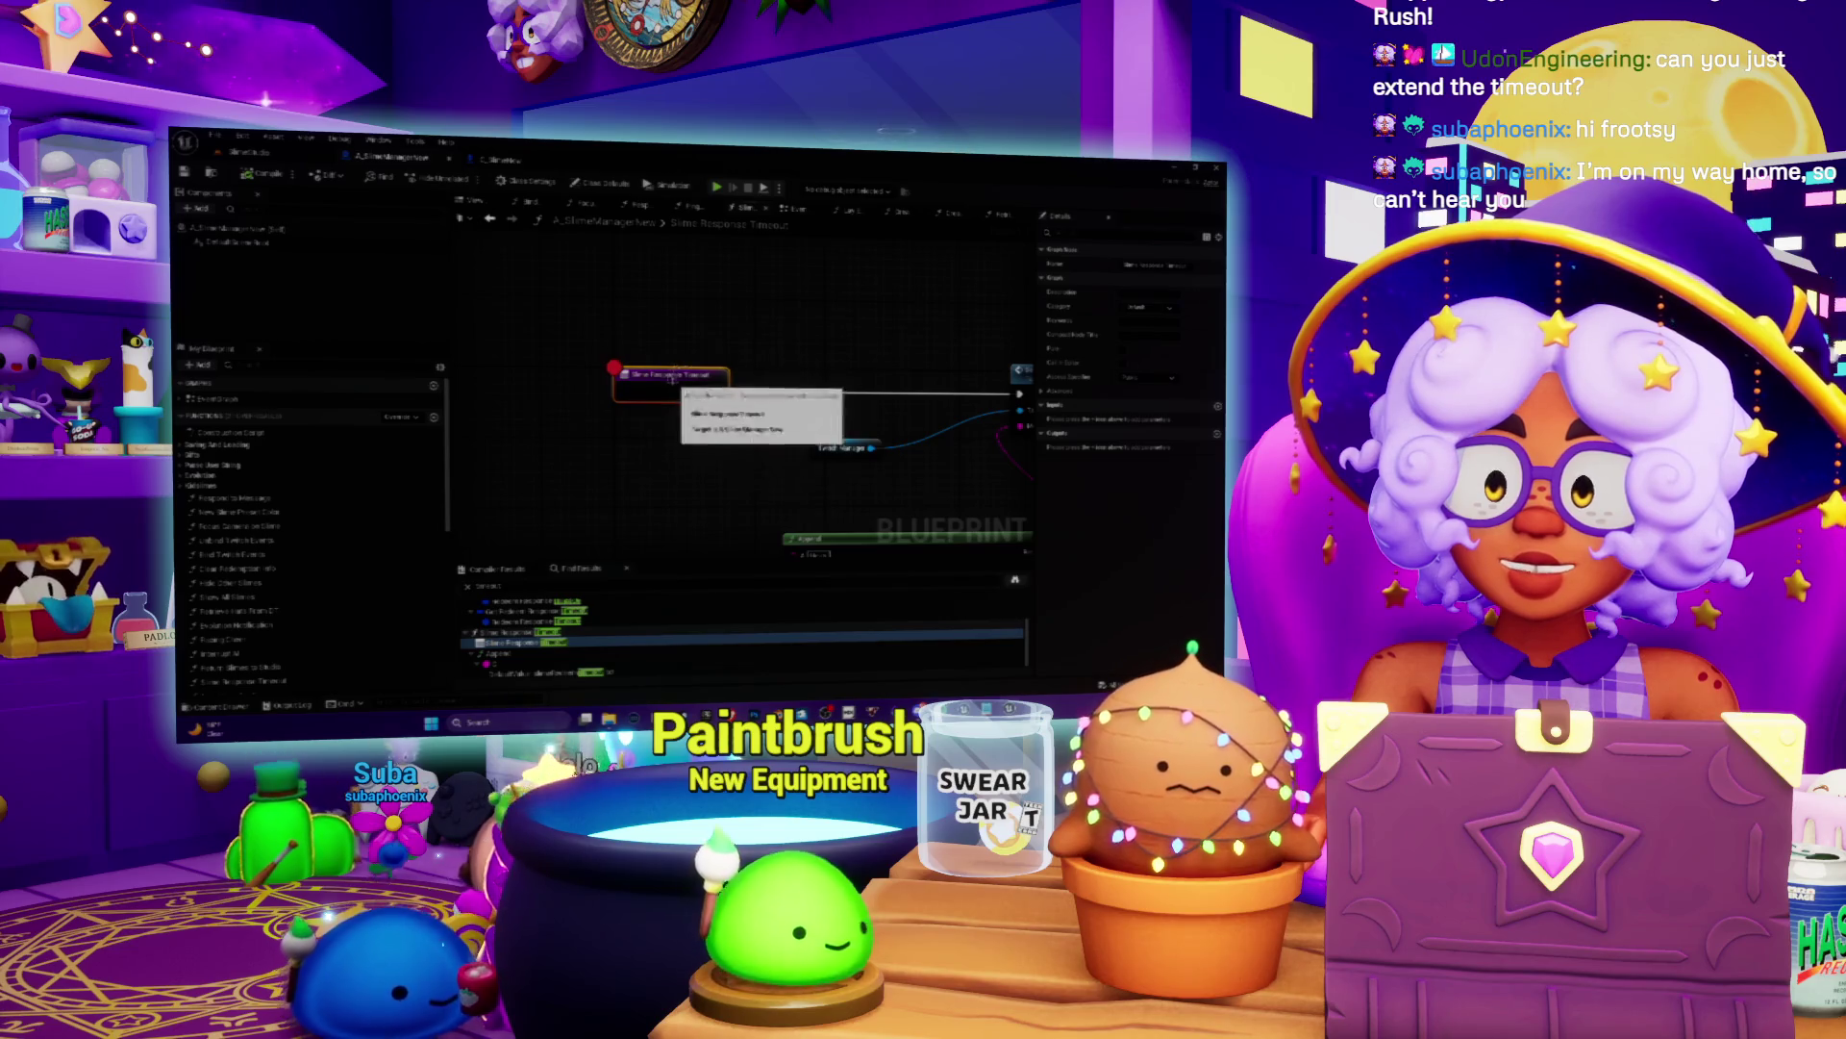
right_click(630, 375)
left_click(717, 452)
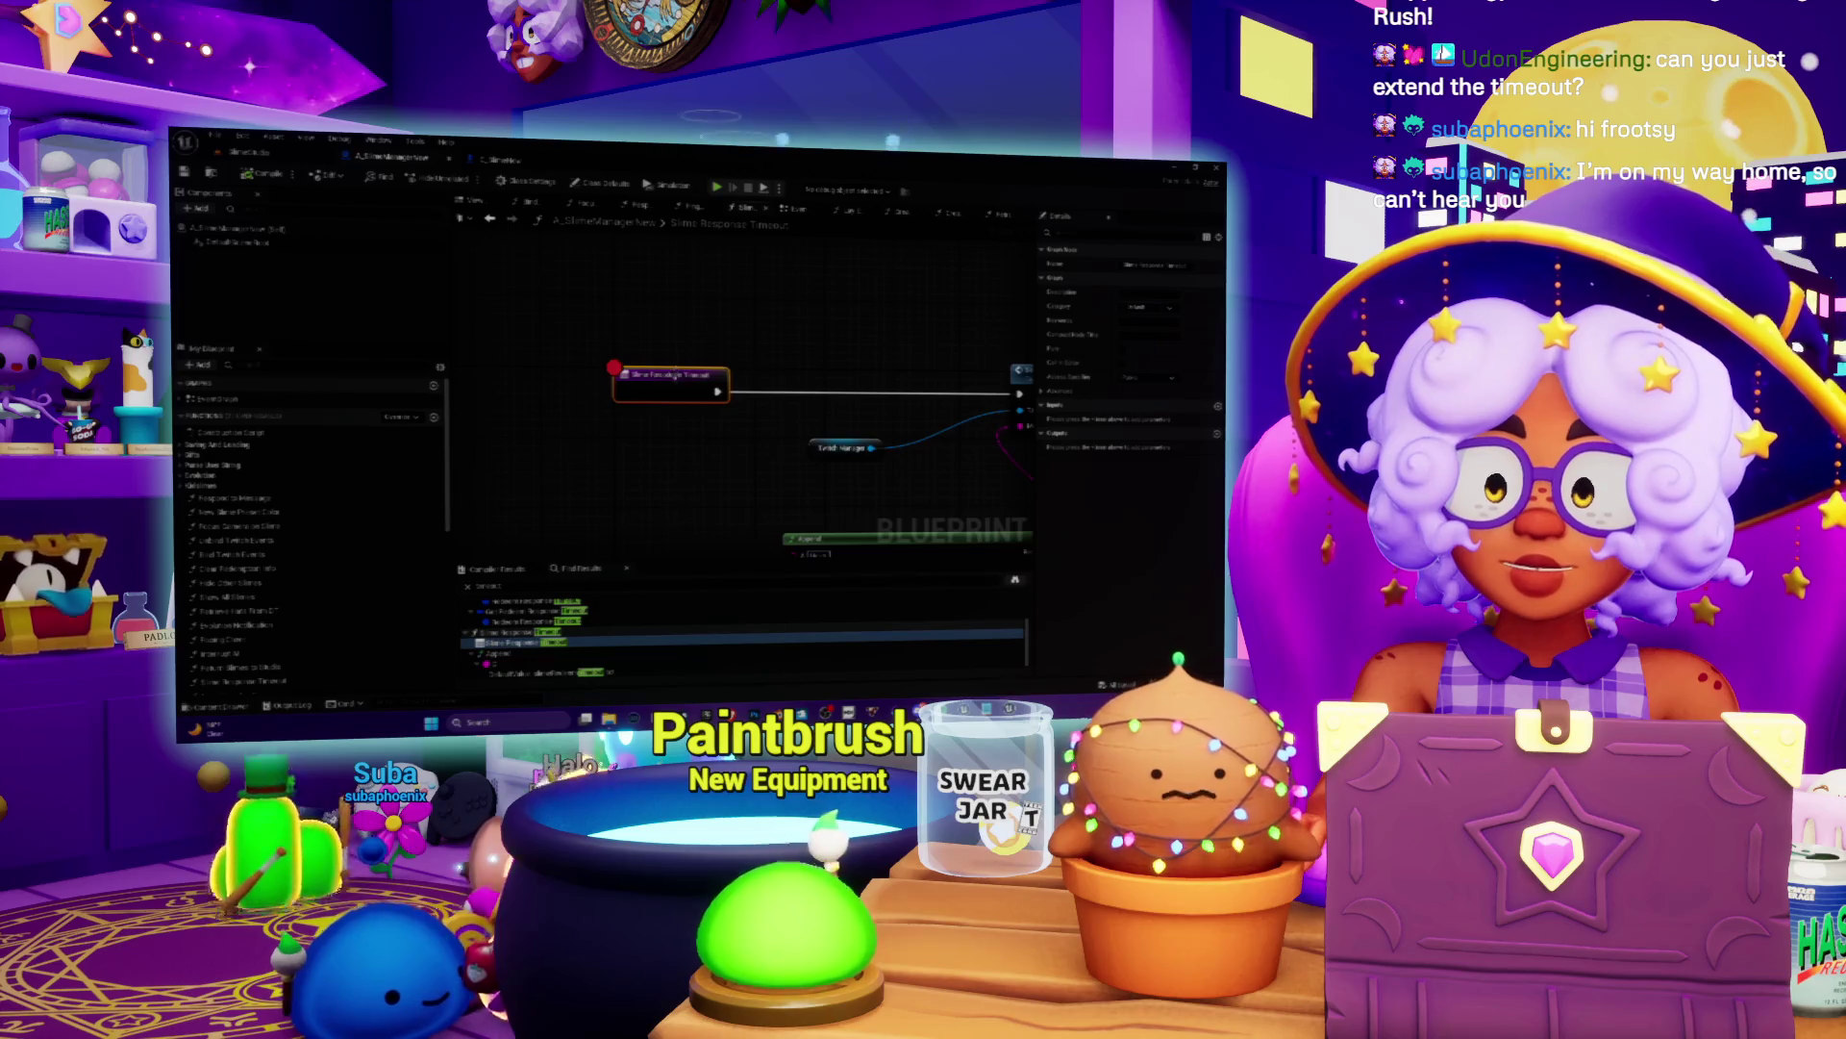
Step: Find the event's references and jump to its use in the EventGraph
right_click(677, 378)
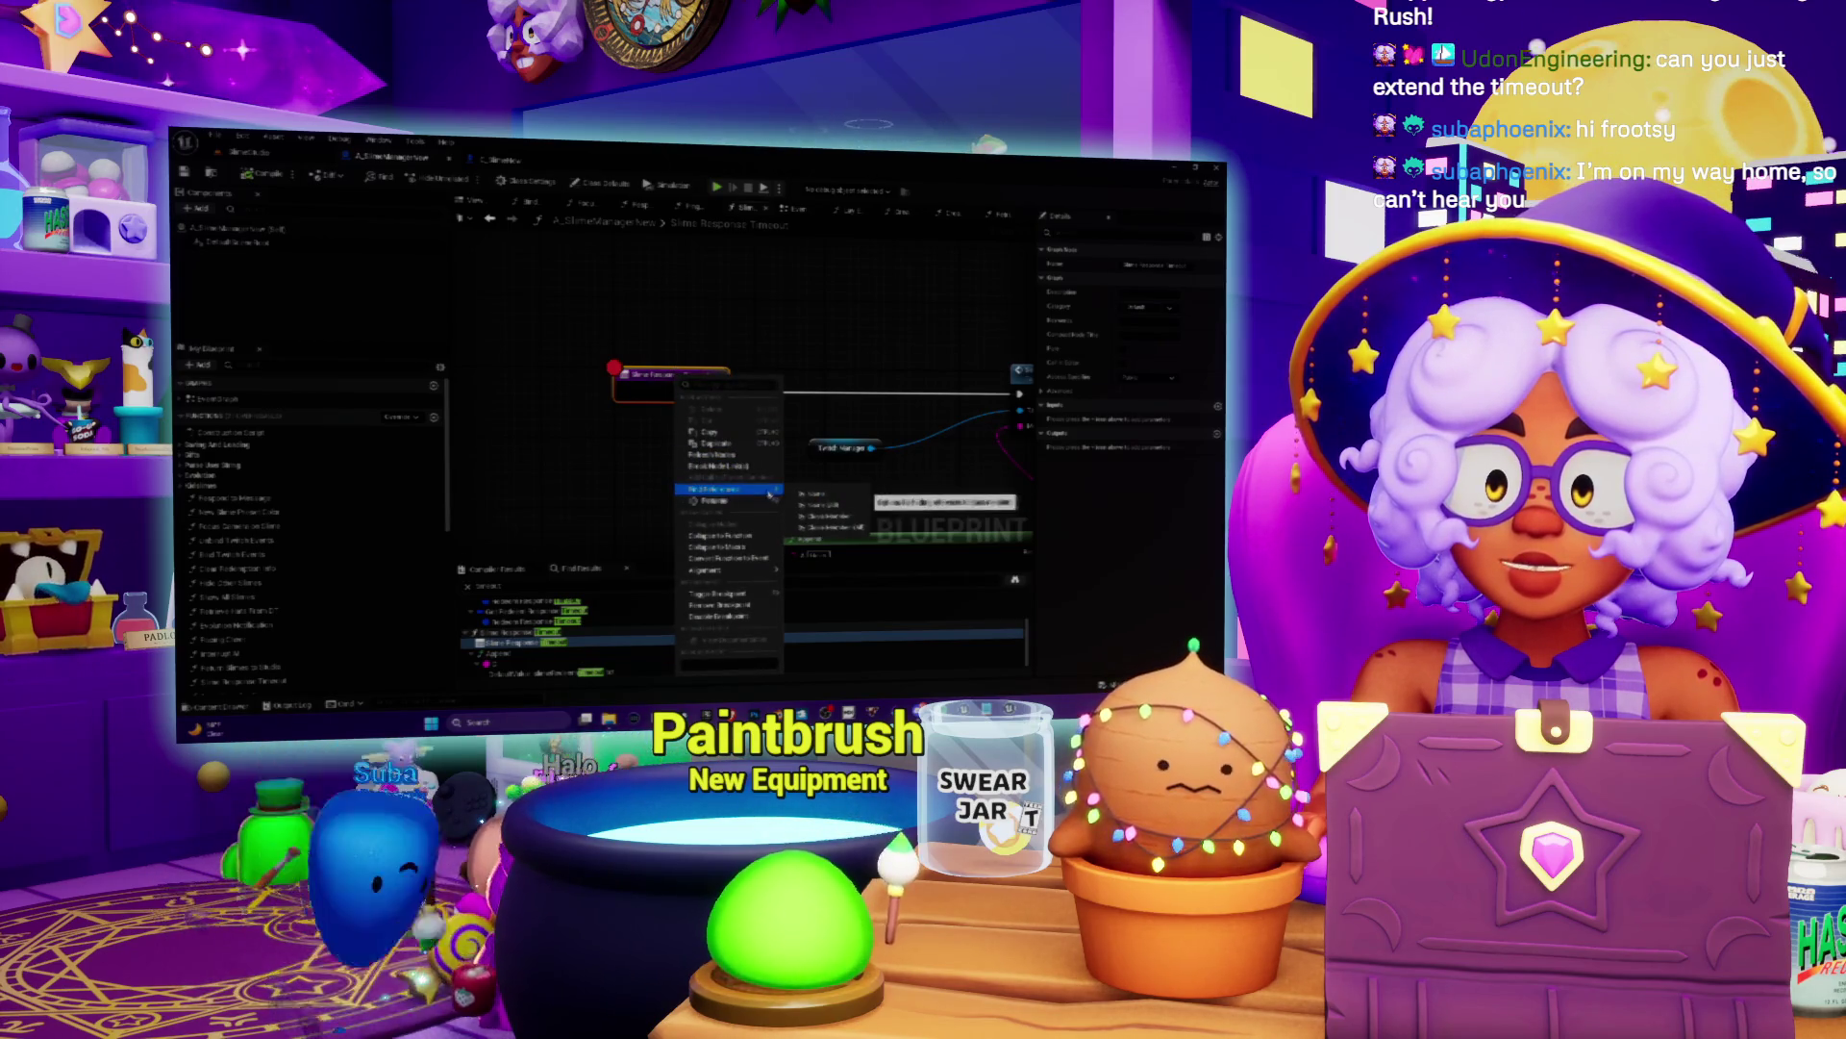
left_click(817, 494)
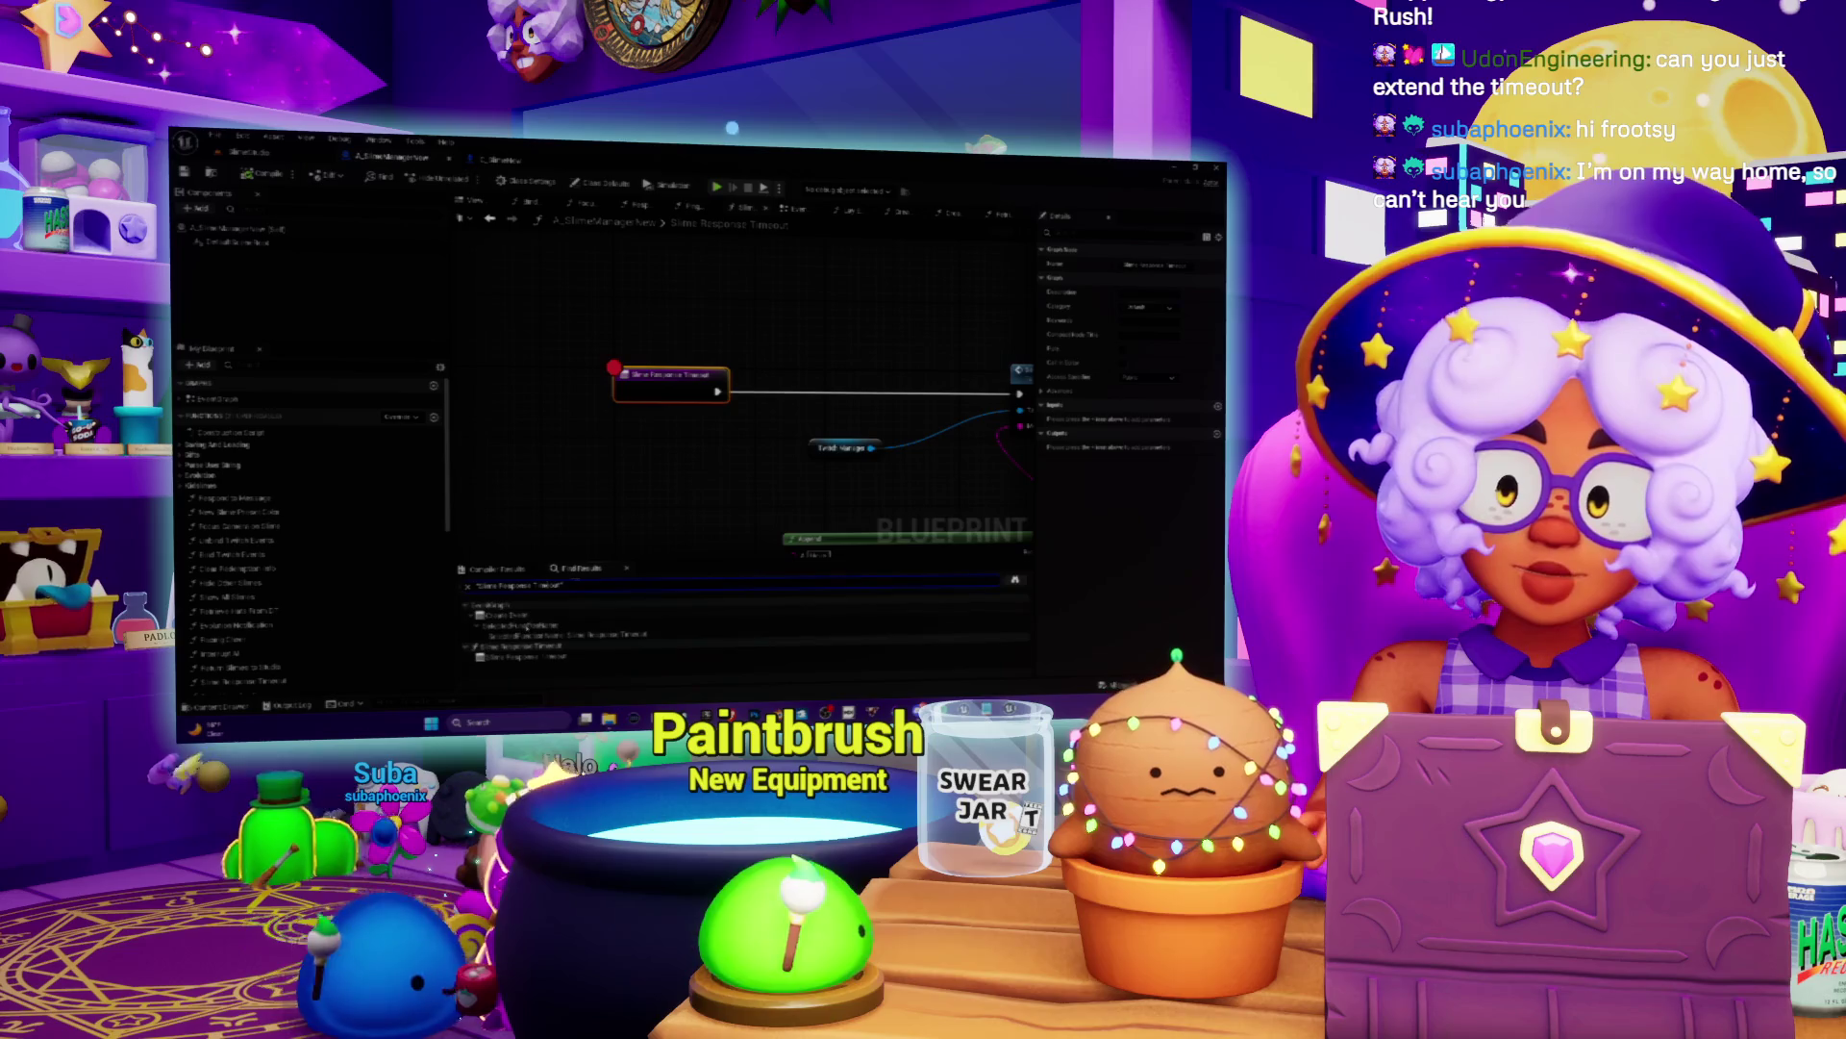
double_click(531, 625)
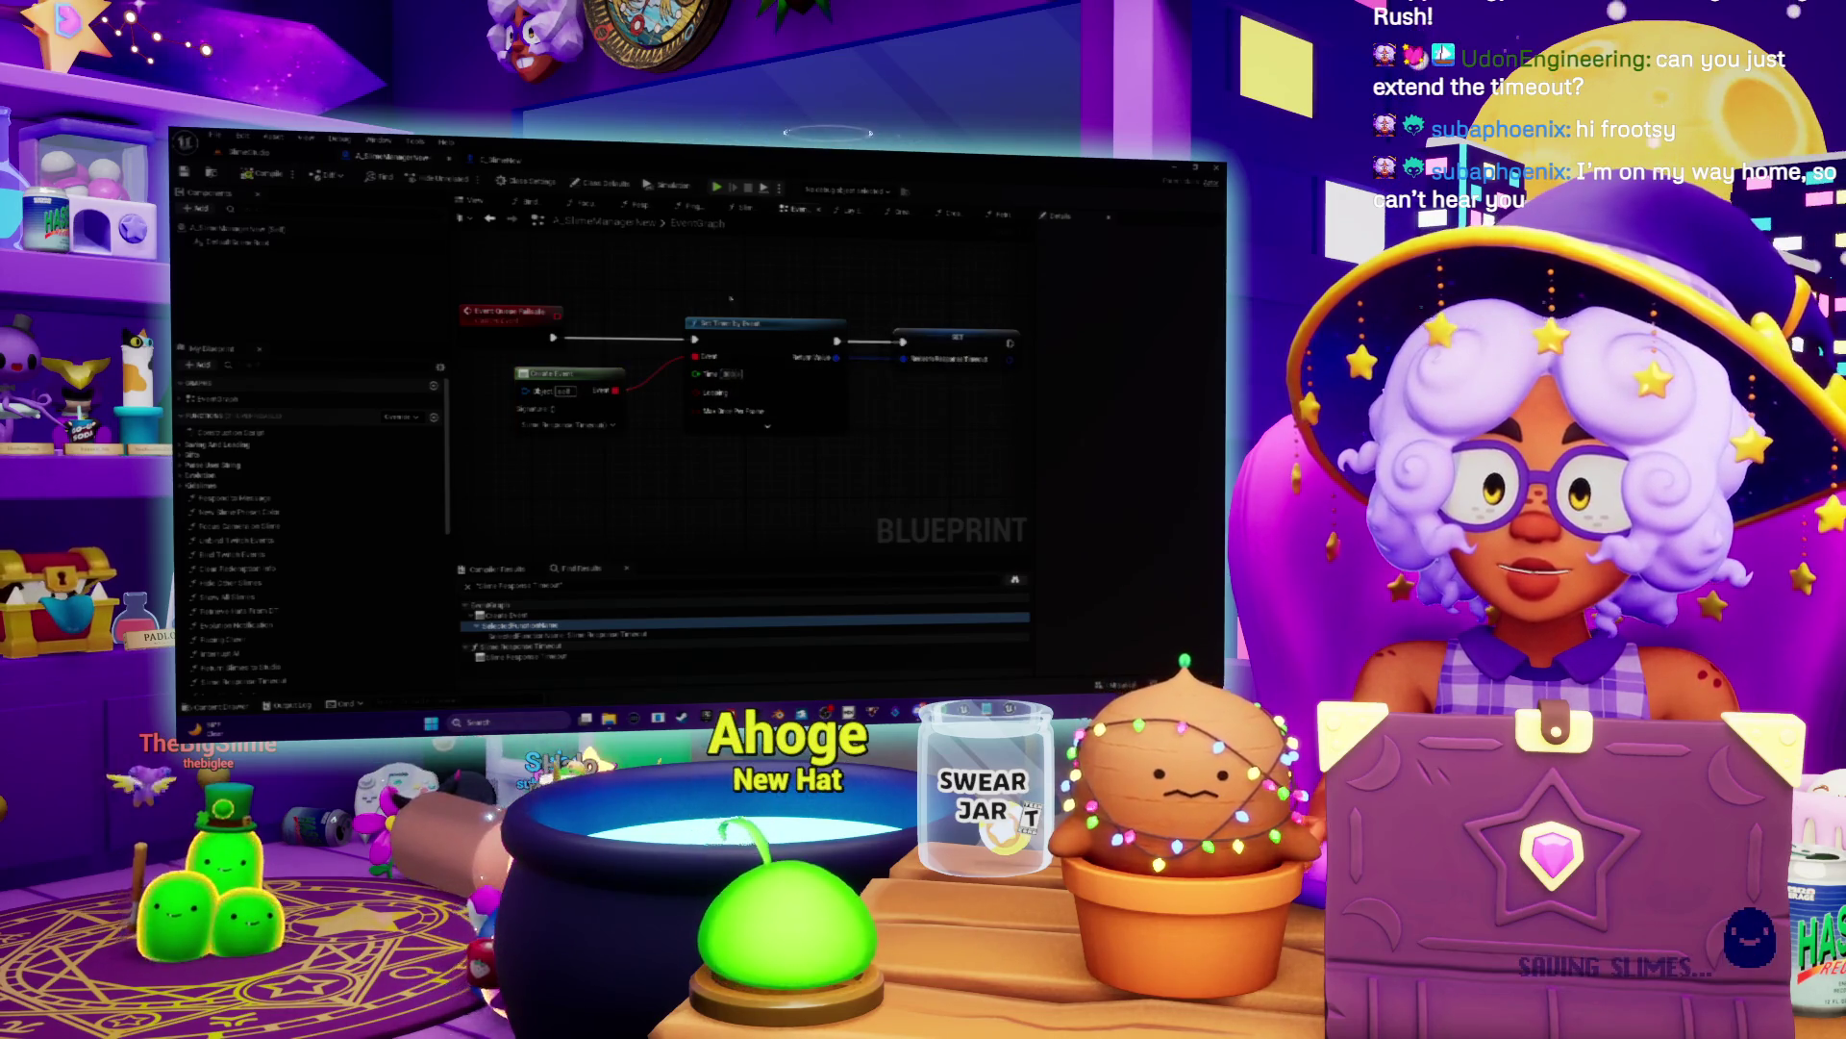
Step: Leave the Blueprint EventGraph for the level editor tab showing the playing scene
left_click(248, 153)
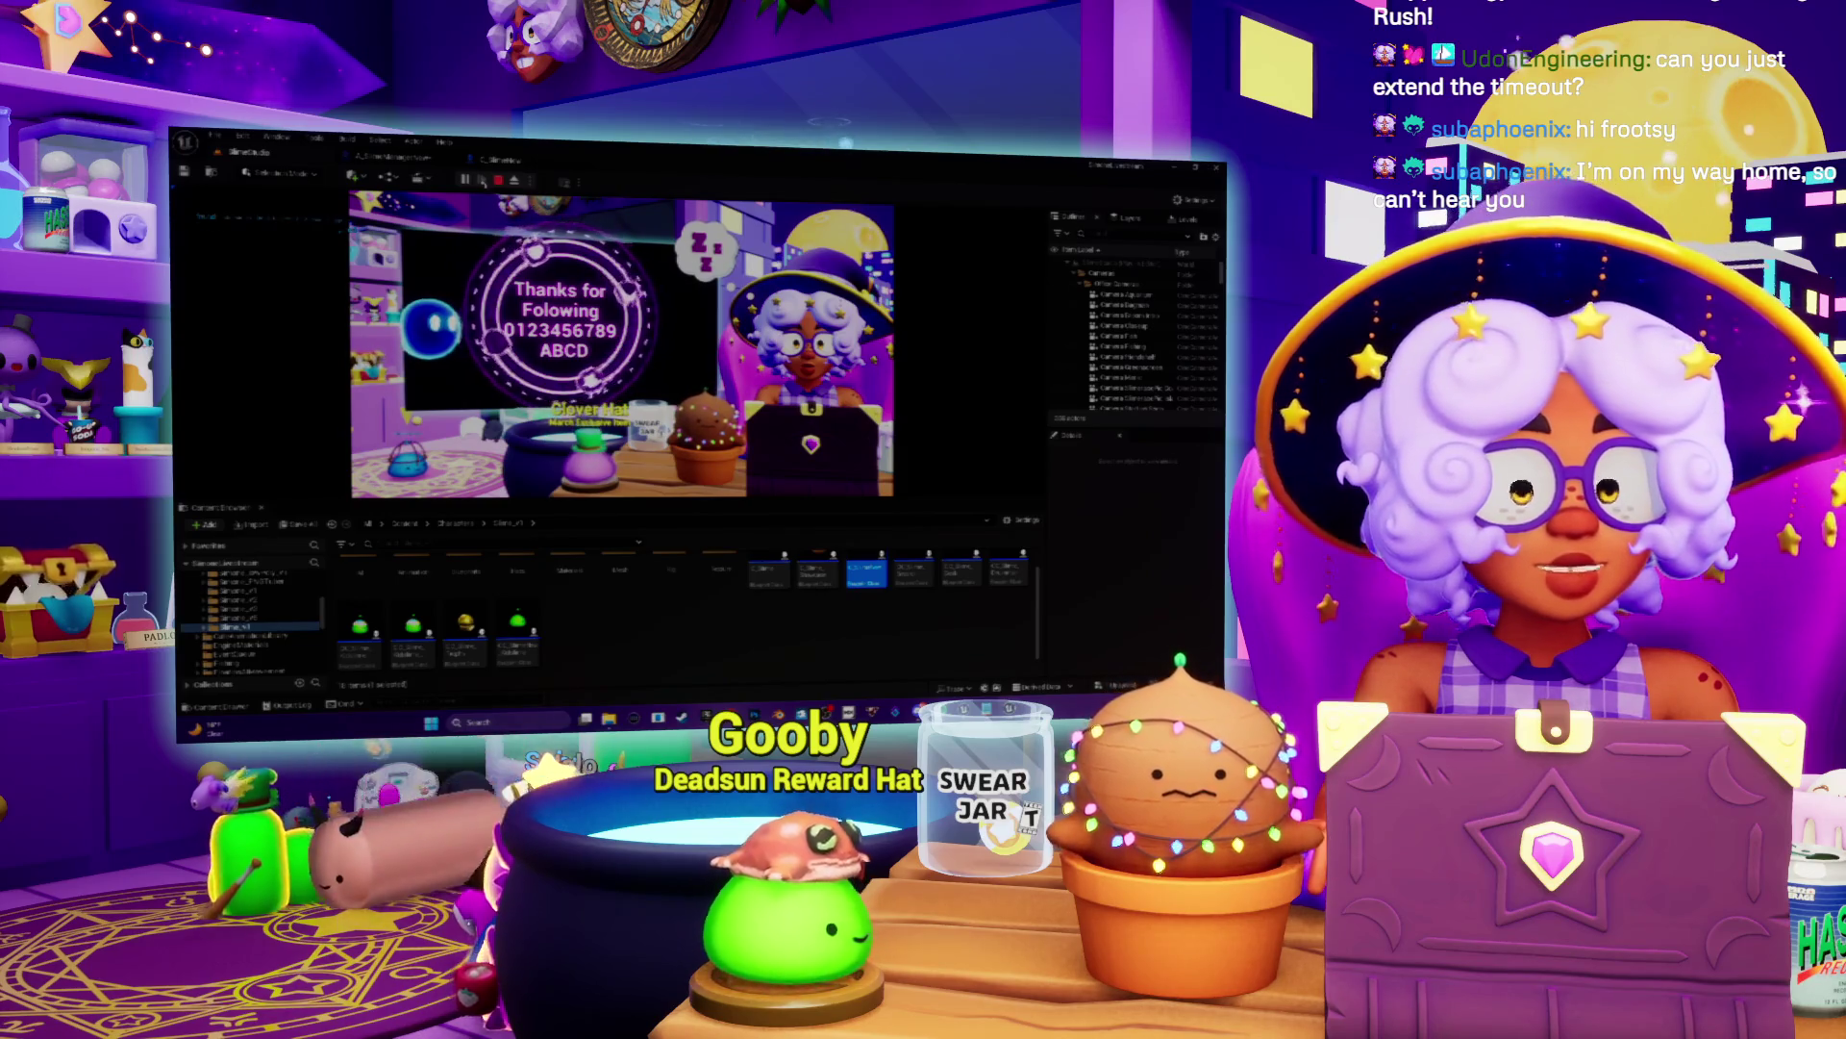
Step: Stop the running Play-in-Editor session from the toolbar
left_click(499, 181)
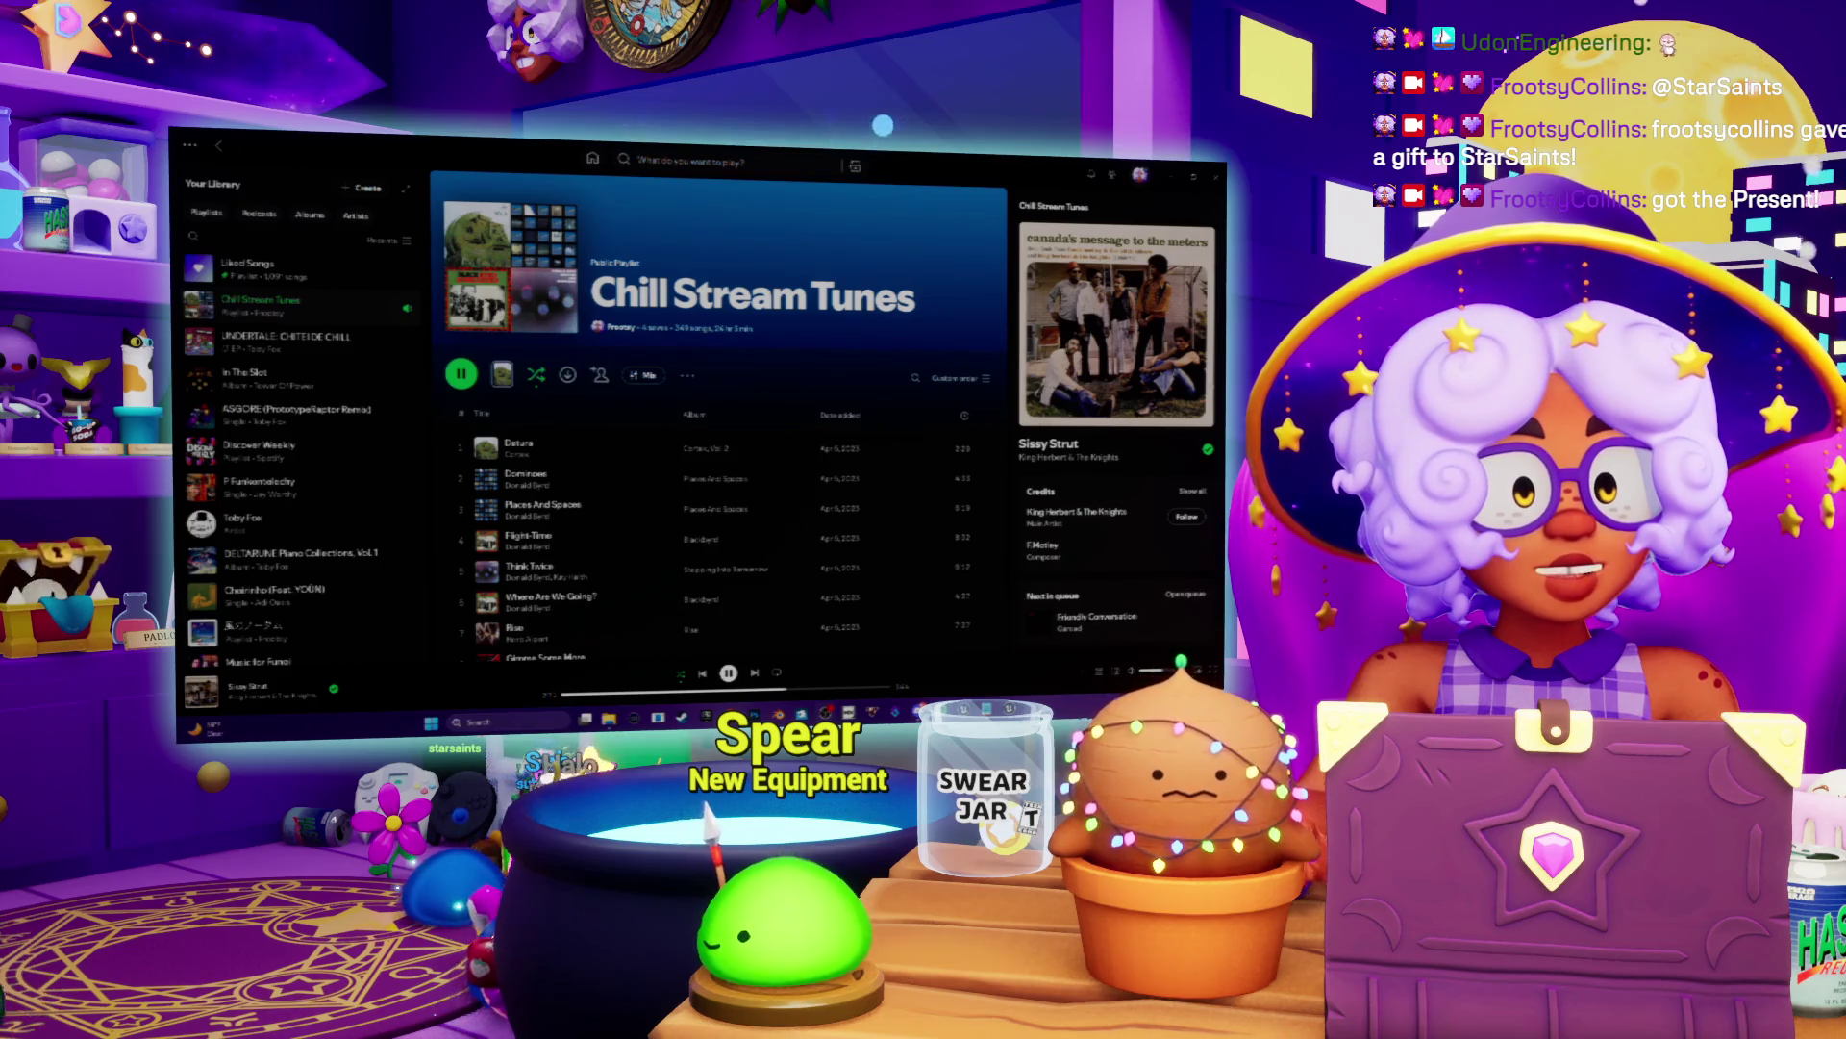
Step: Switch from Spotify to the browser showing the Twitch channel page
key("alt+Tab")
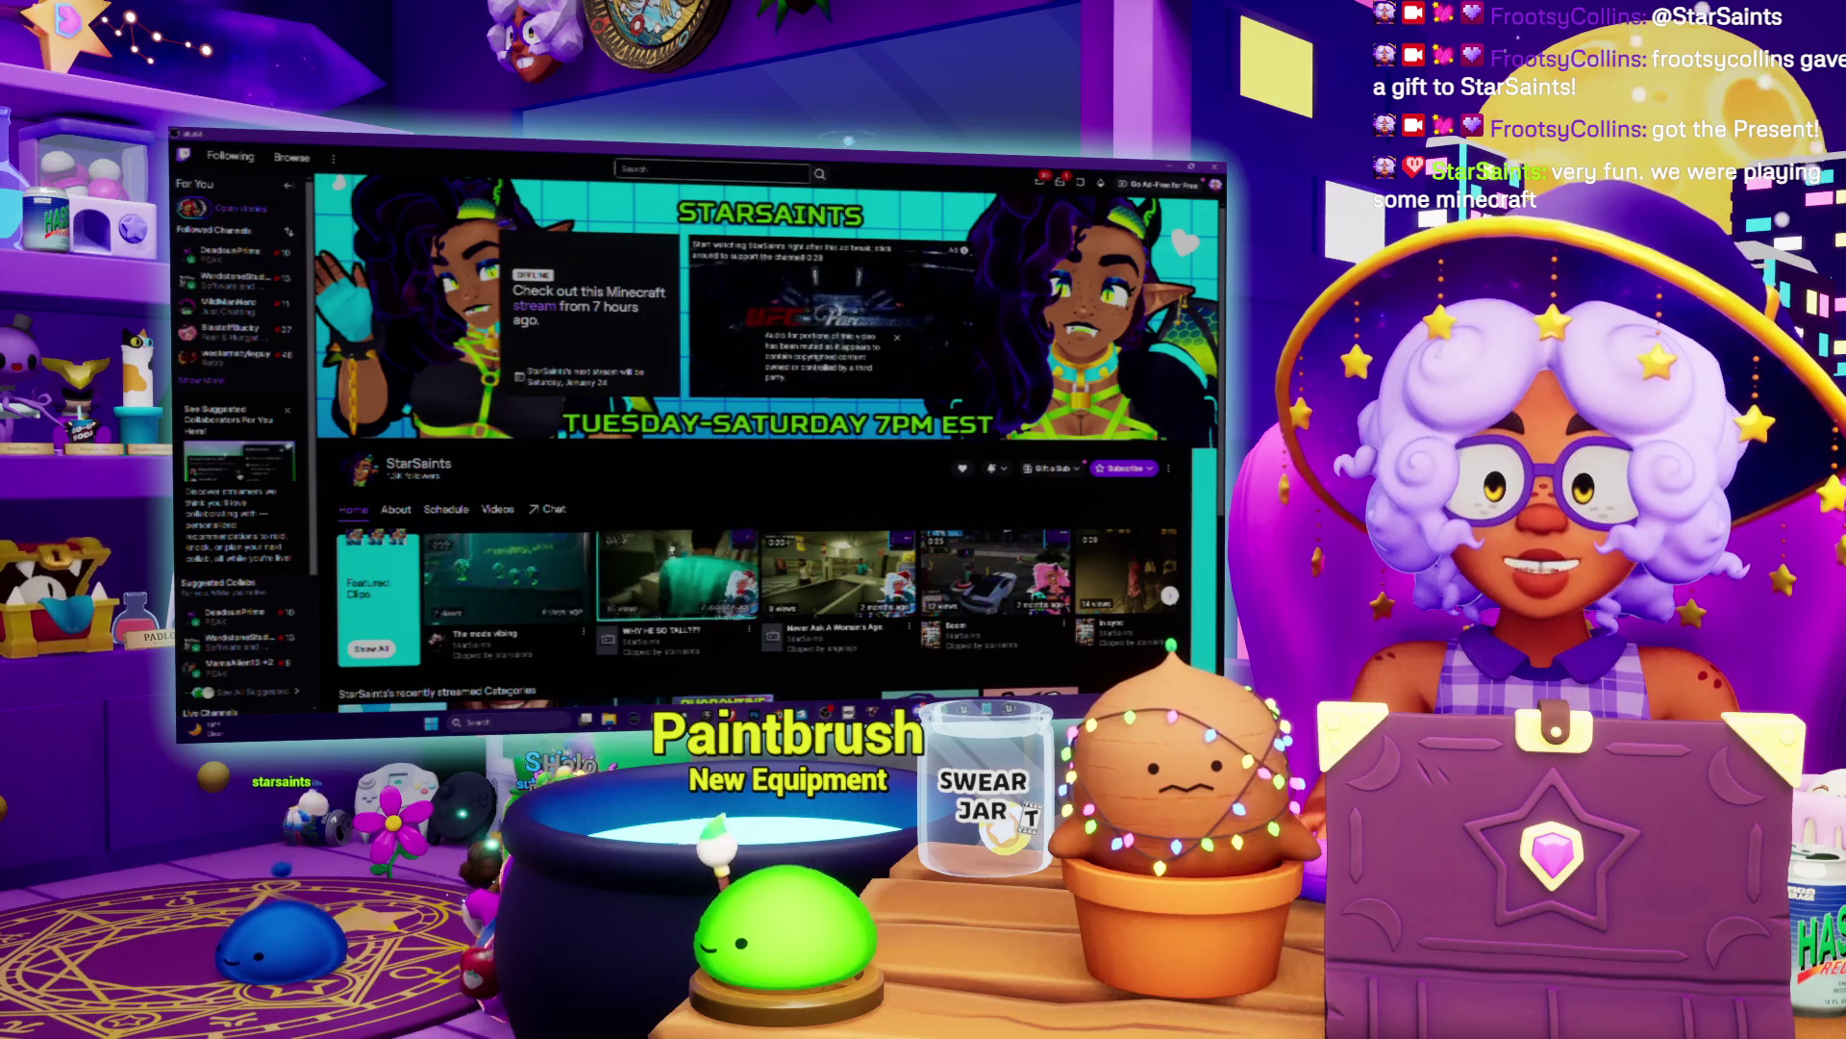
Step: Browse the Twitch channel page, play one of its videos, then return to Spotify and Unreal
scroll(750, 433, "down", 3)
scroll(750, 433, "up", 3)
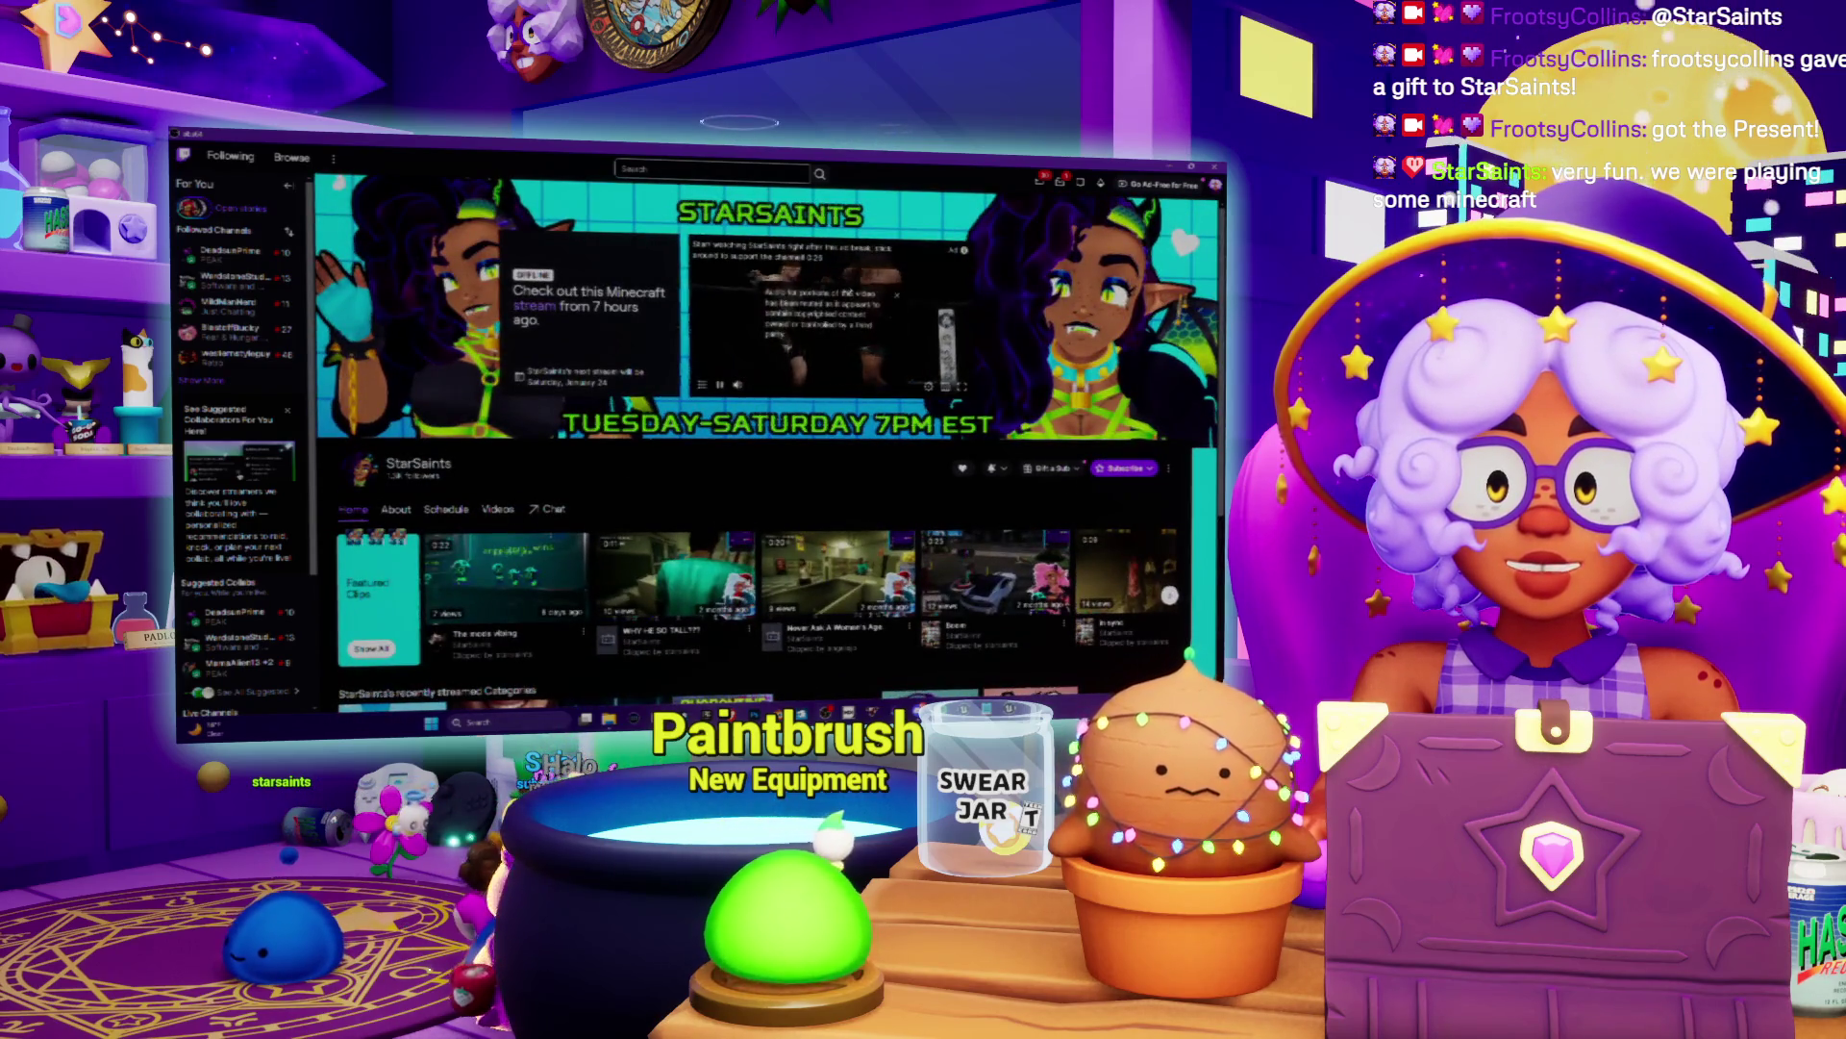
scroll(491, 359, "down", 3)
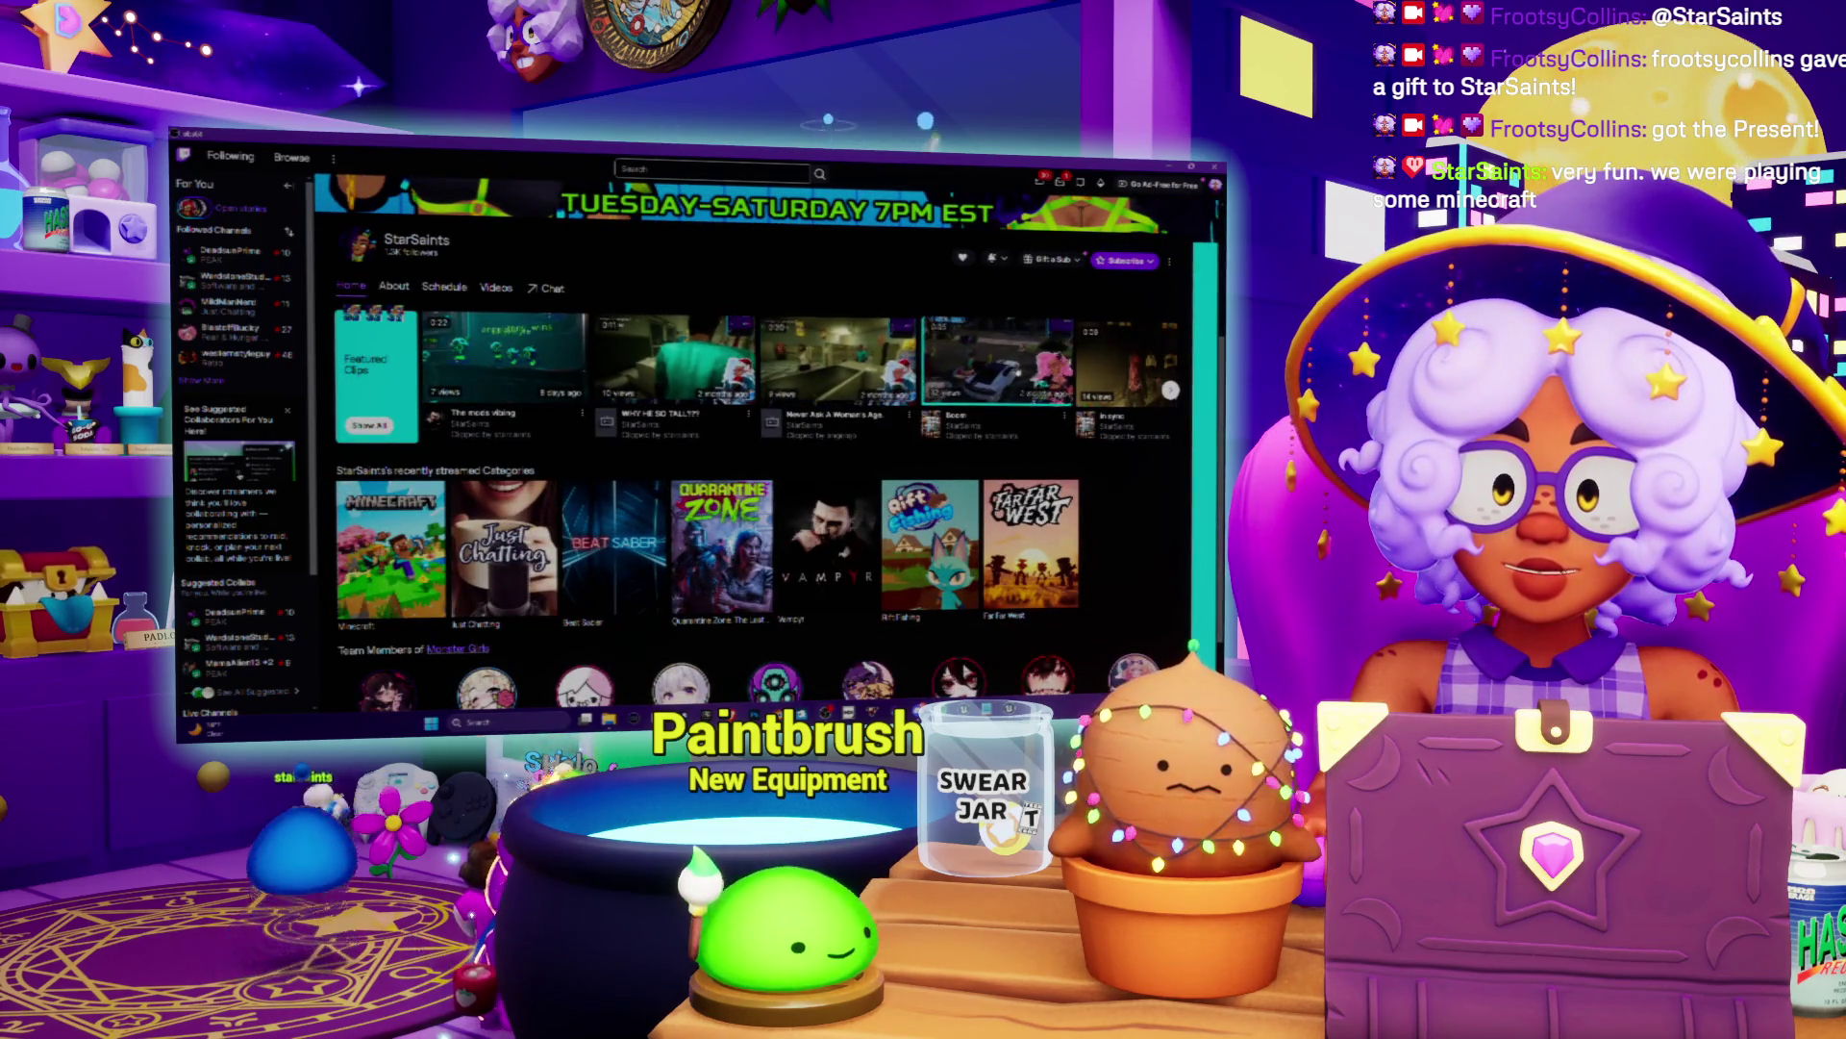
left_click(732, 625)
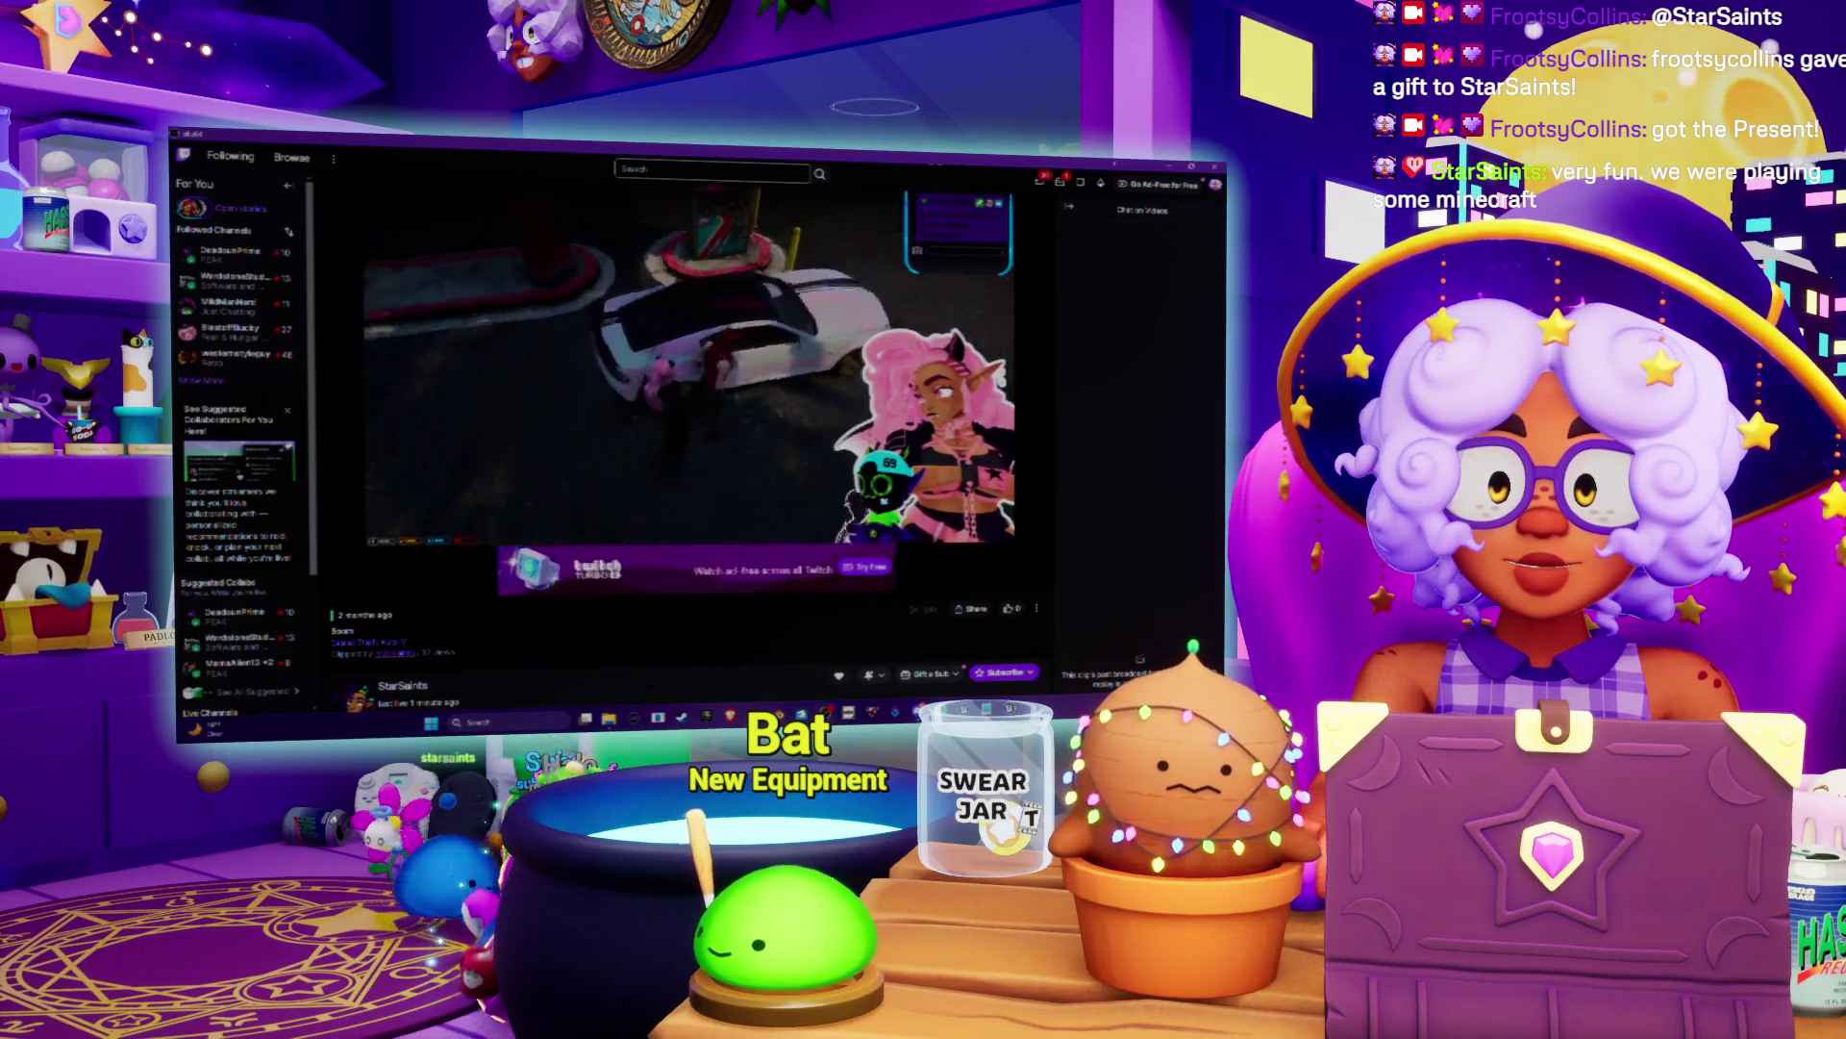
key("alt+Tab")
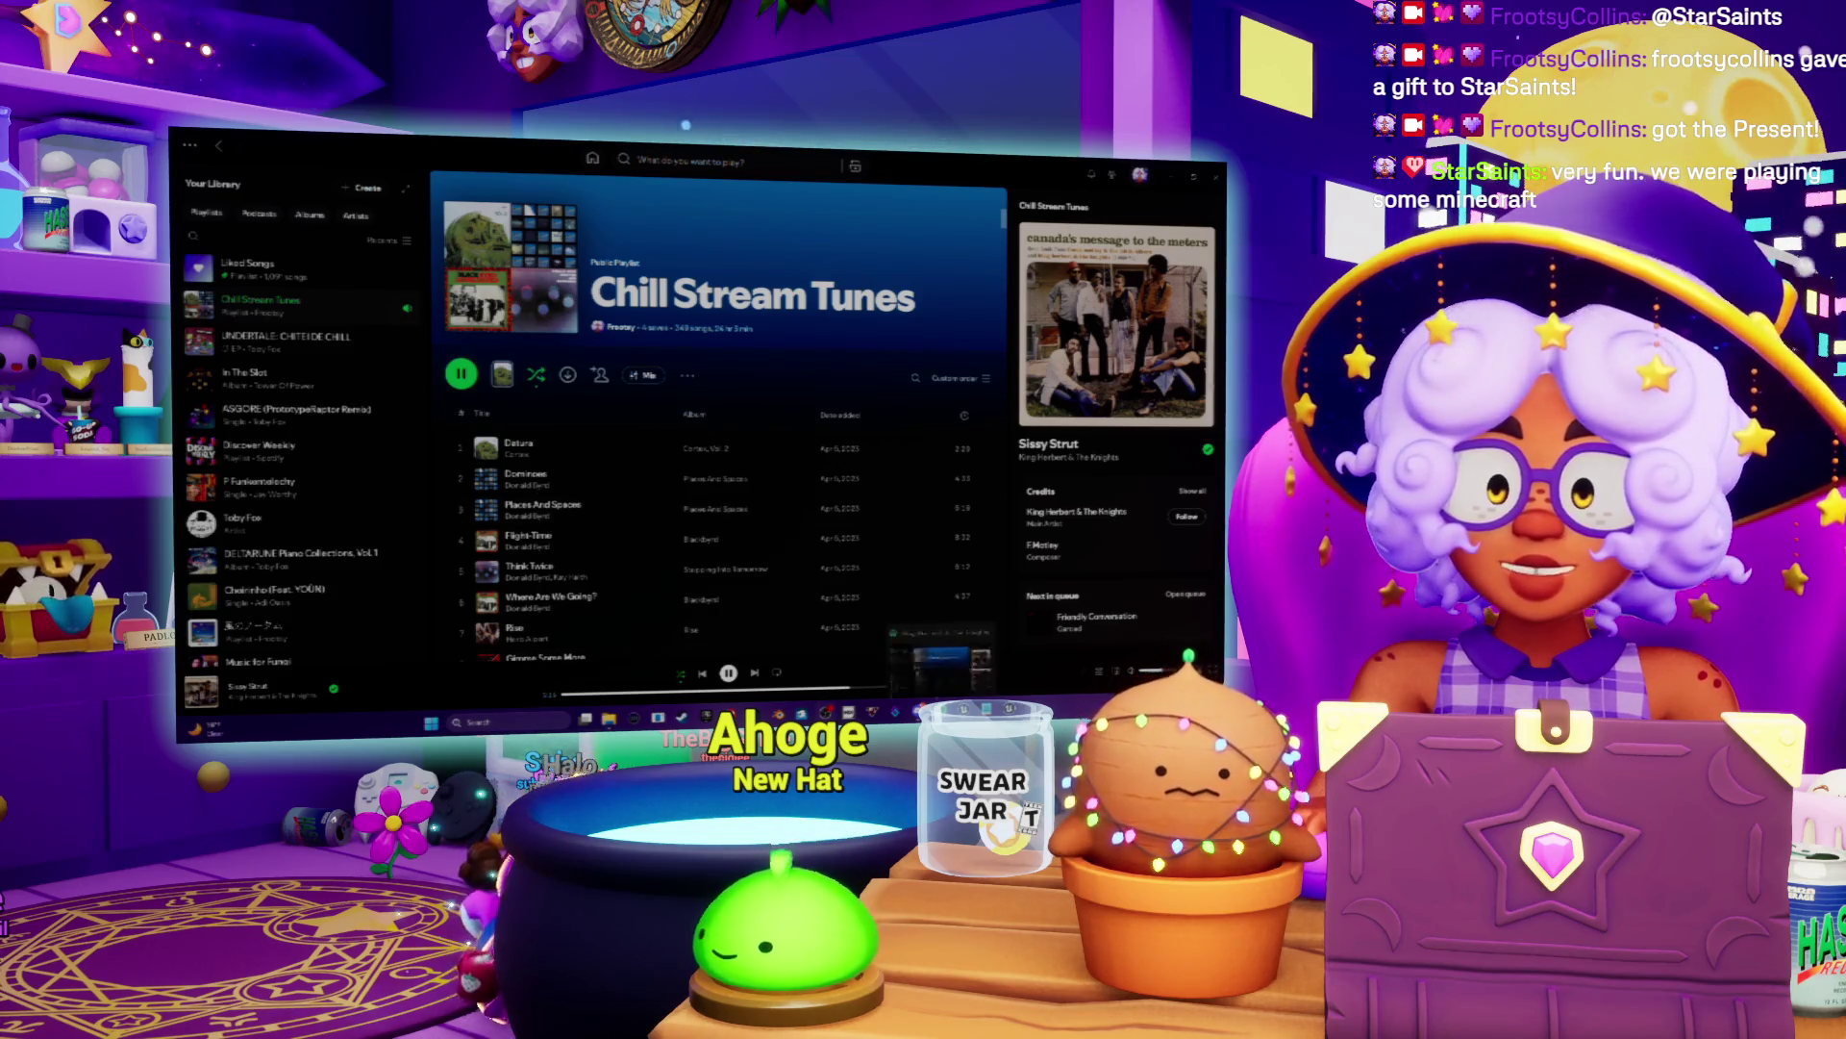
left_click(962, 653)
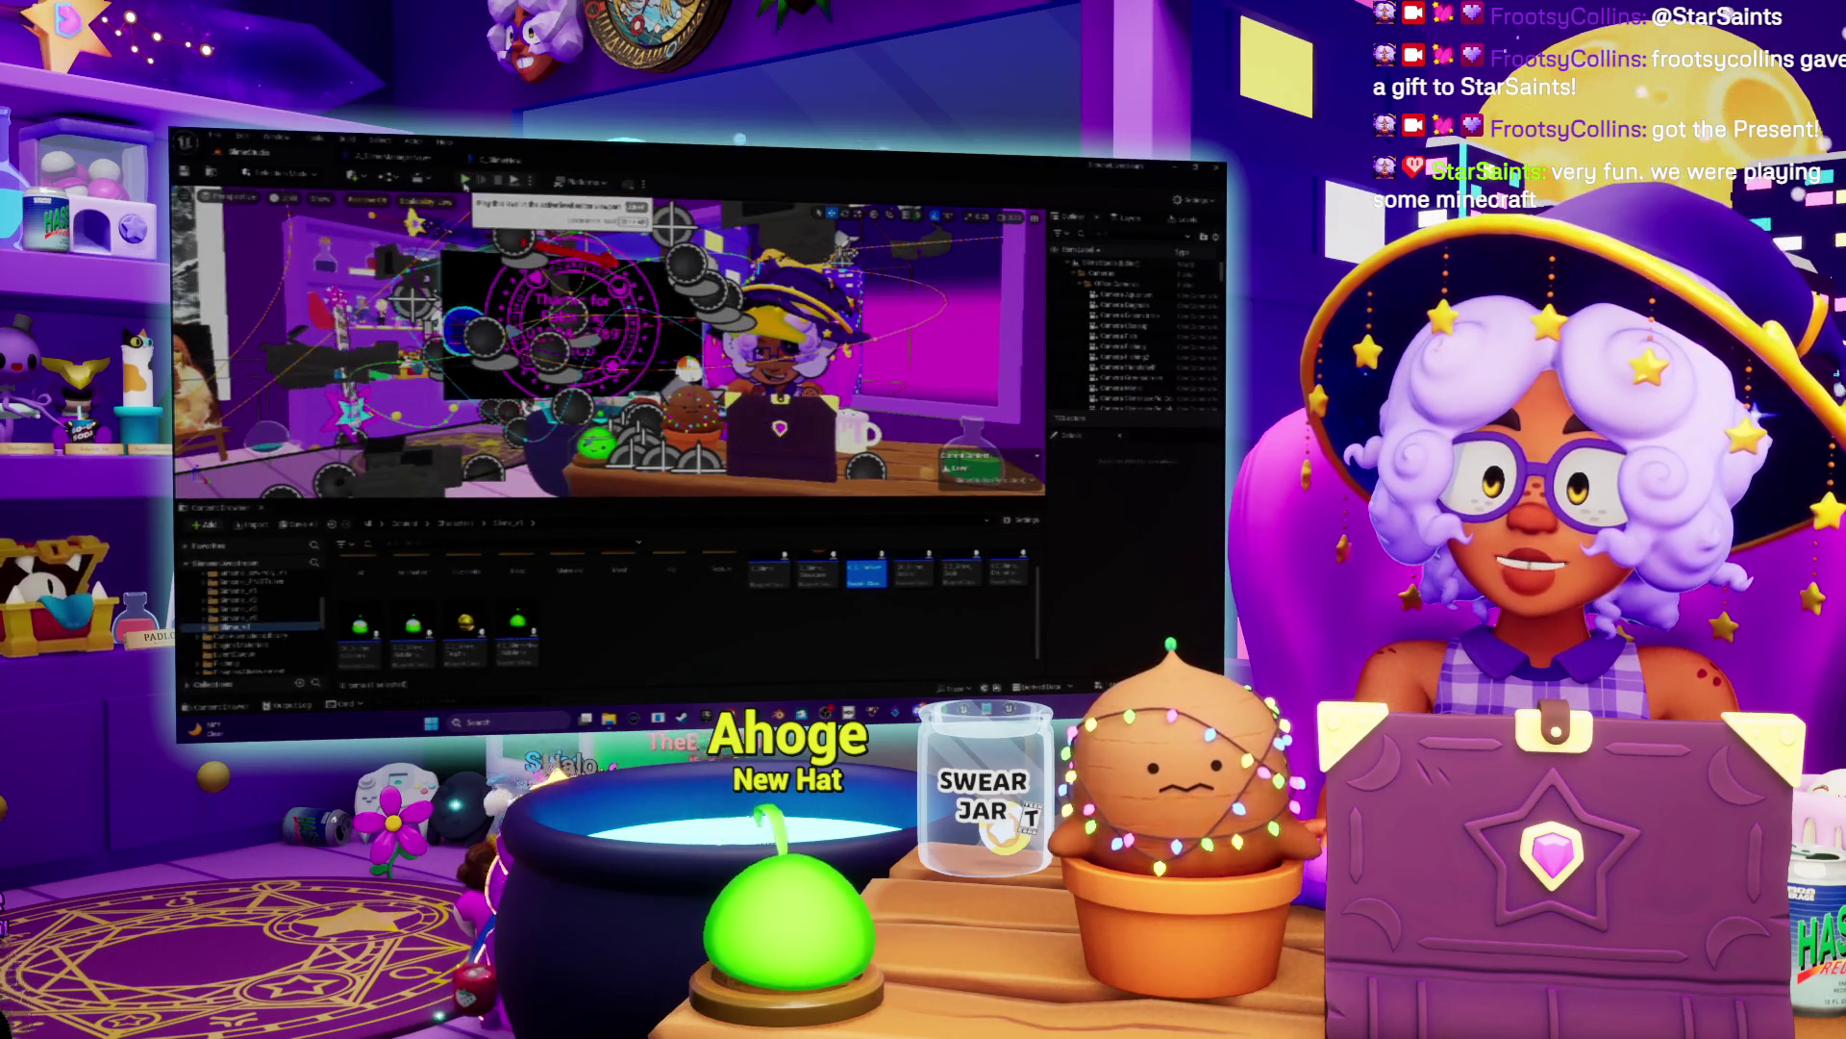
Step: Play-test the level, stop it, and reopen the A_SlimeManagerNew Blueprint's EventGraph
left_click(464, 182)
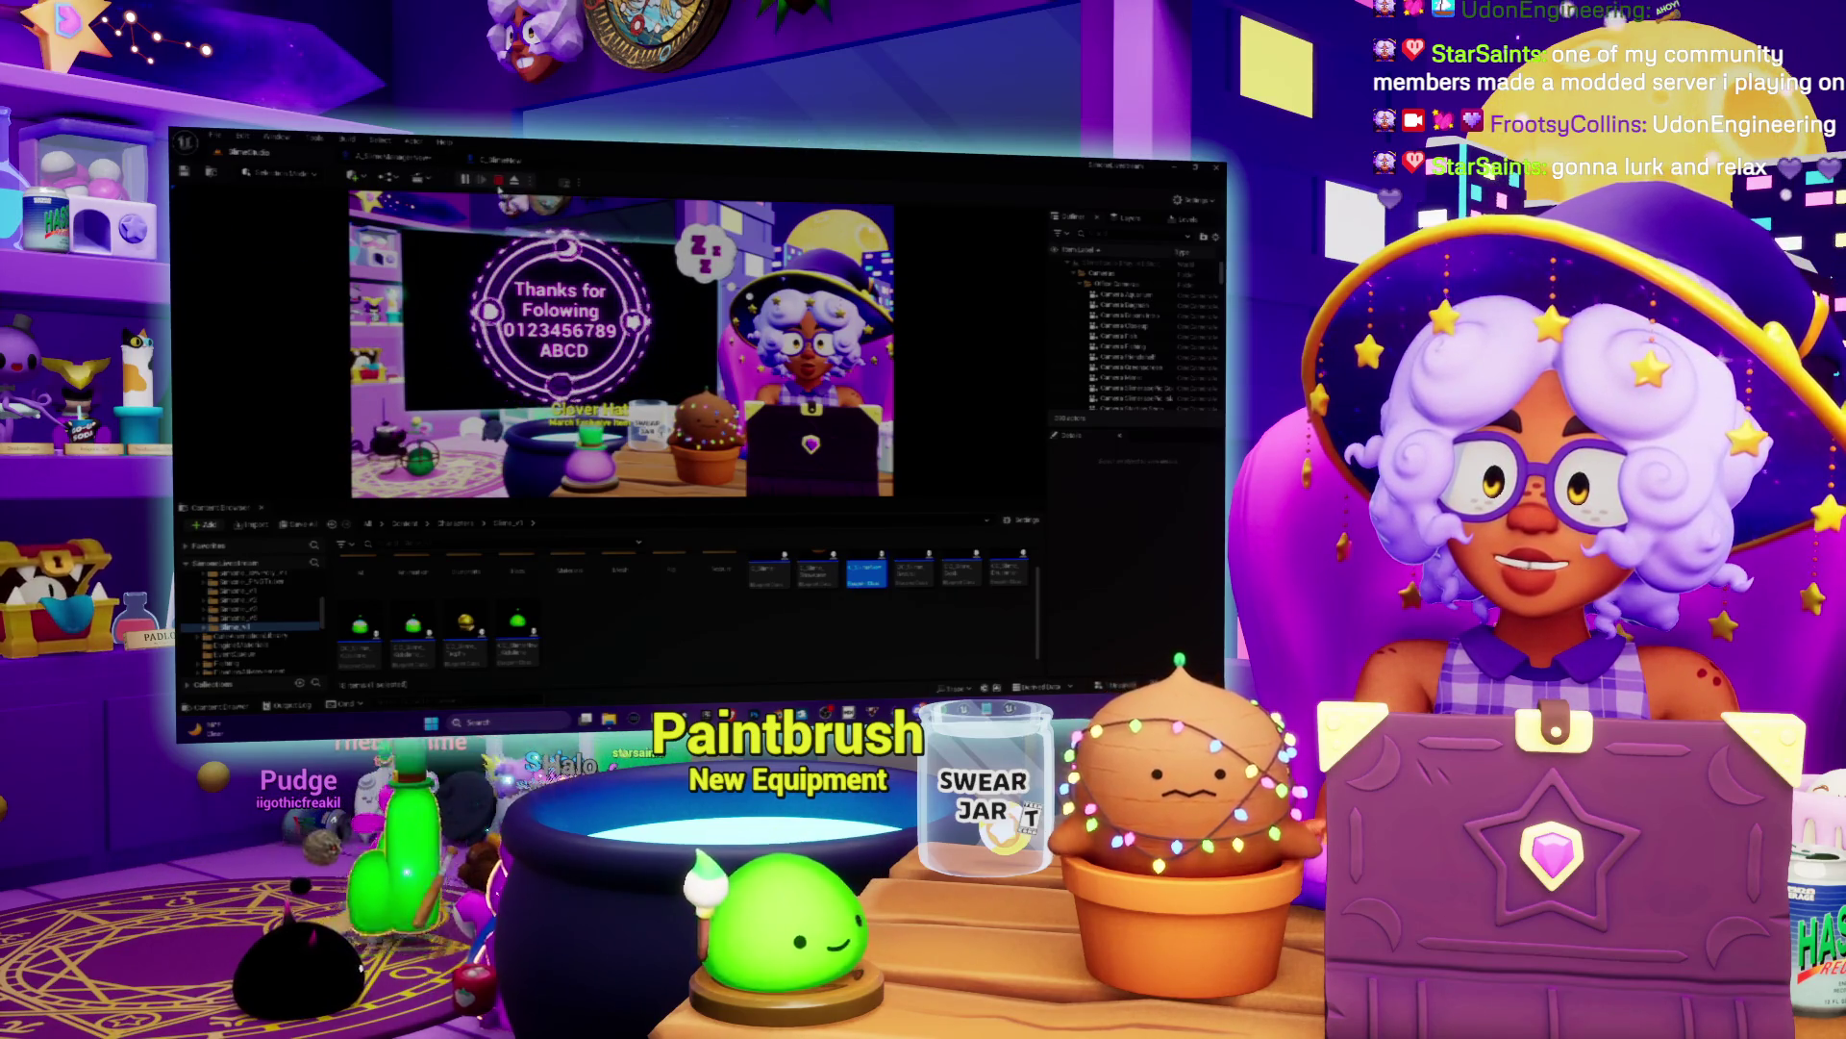
left_click(498, 181)
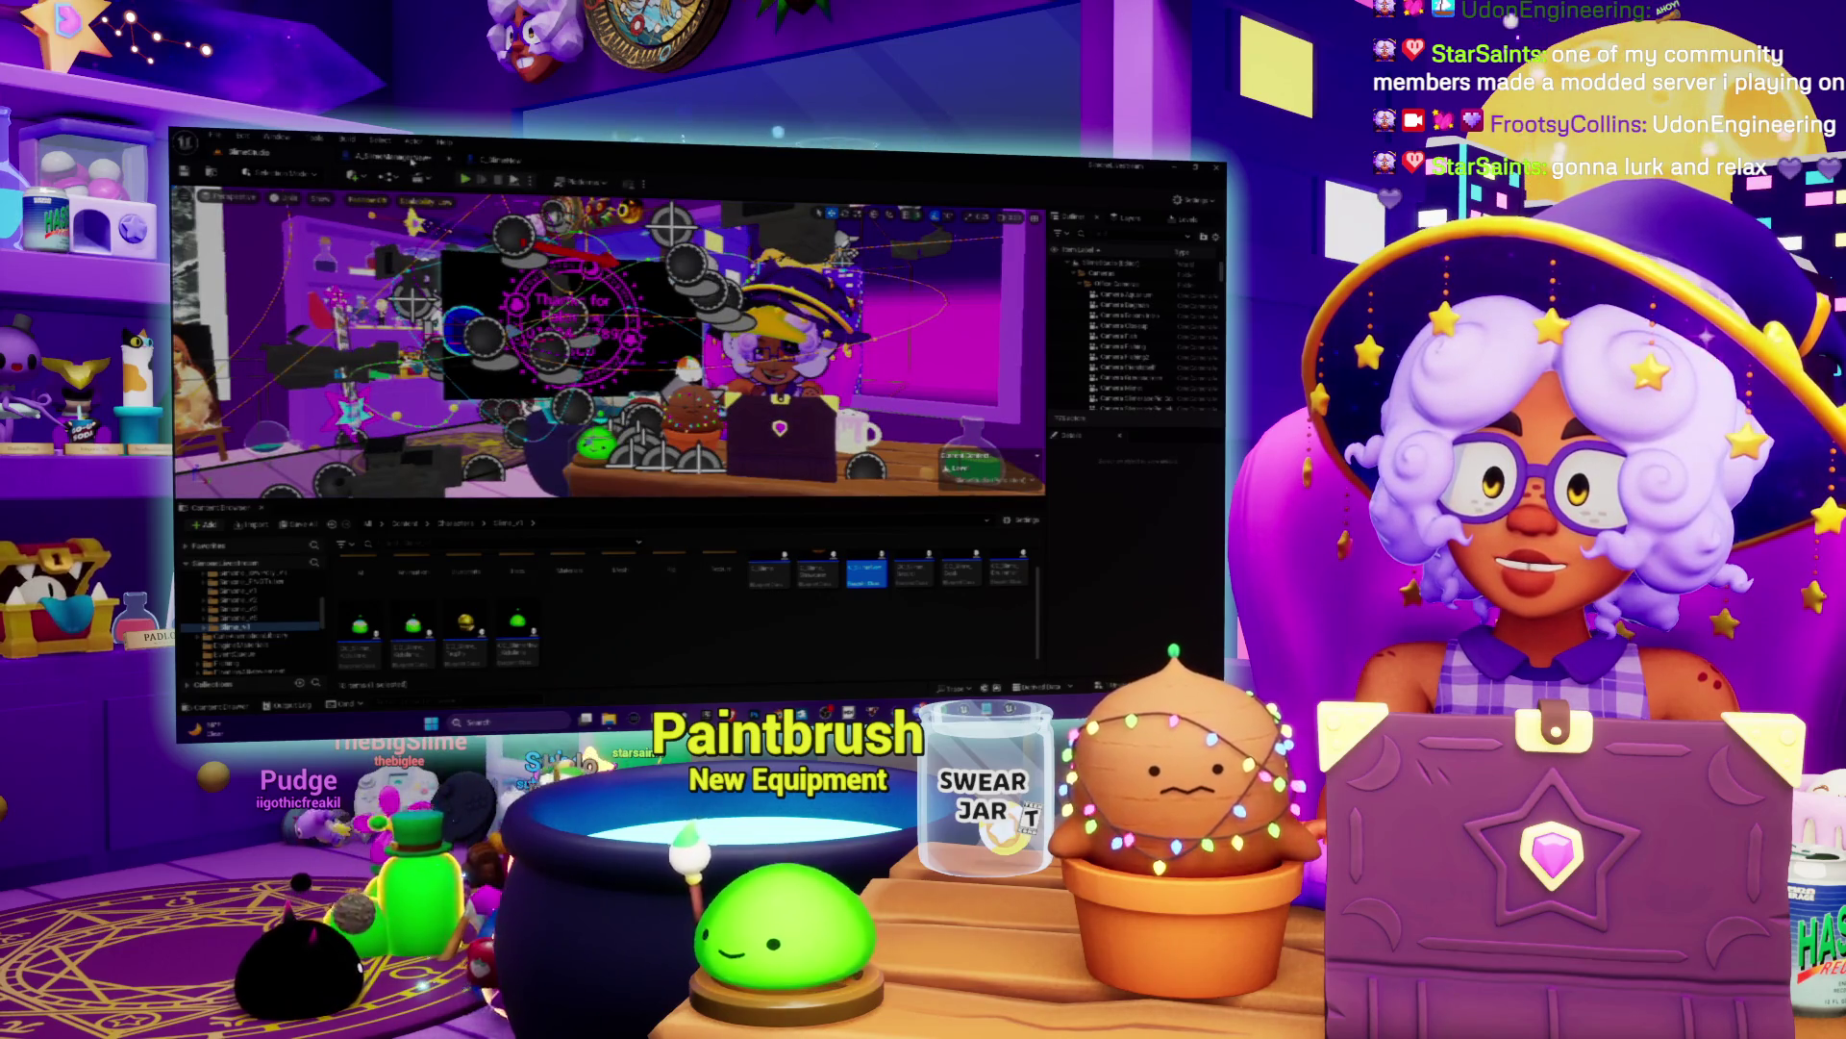
left_click(411, 158)
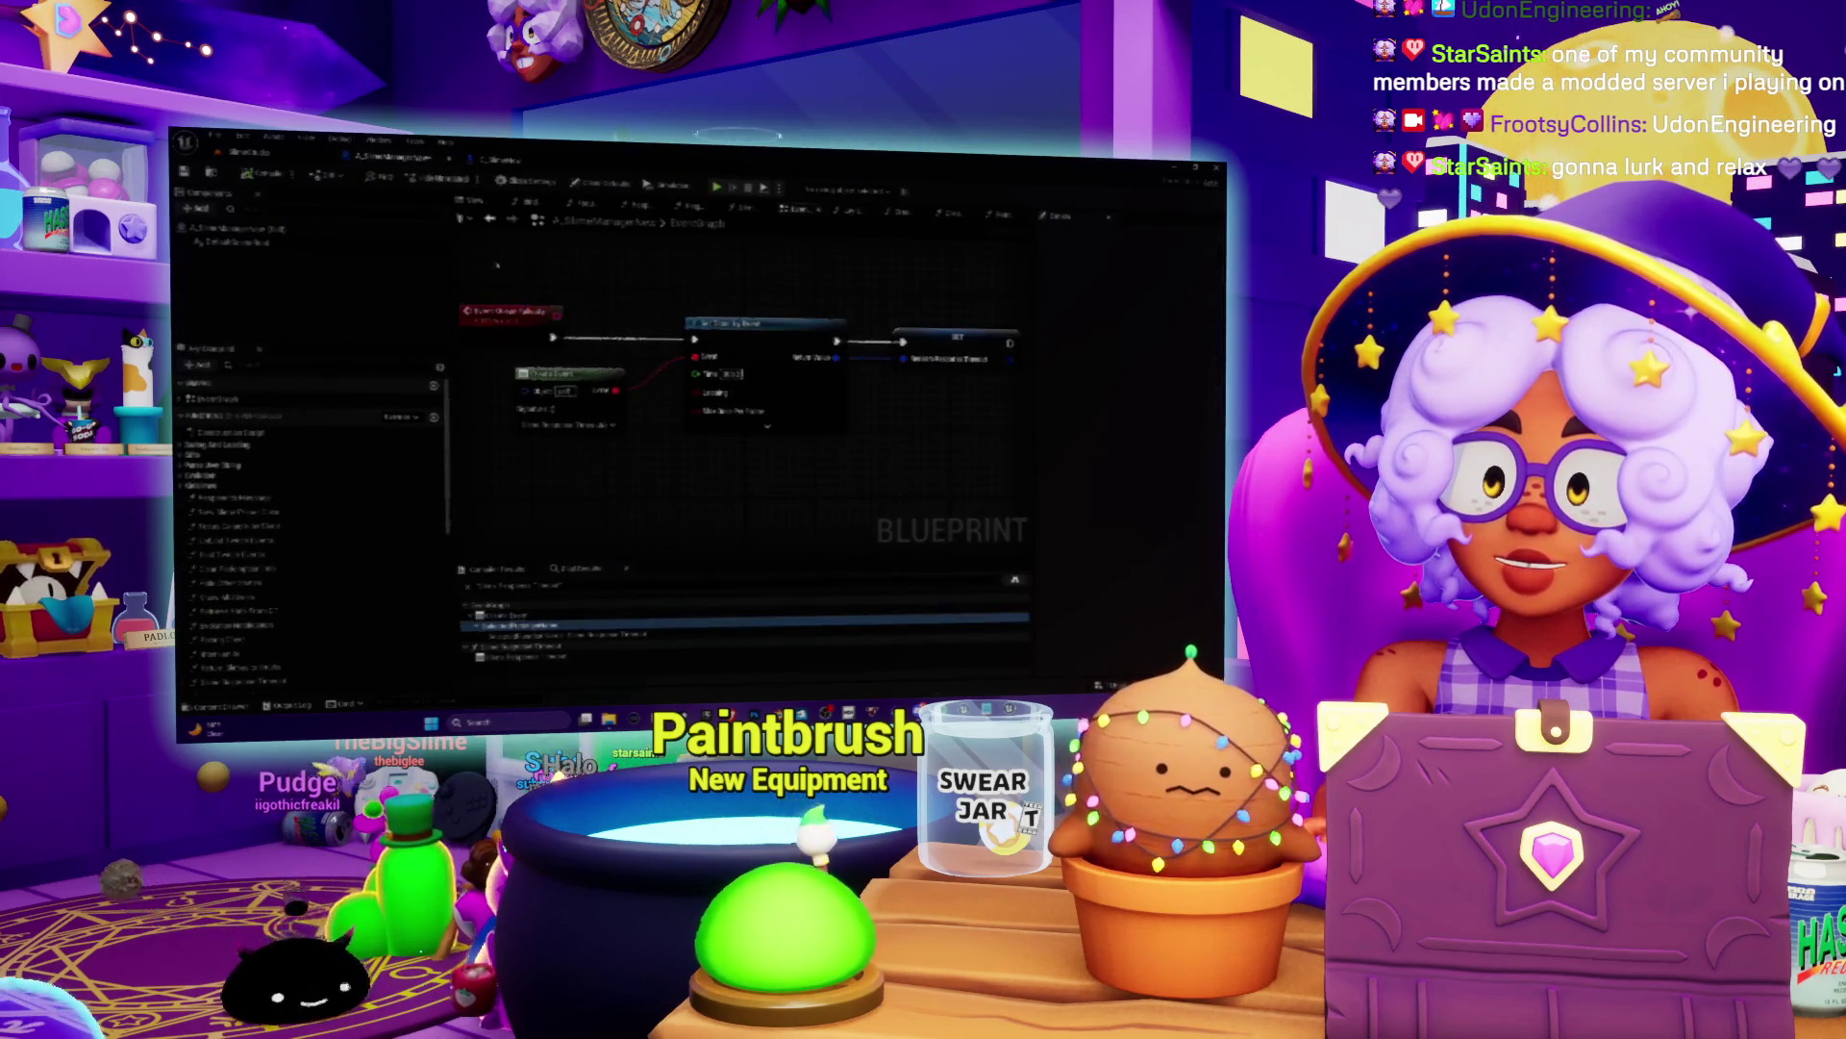
mouse_move(635, 338)
left_mouse_down()
mouse_move(670, 341)
mouse_move(664, 314)
mouse_move(626, 297)
mouse_move(784, 330)
mouse_move(753, 307)
left_mouse_up()
left_click(487, 159)
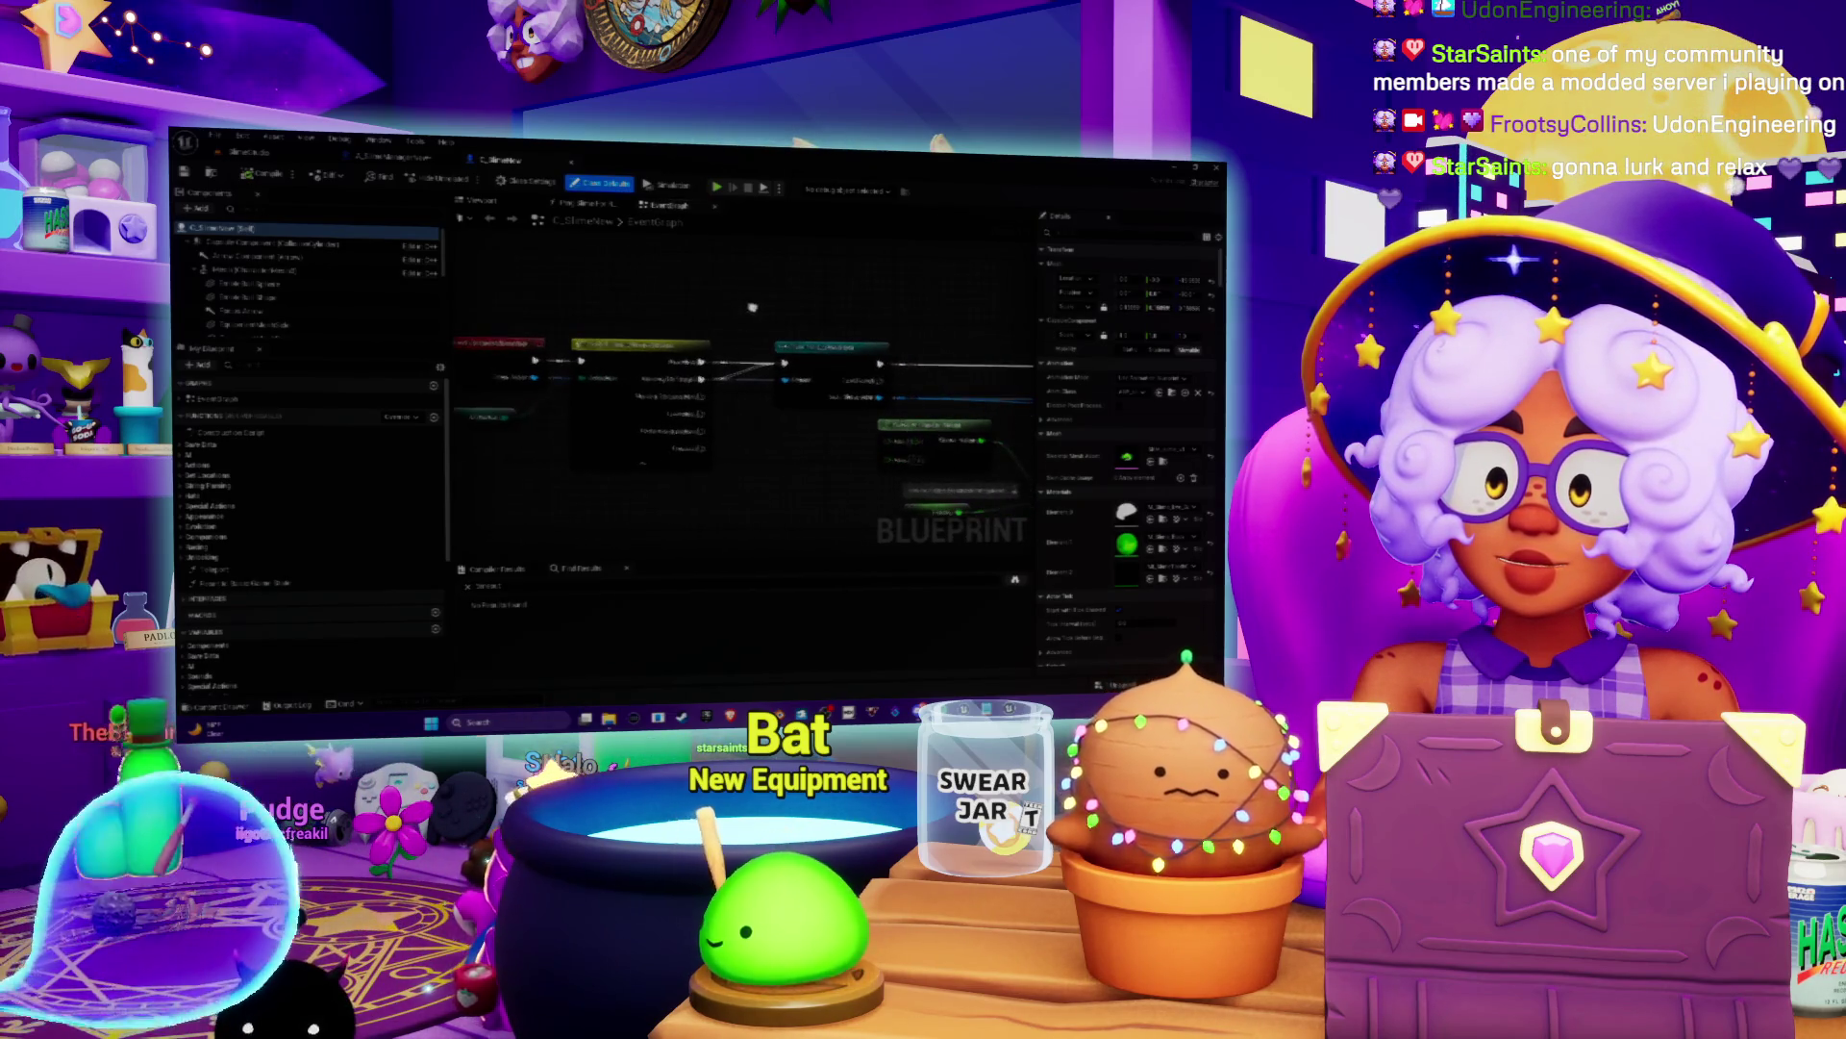
mouse_move(690, 390)
left_mouse_down()
mouse_move(657, 382)
mouse_move(699, 366)
mouse_move(693, 284)
left_mouse_up()
left_click_drag(484, 460, 580, 472)
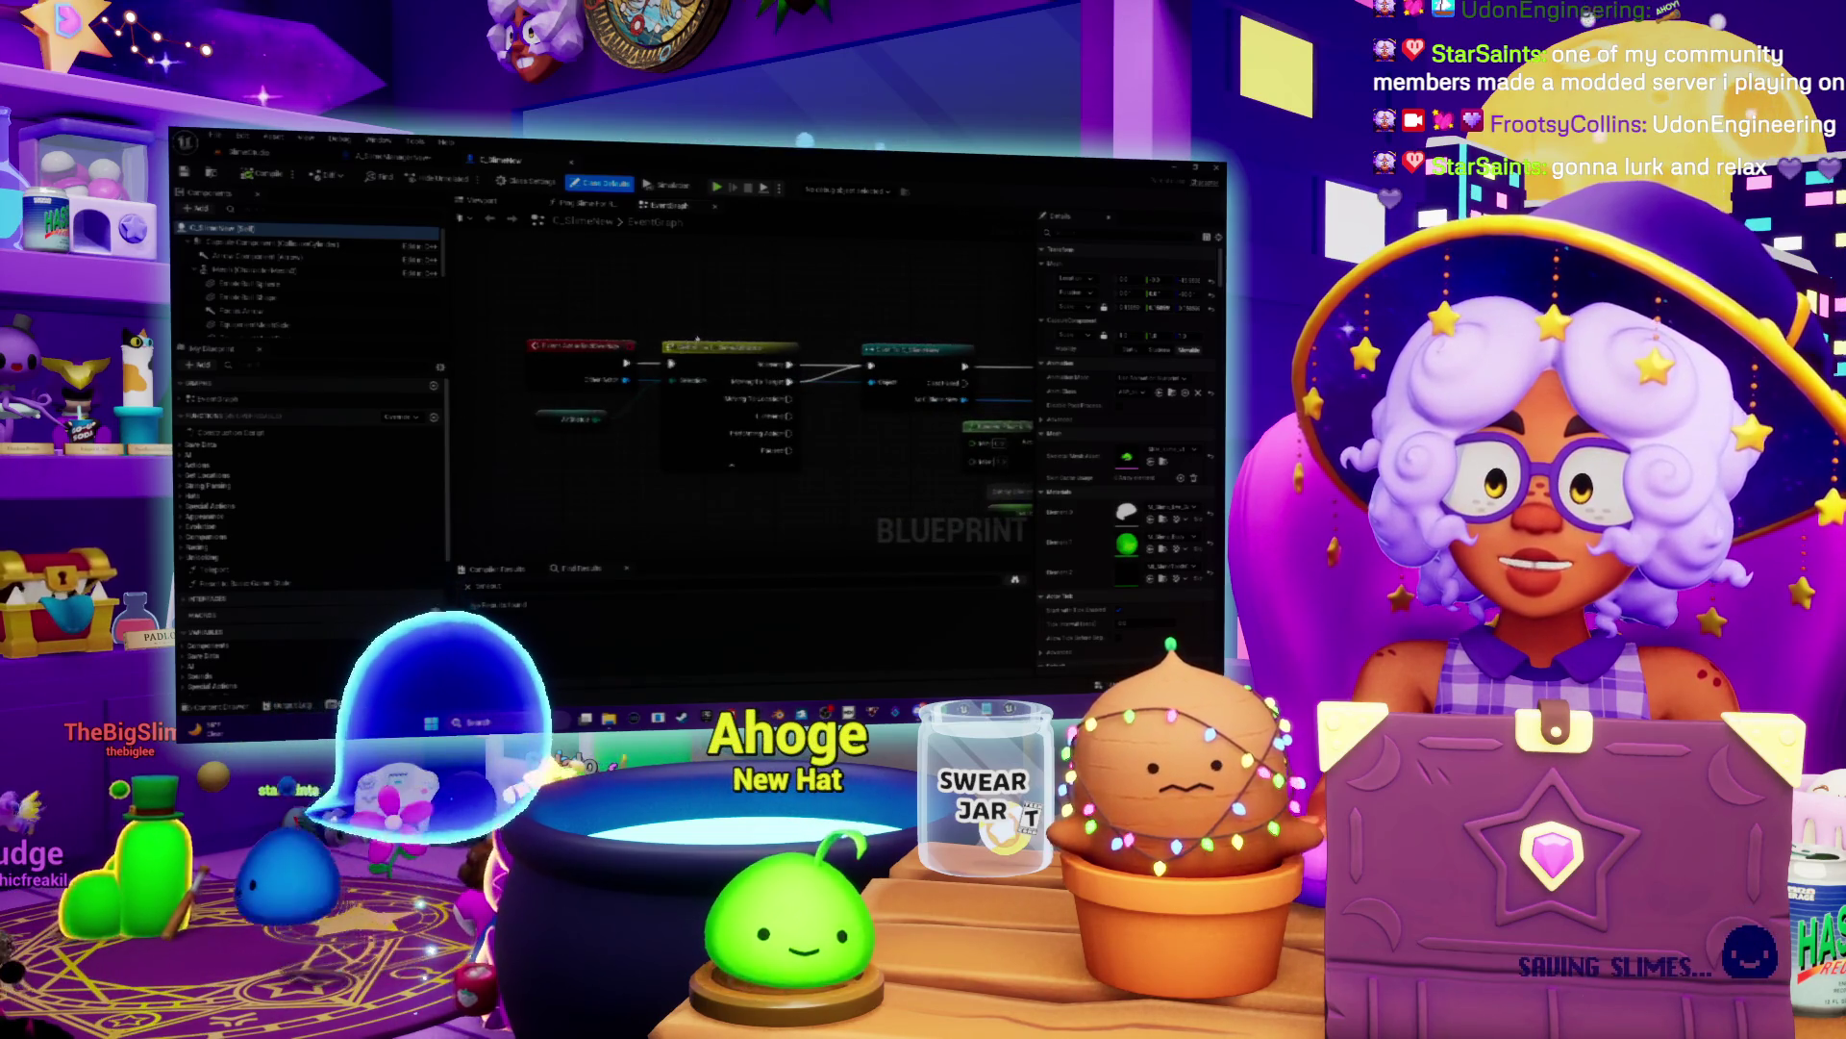
mouse_move(580, 471)
left_mouse_down()
mouse_move(667, 474)
mouse_move(626, 503)
mouse_move(519, 488)
mouse_move(642, 450)
left_mouse_up()
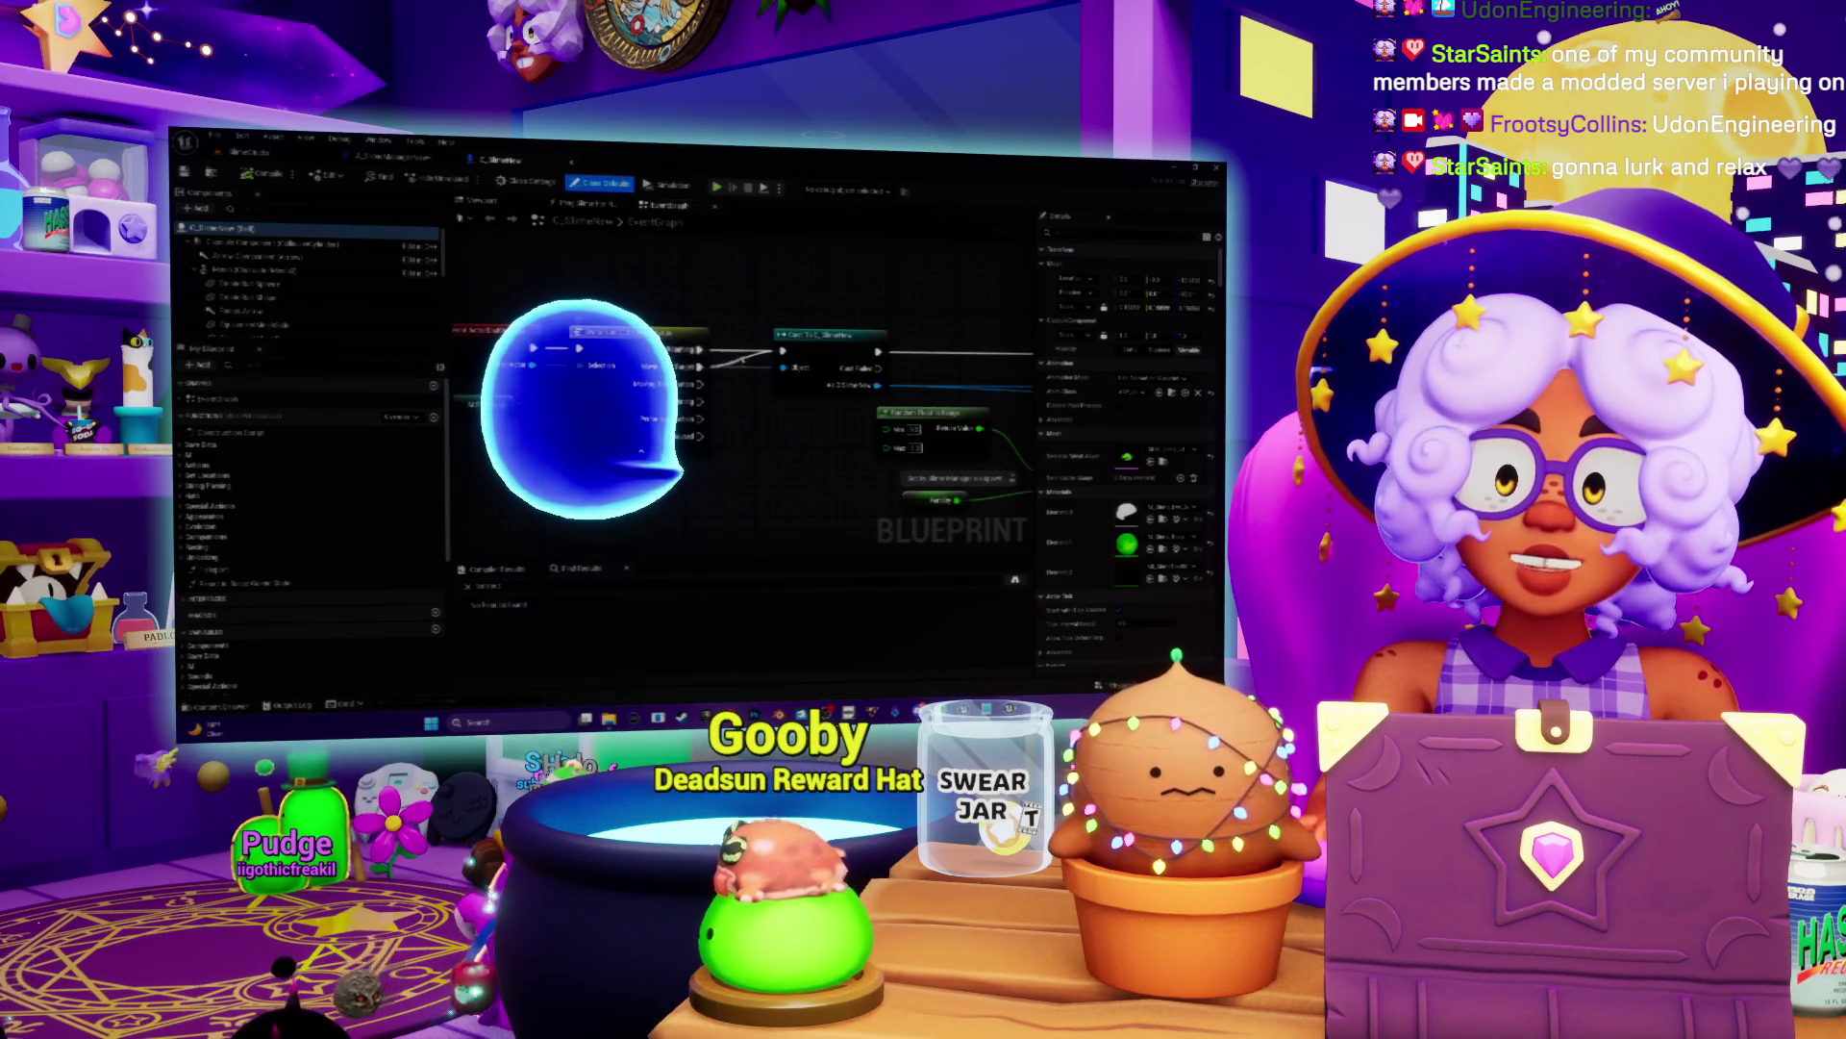
left_click_drag(641, 450, 636, 474)
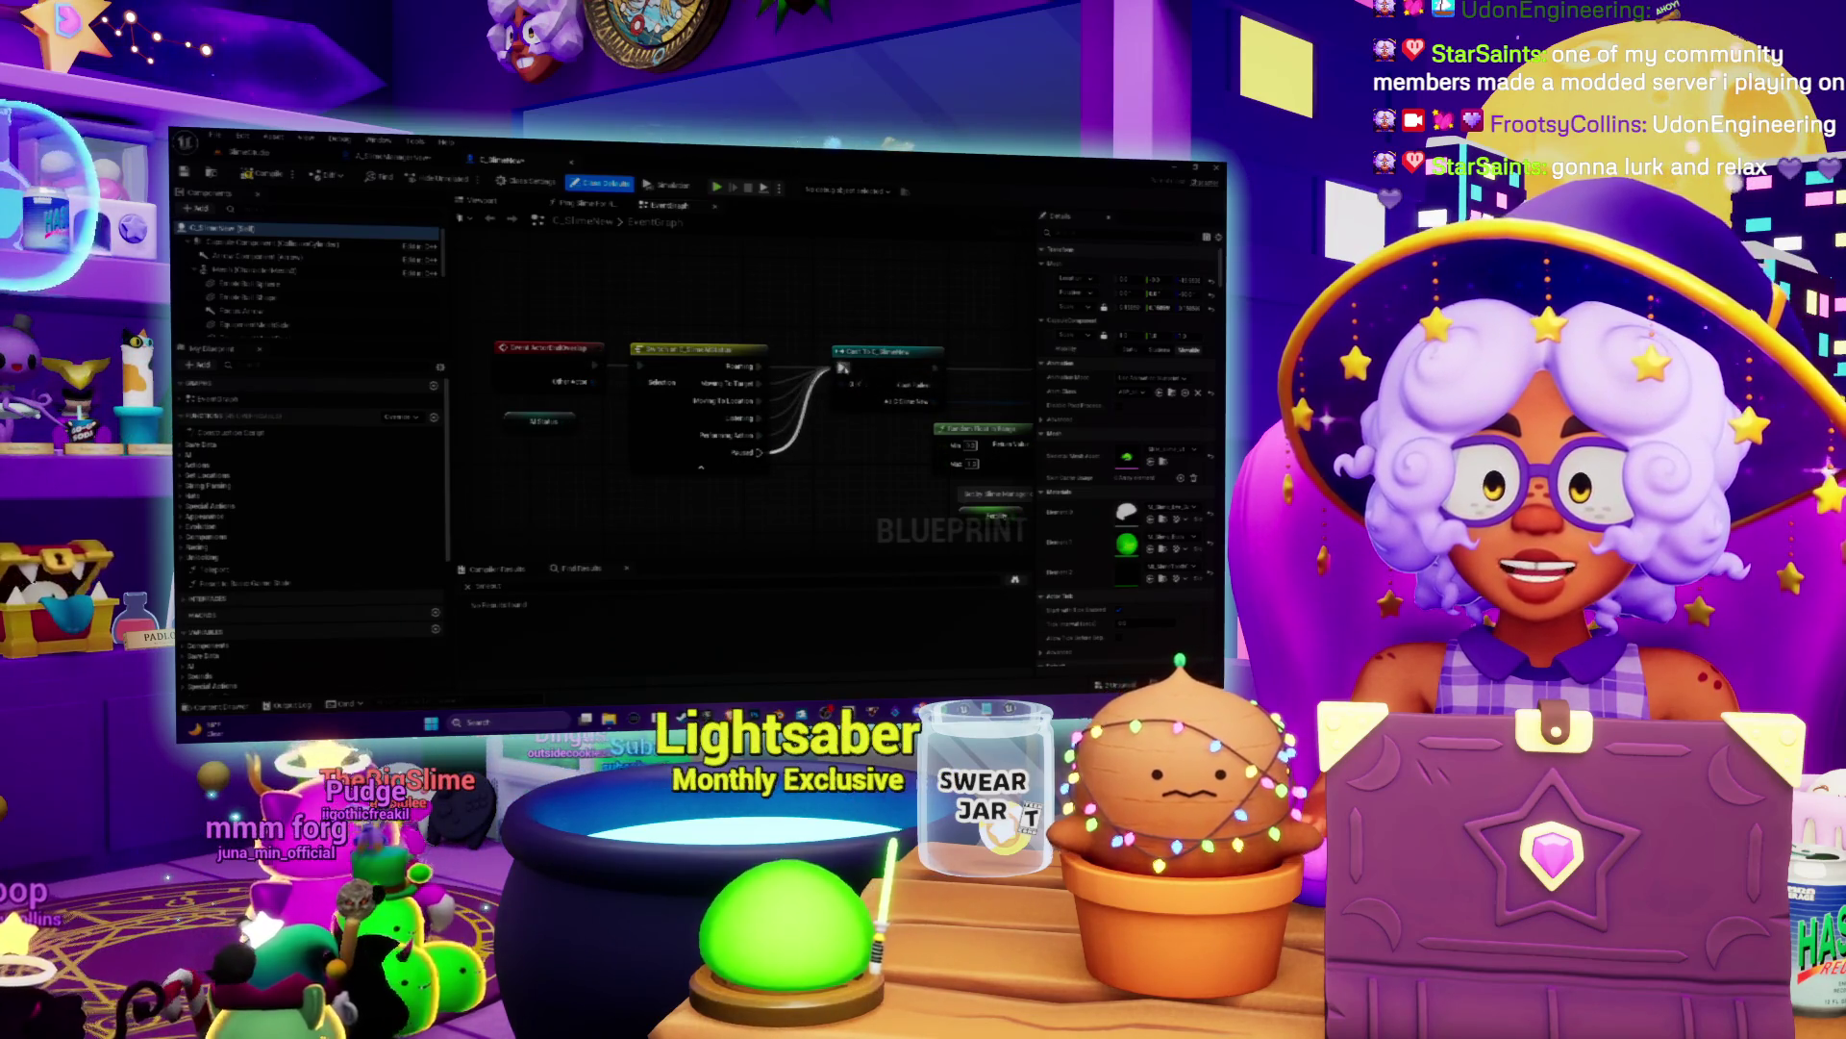
mouse_move(807, 270)
left_mouse_down()
mouse_move(760, 314)
mouse_move(813, 331)
mouse_move(797, 355)
left_mouse_up()
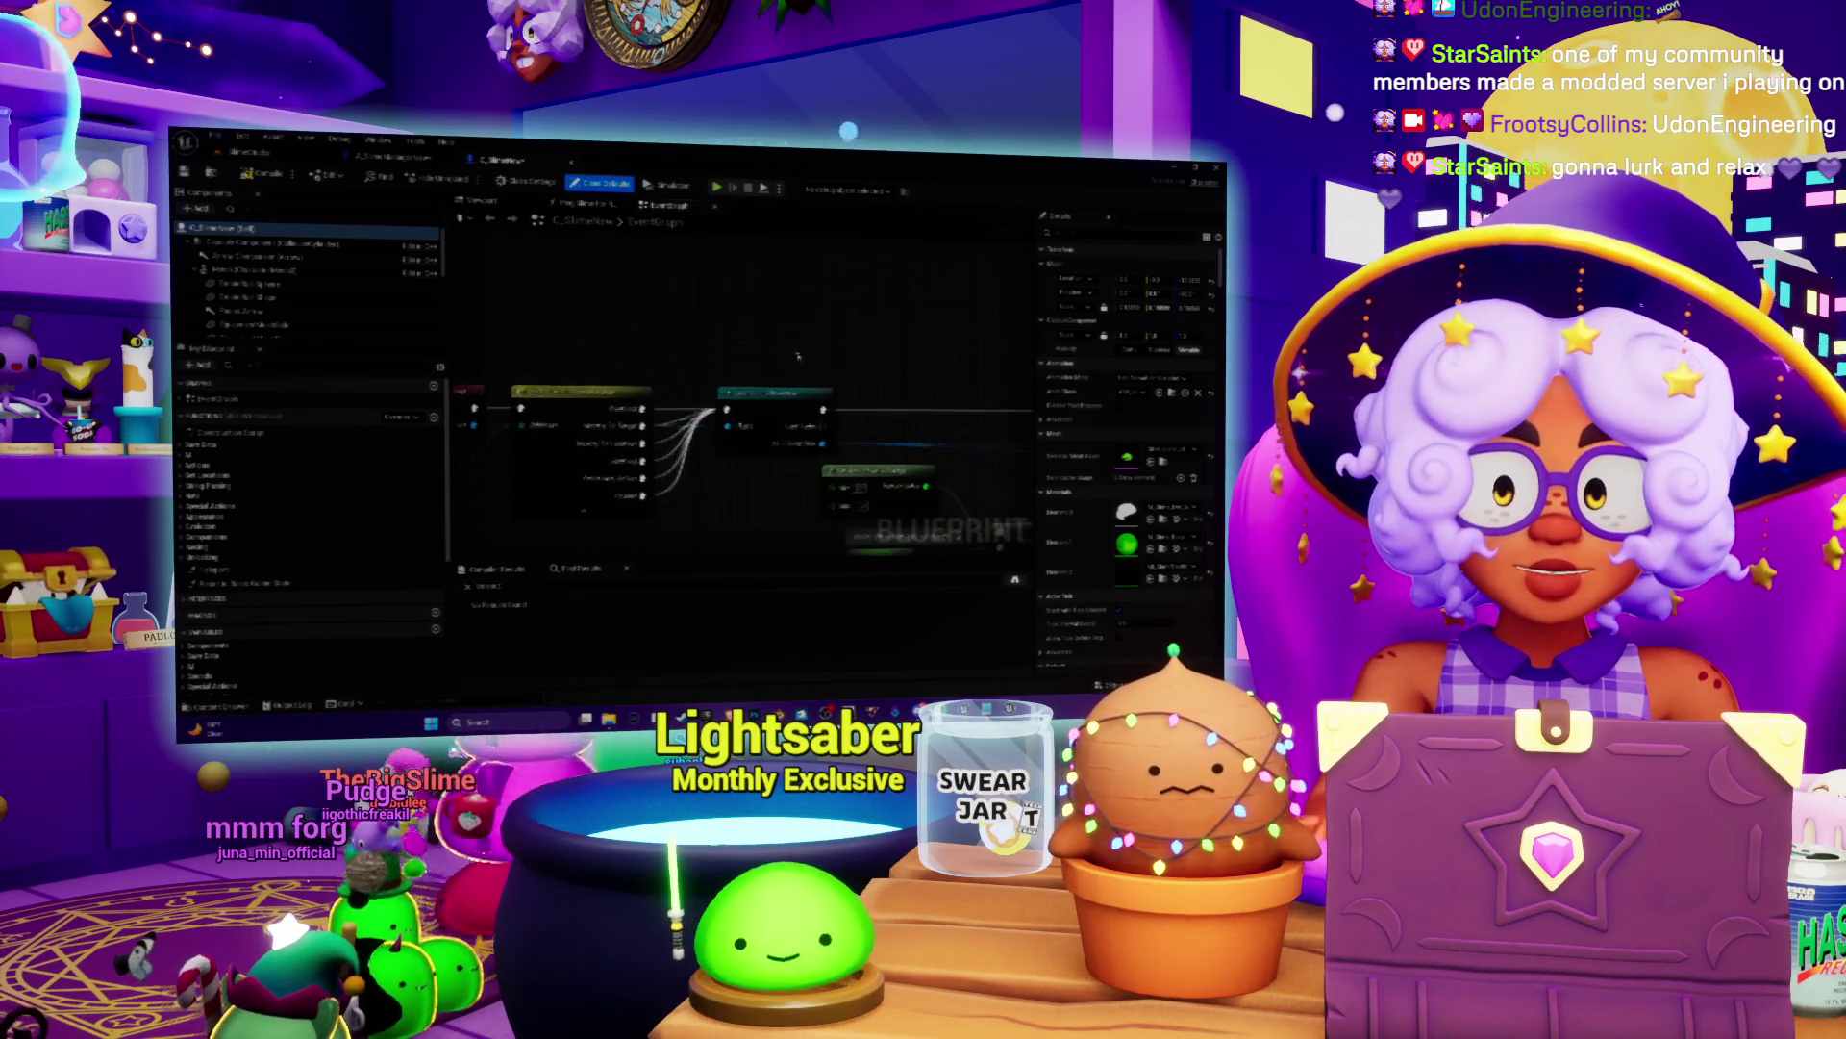
left_click_drag(679, 386, 749, 350)
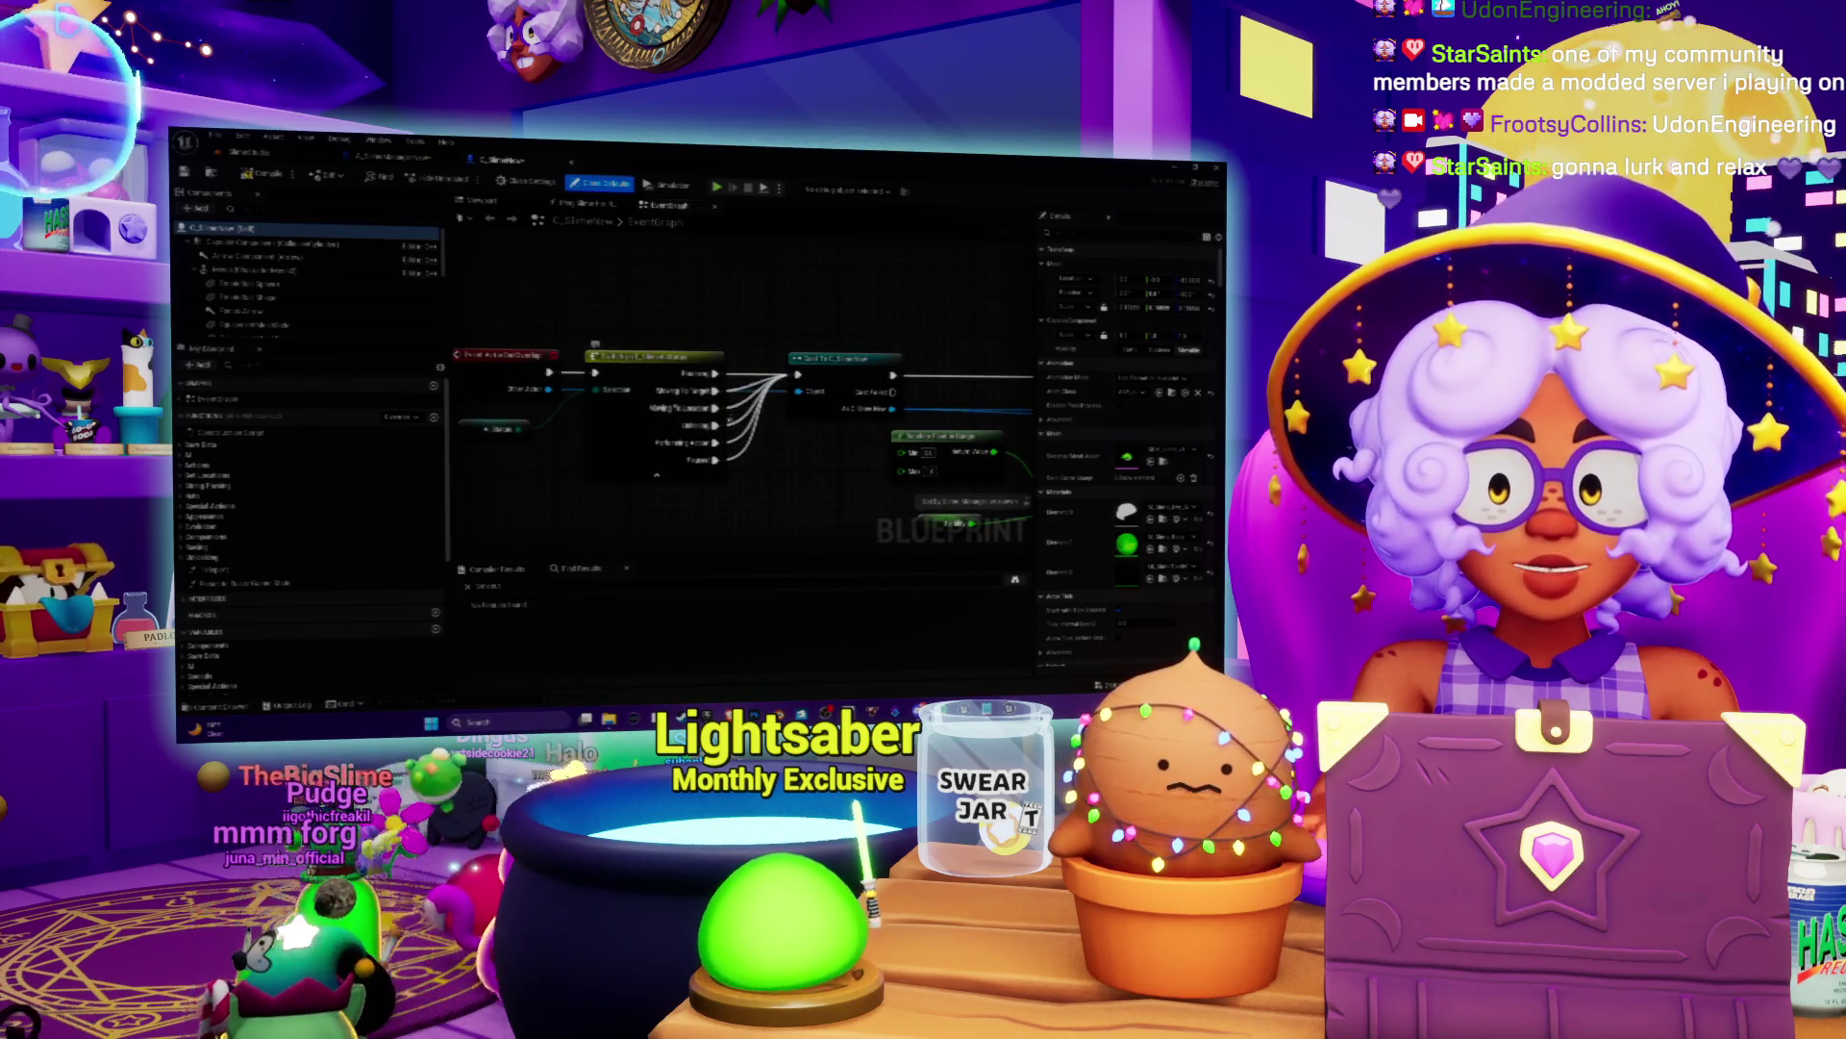
left_click_drag(716, 423, 688, 428)
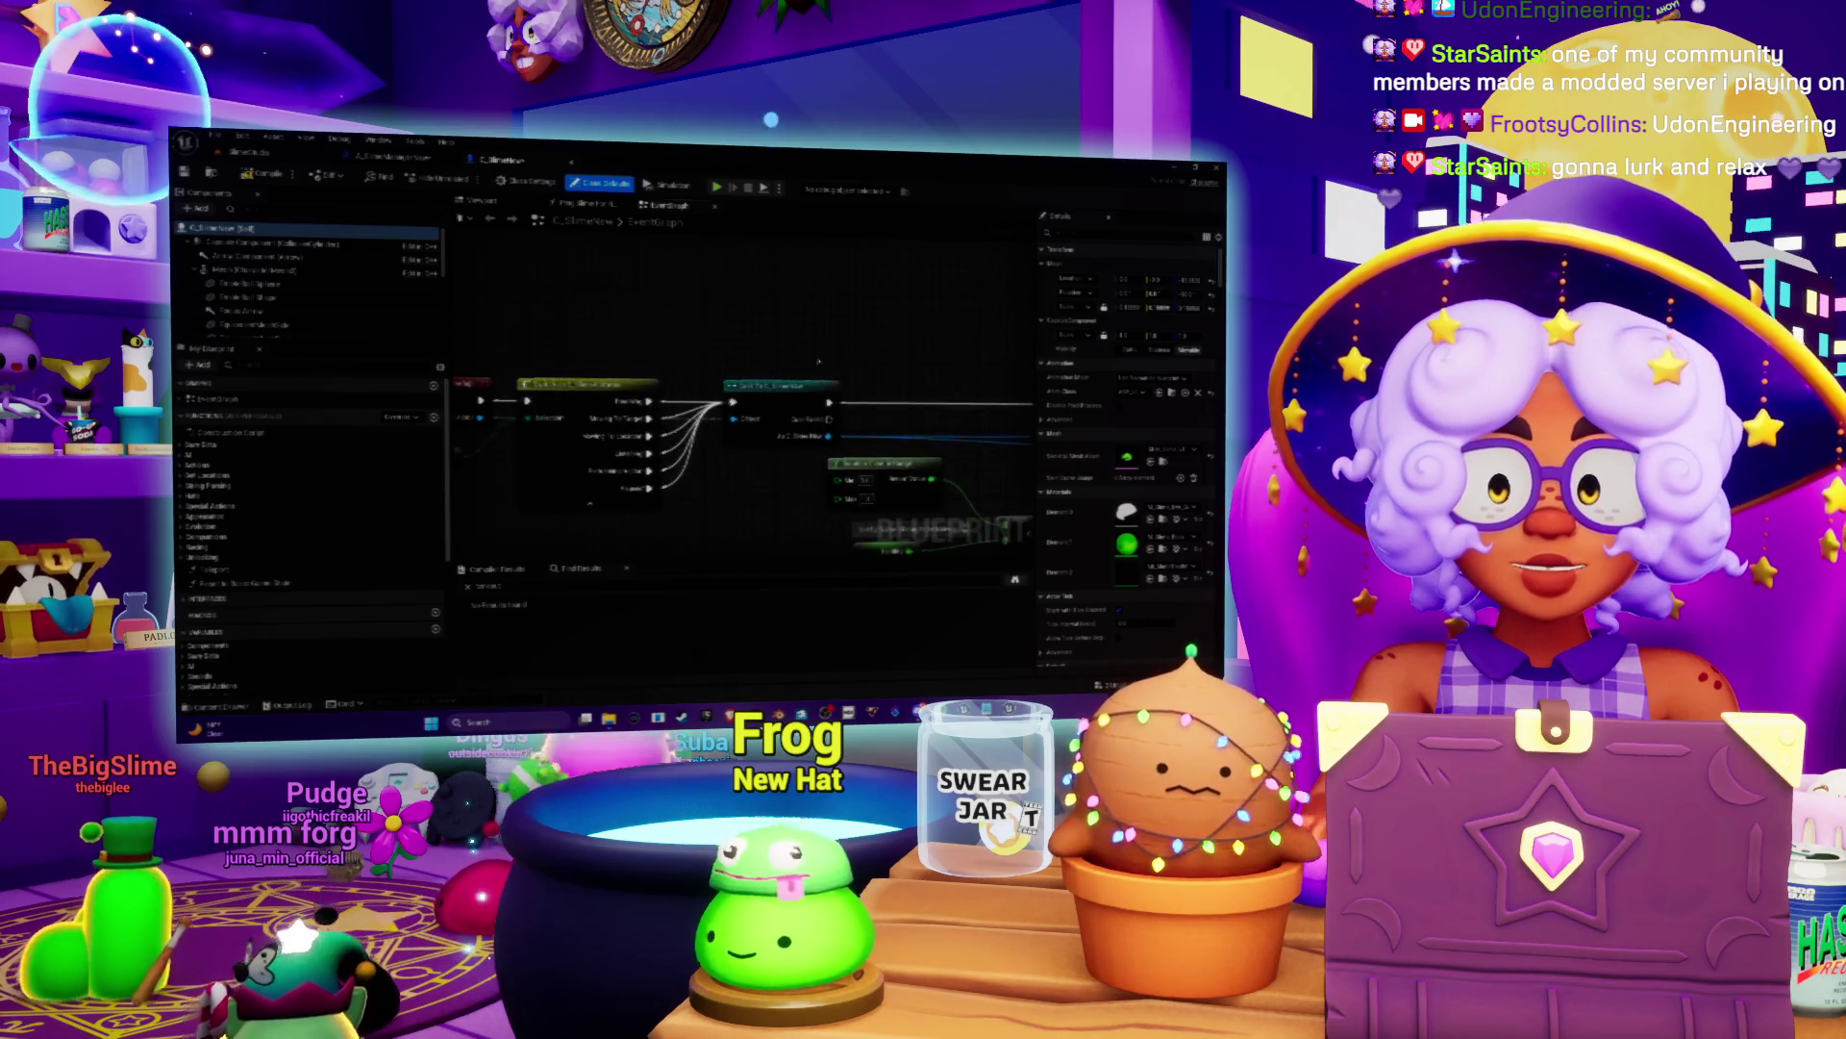
left_click_drag(779, 447, 794, 346)
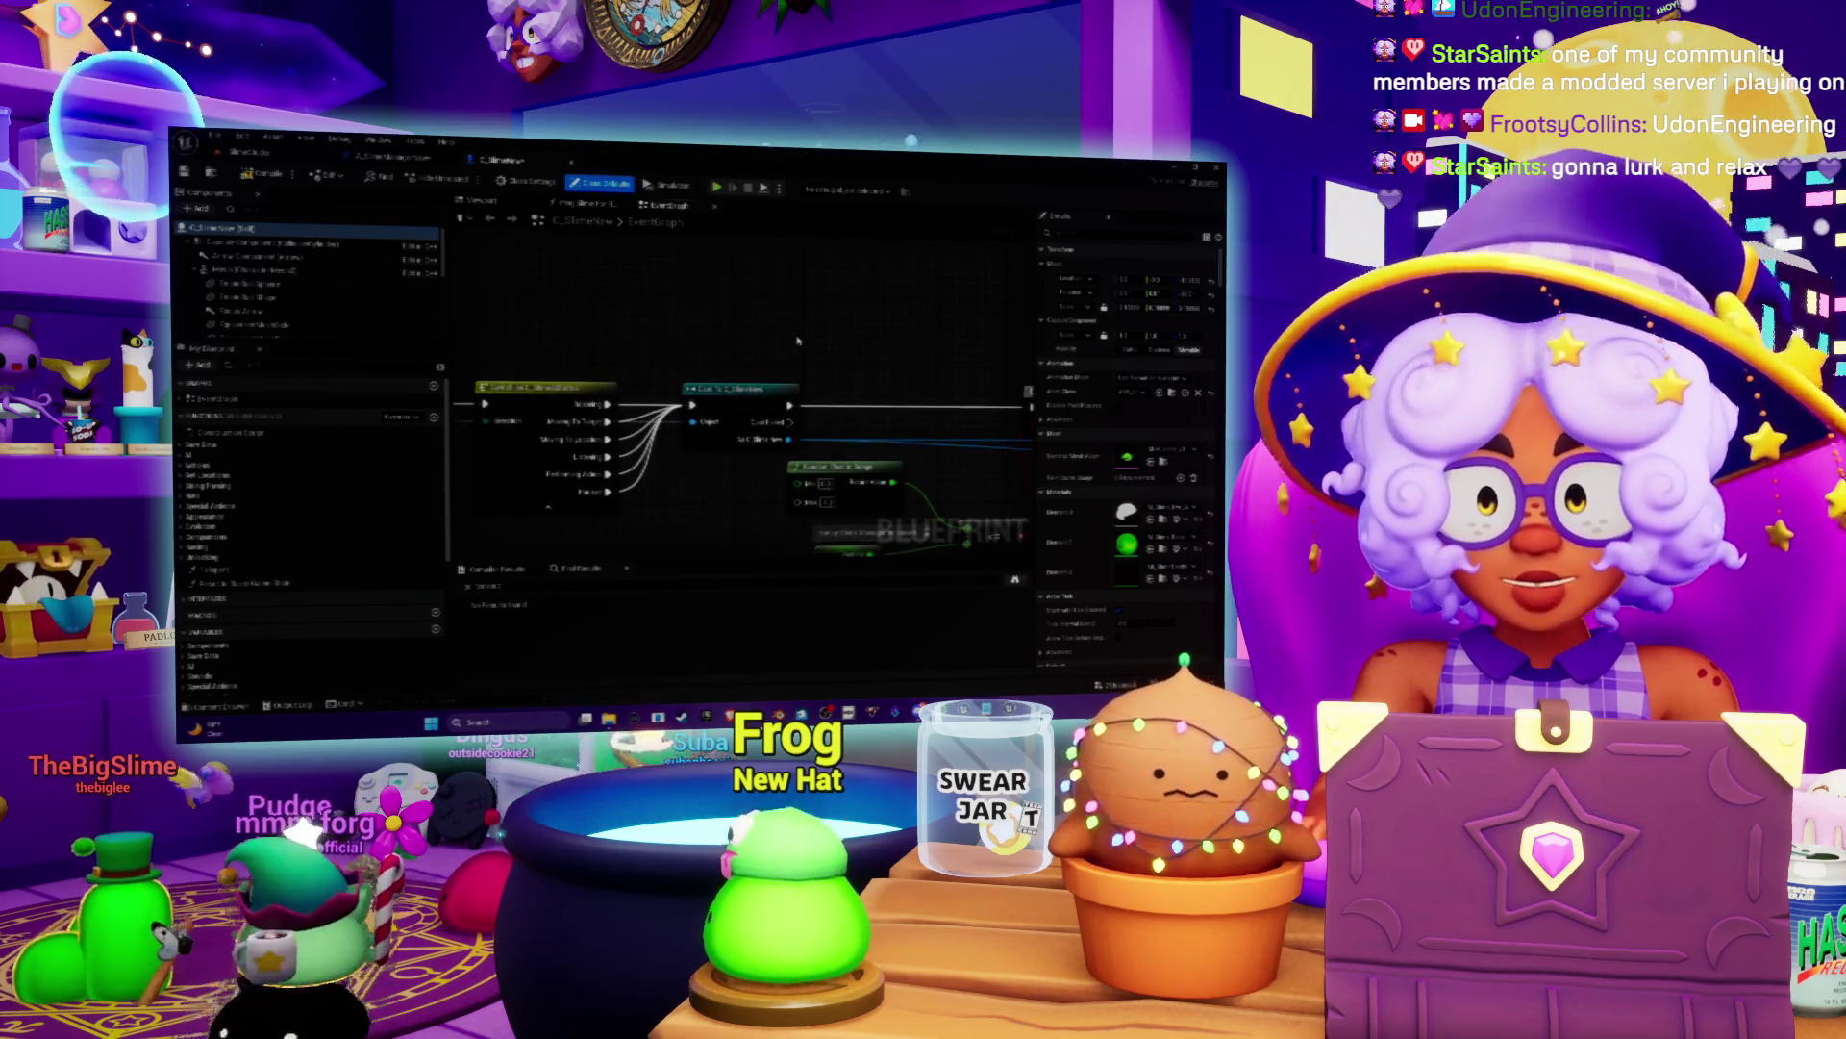
right_click(838, 341)
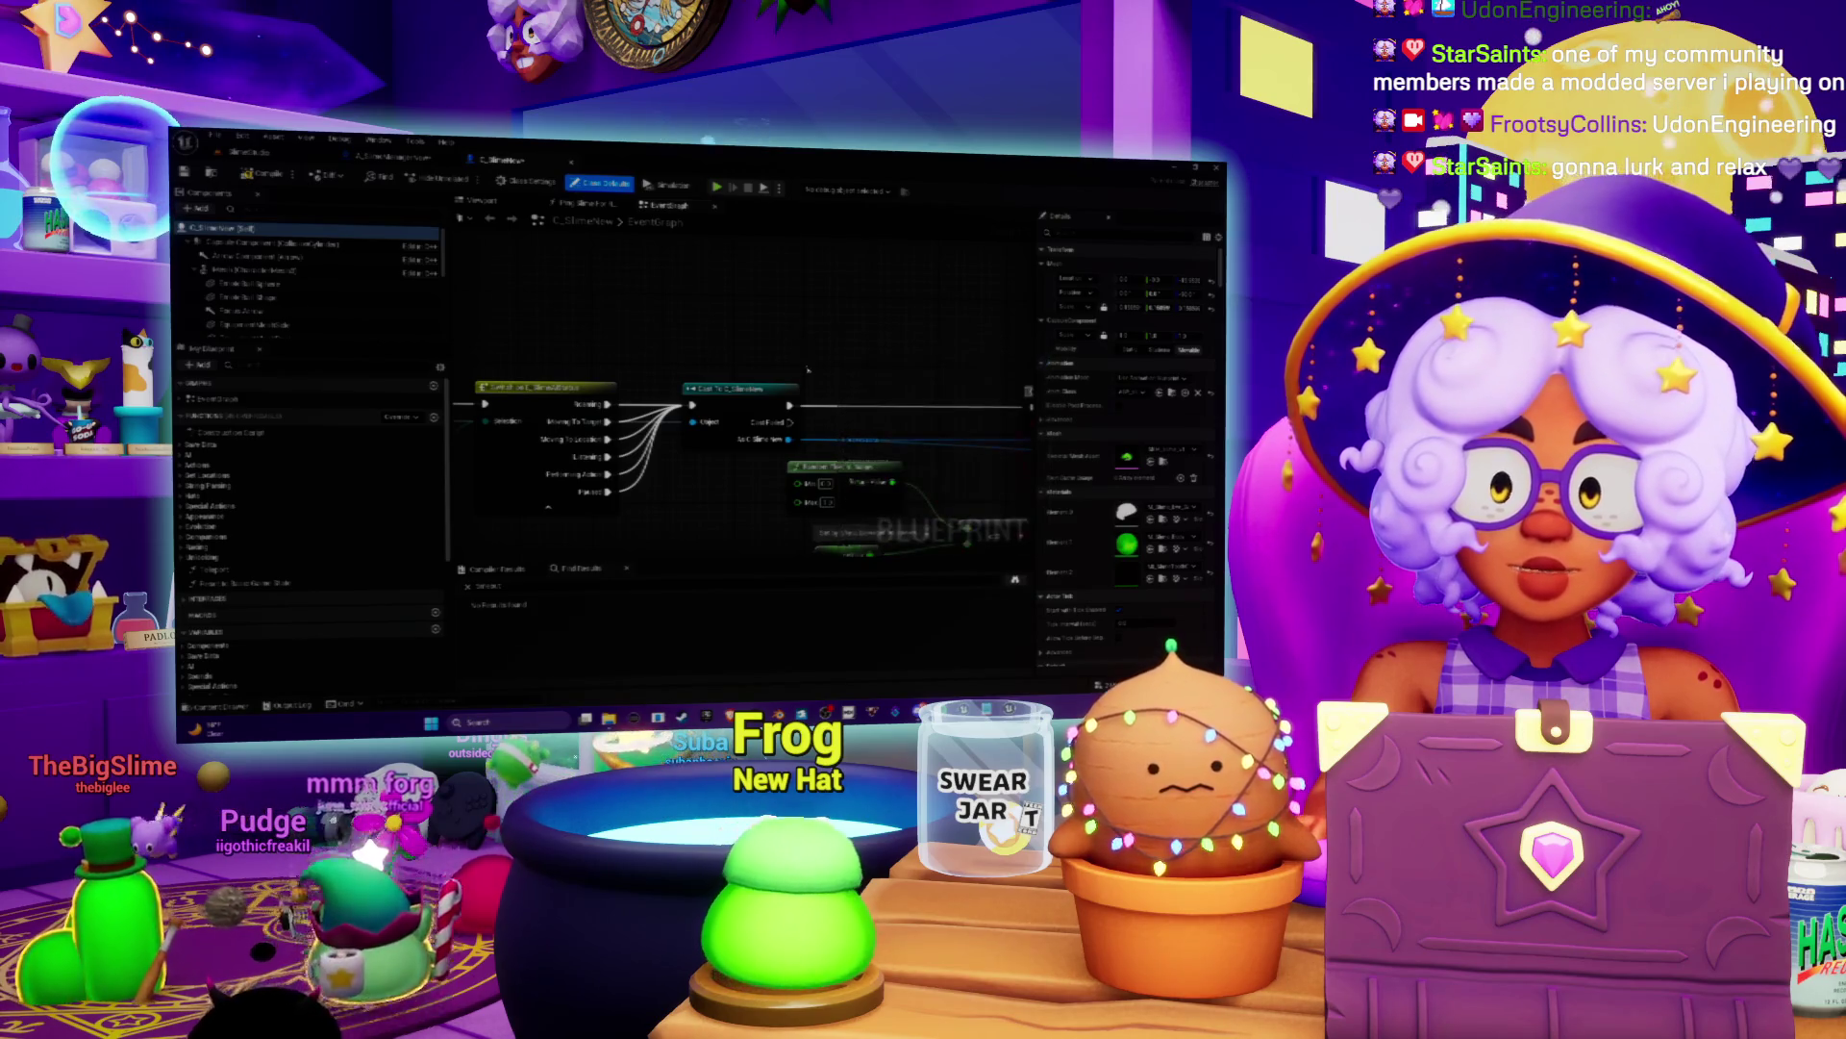
Step: Add a breakpoint to the Cast To node
left_click_drag(801, 382, 816, 328)
right_click(723, 342)
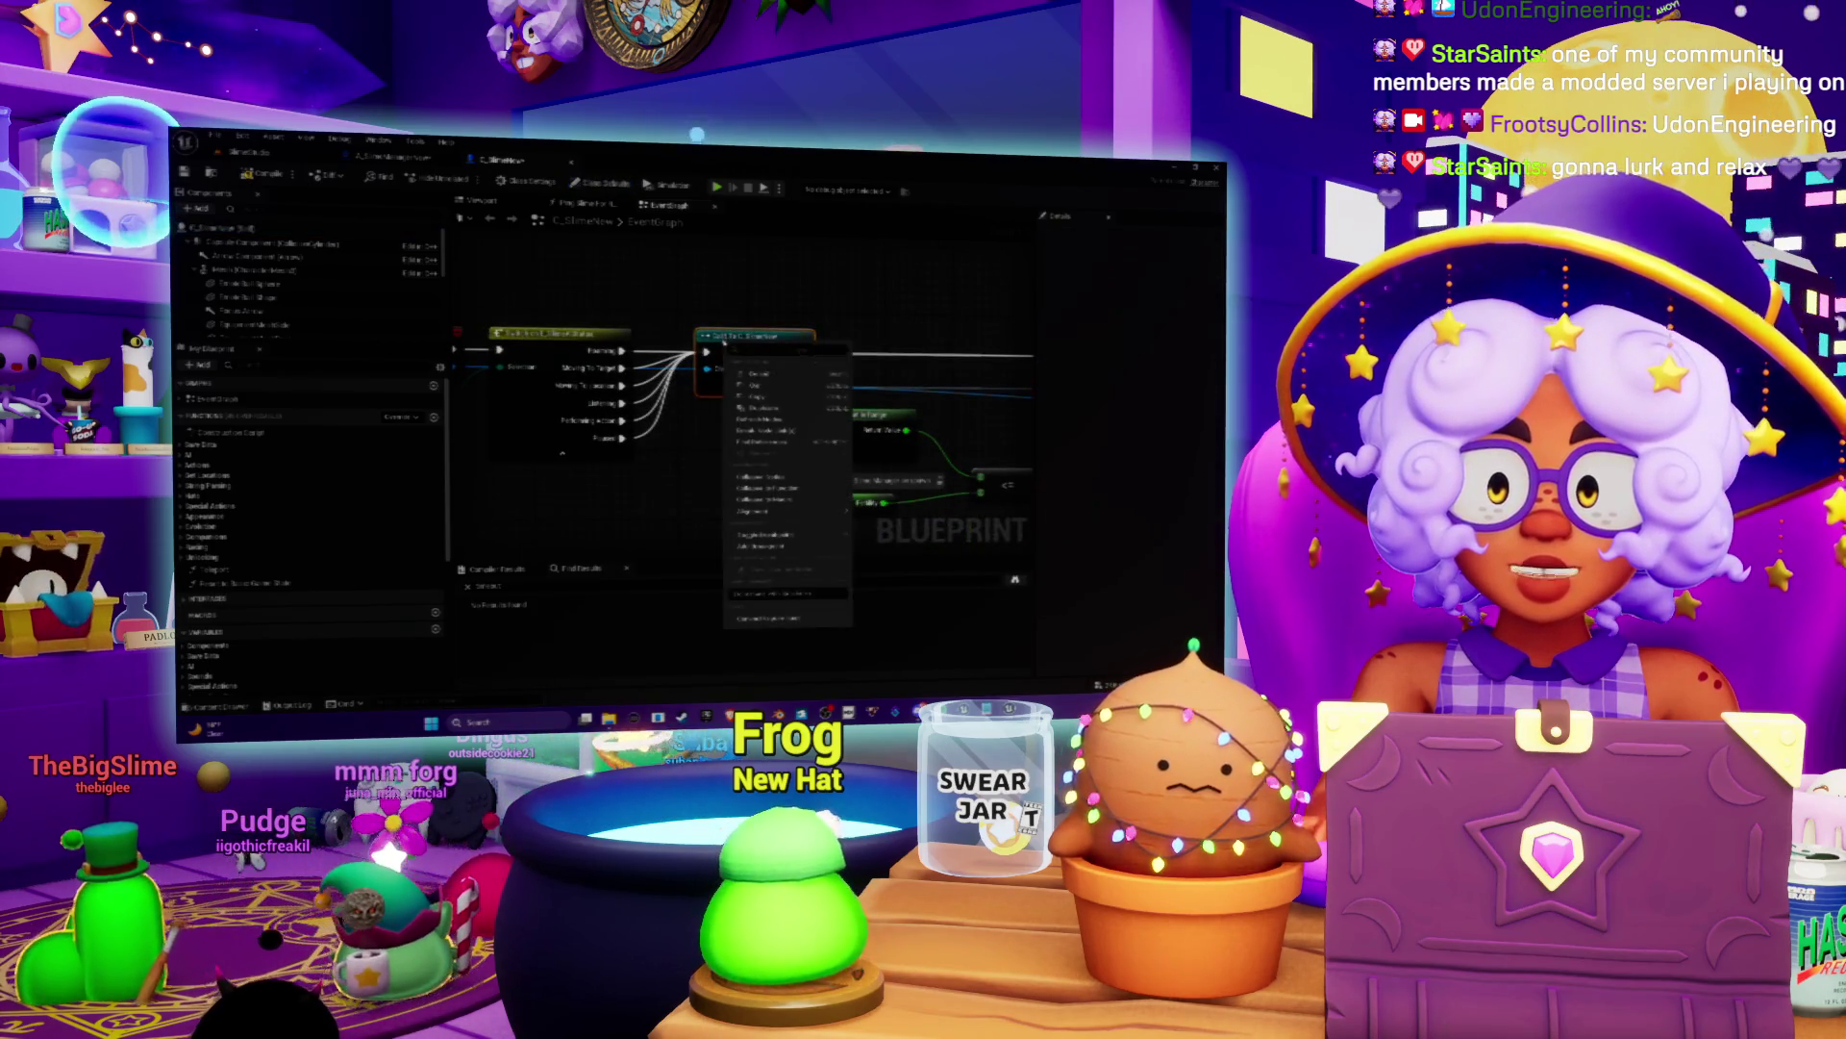
left_click(774, 536)
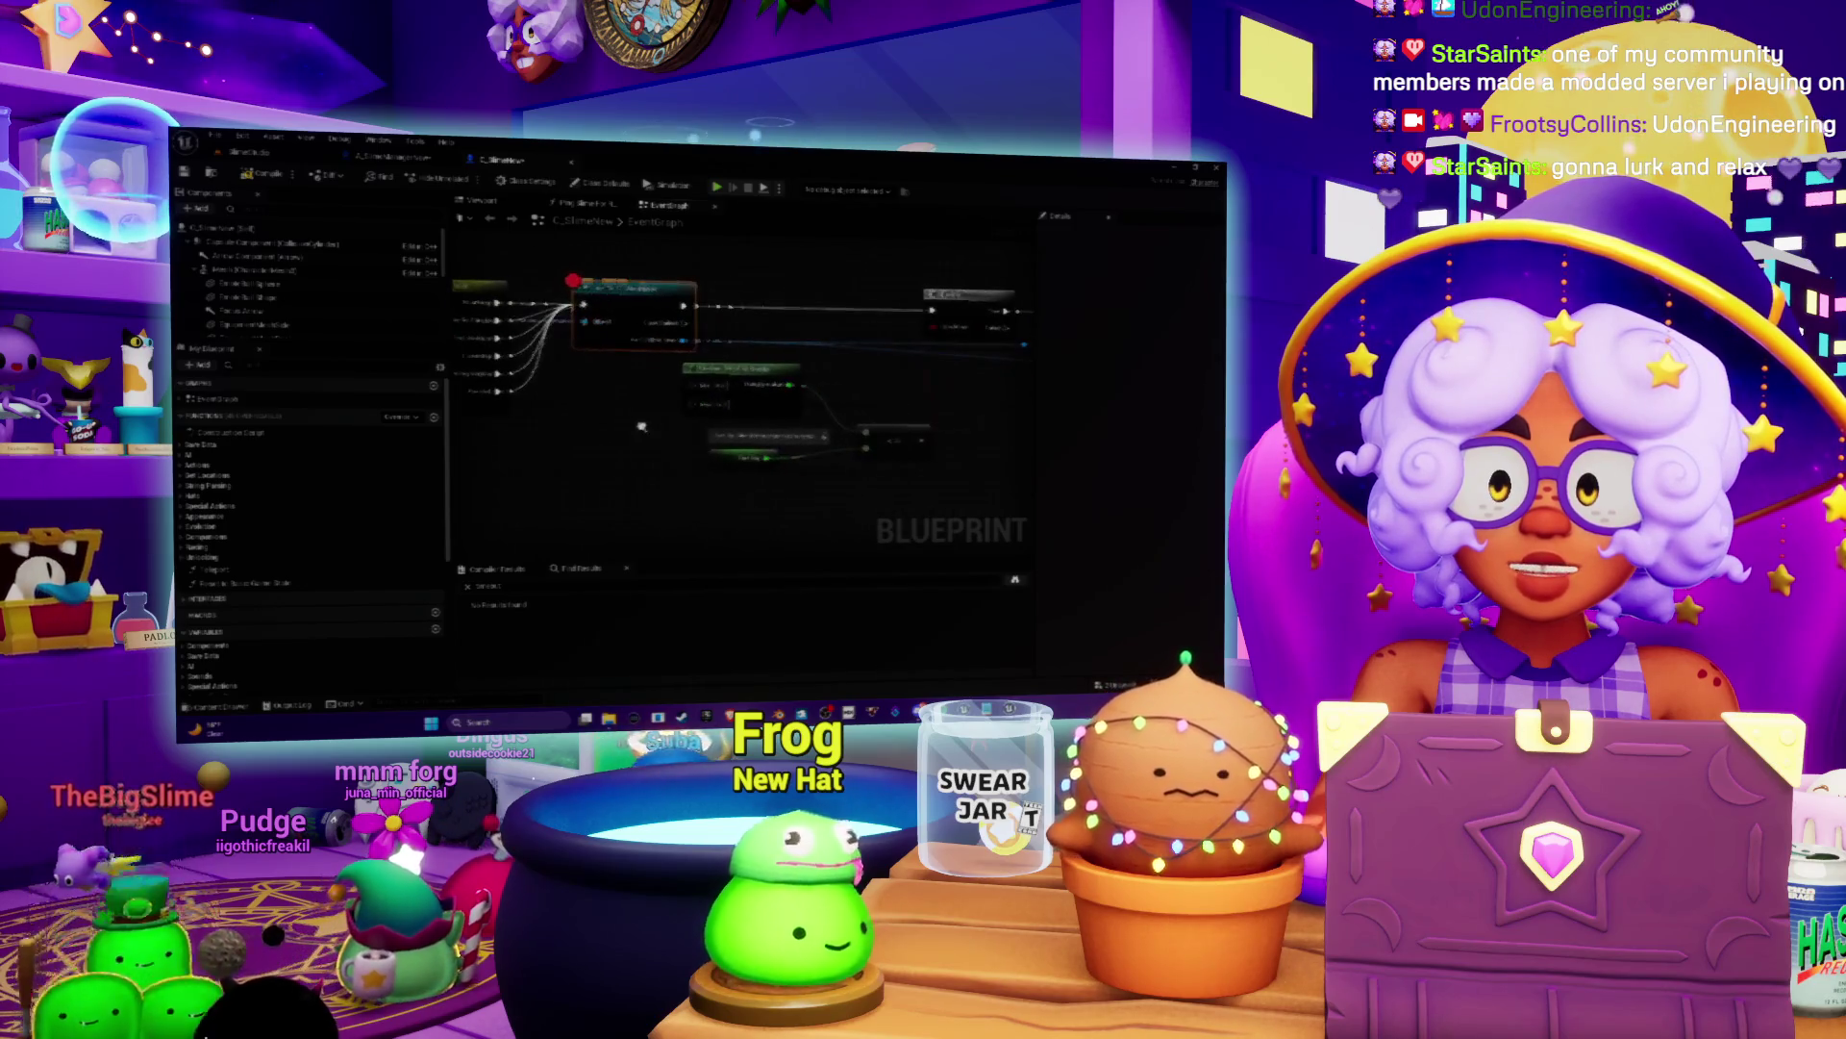
Step: Add breakpoints to two more logic nodes, then switch back to the level view
mouse_move(661, 360)
left_mouse_down()
mouse_move(684, 427)
mouse_move(882, 344)
mouse_move(973, 343)
left_mouse_up()
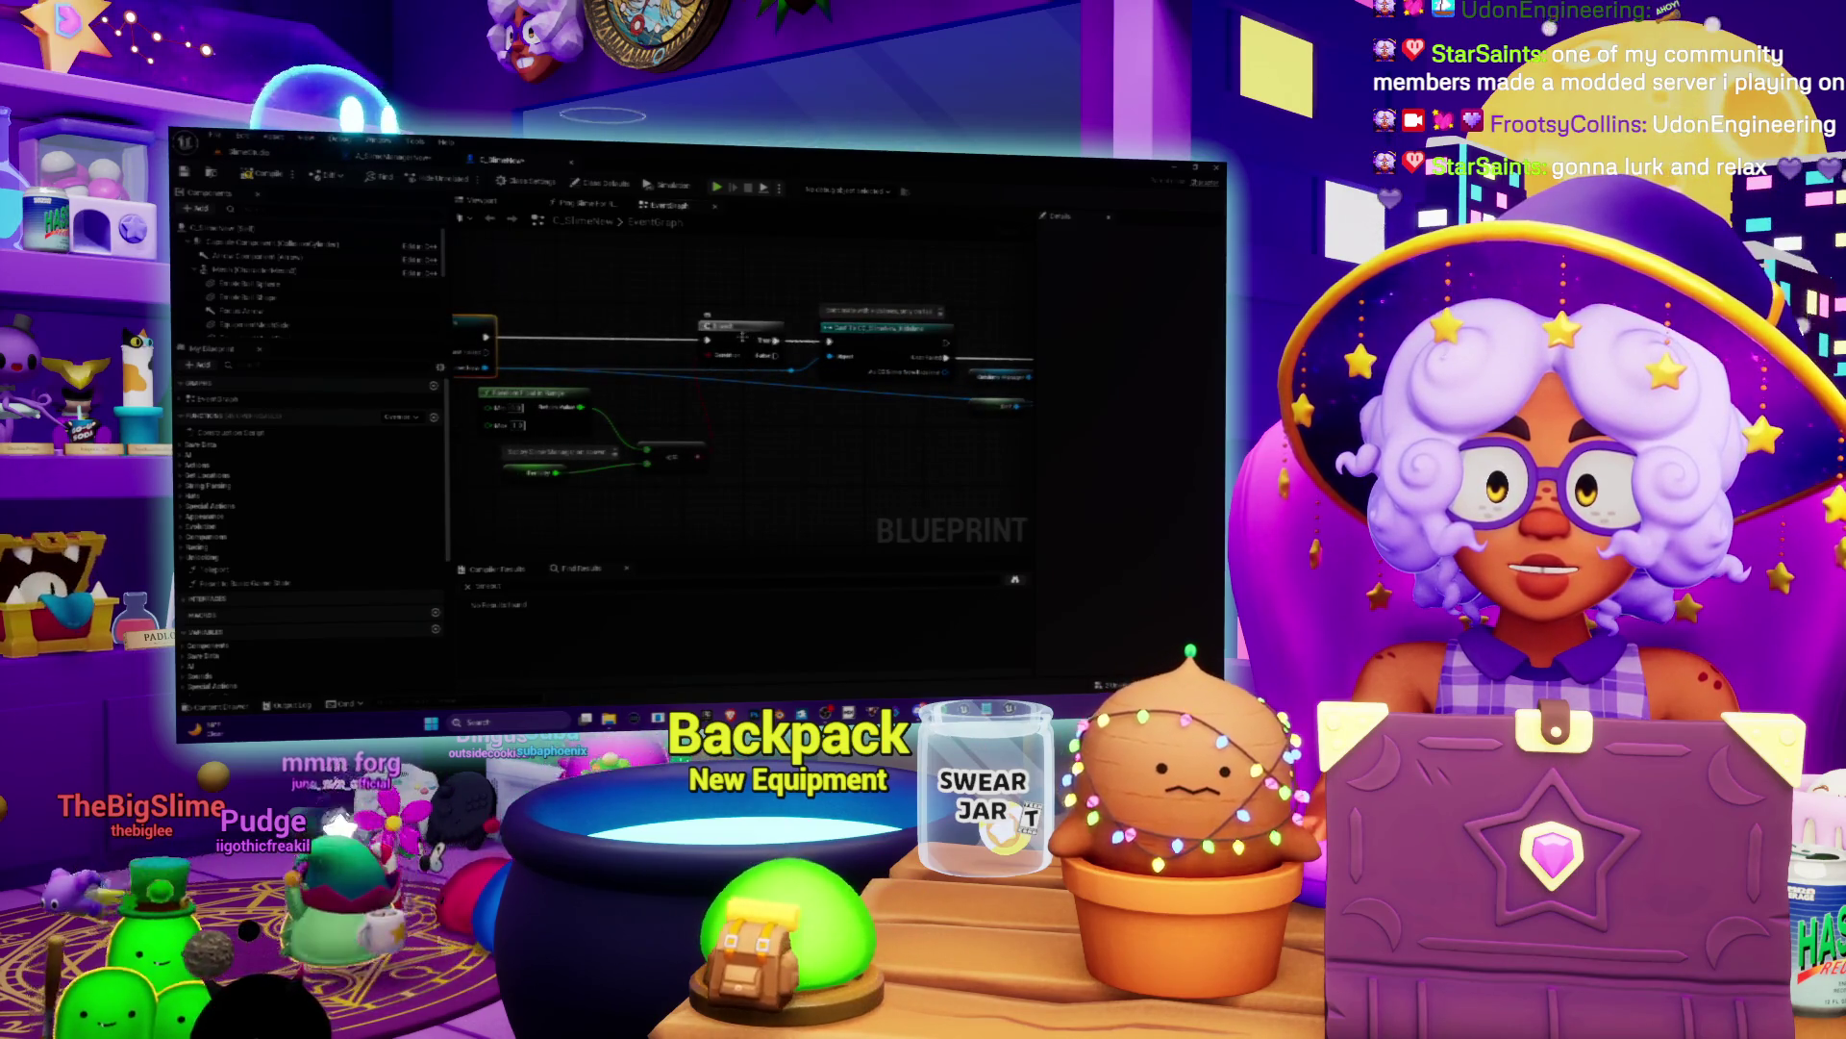
left_click_drag(731, 336, 625, 339)
right_click(625, 339)
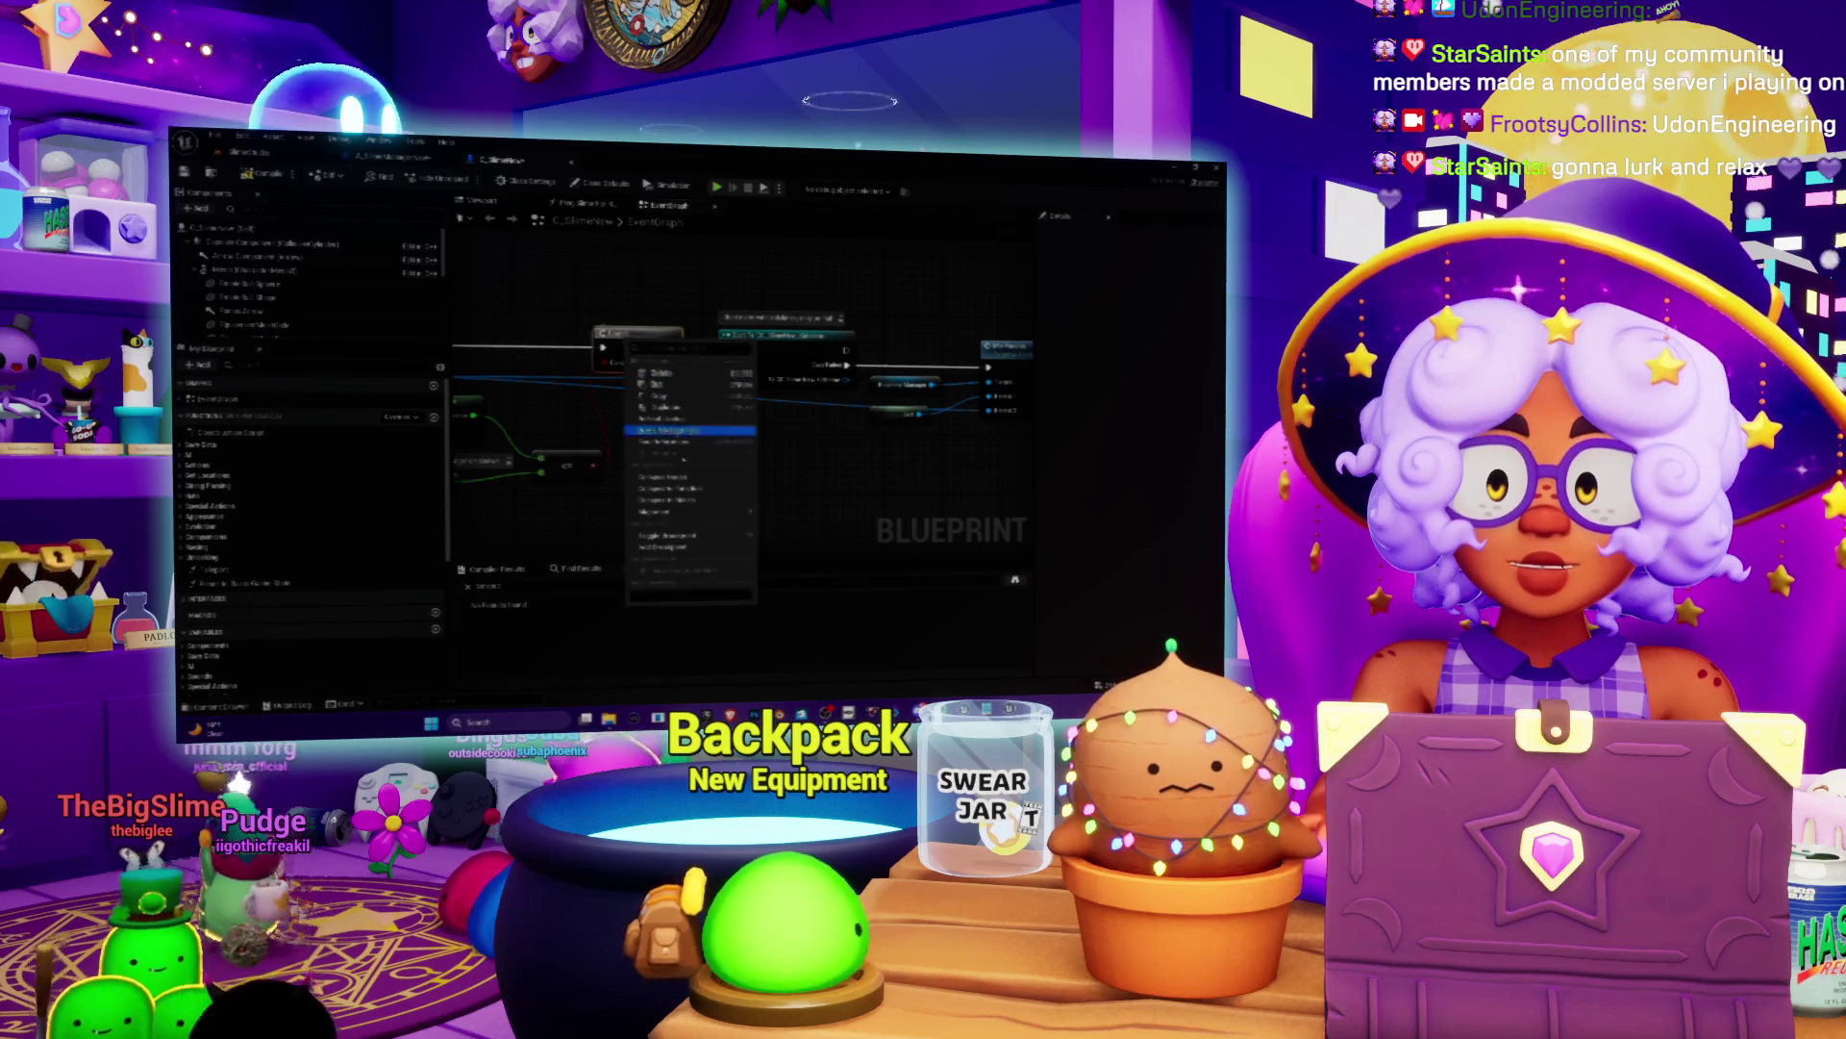
left_click(680, 550)
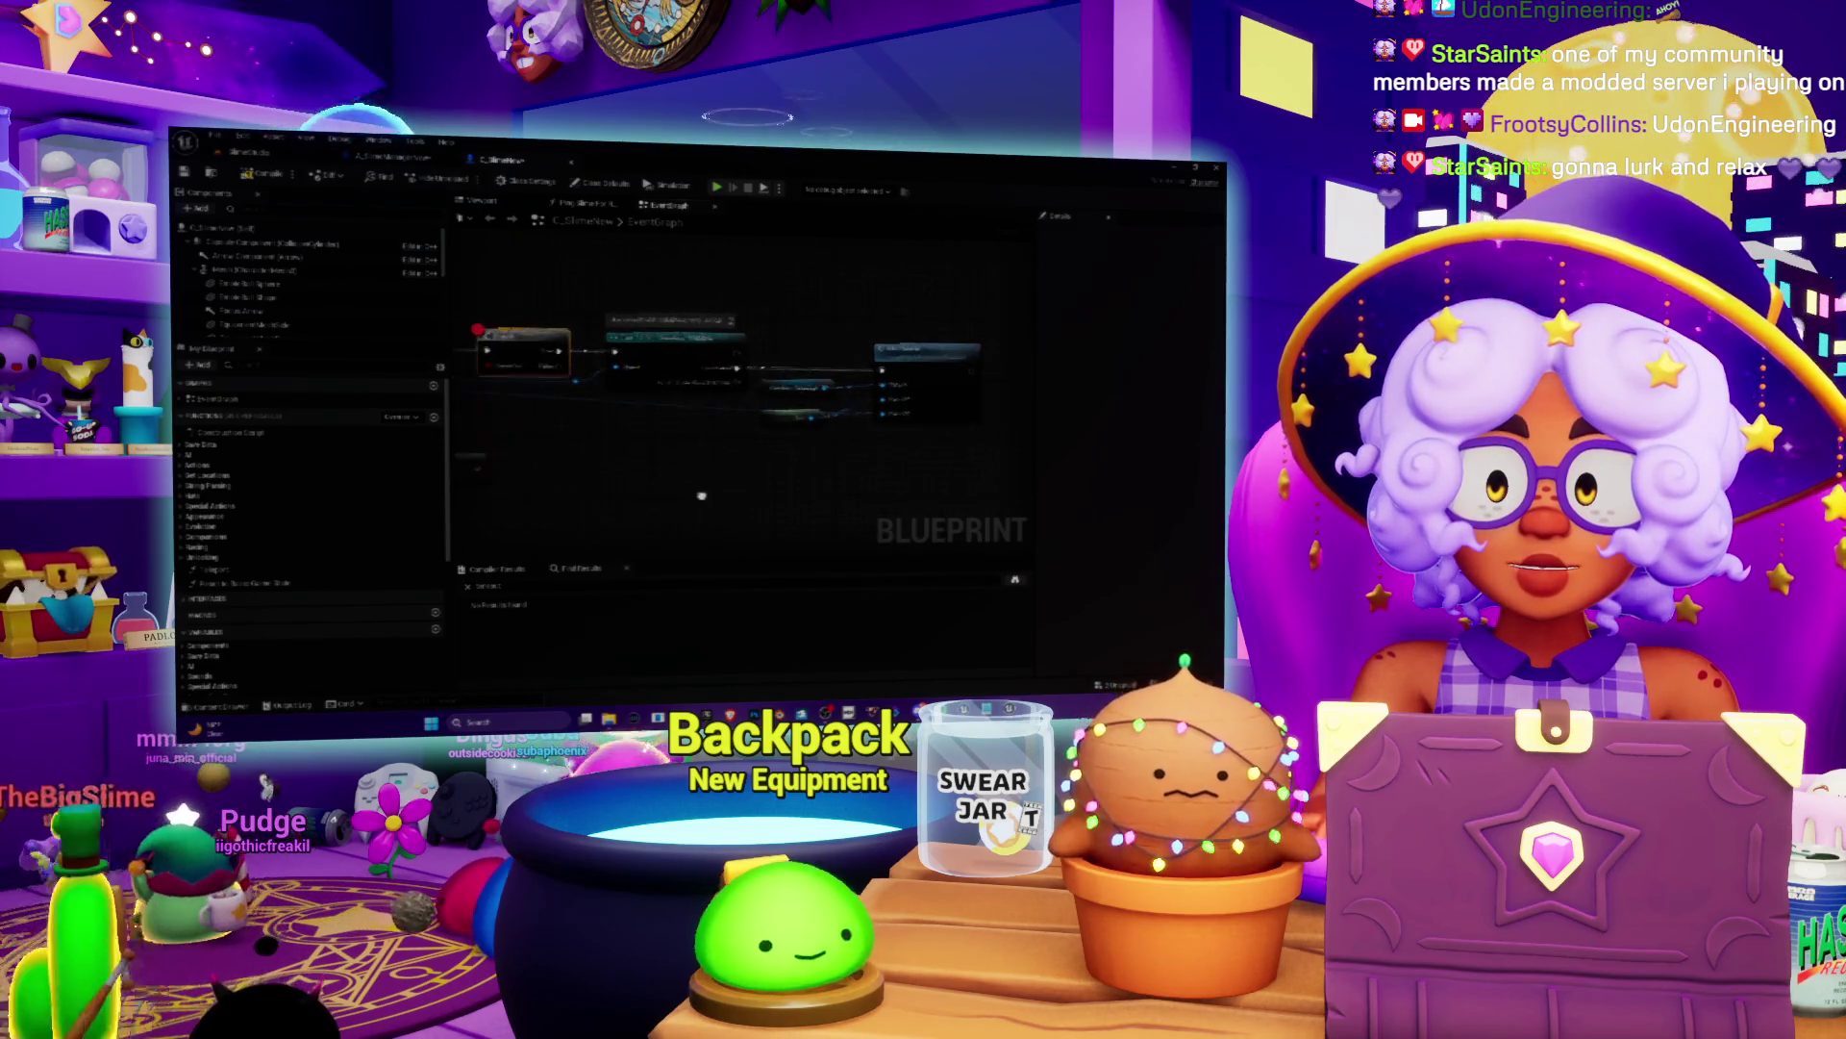
right_click(915, 356)
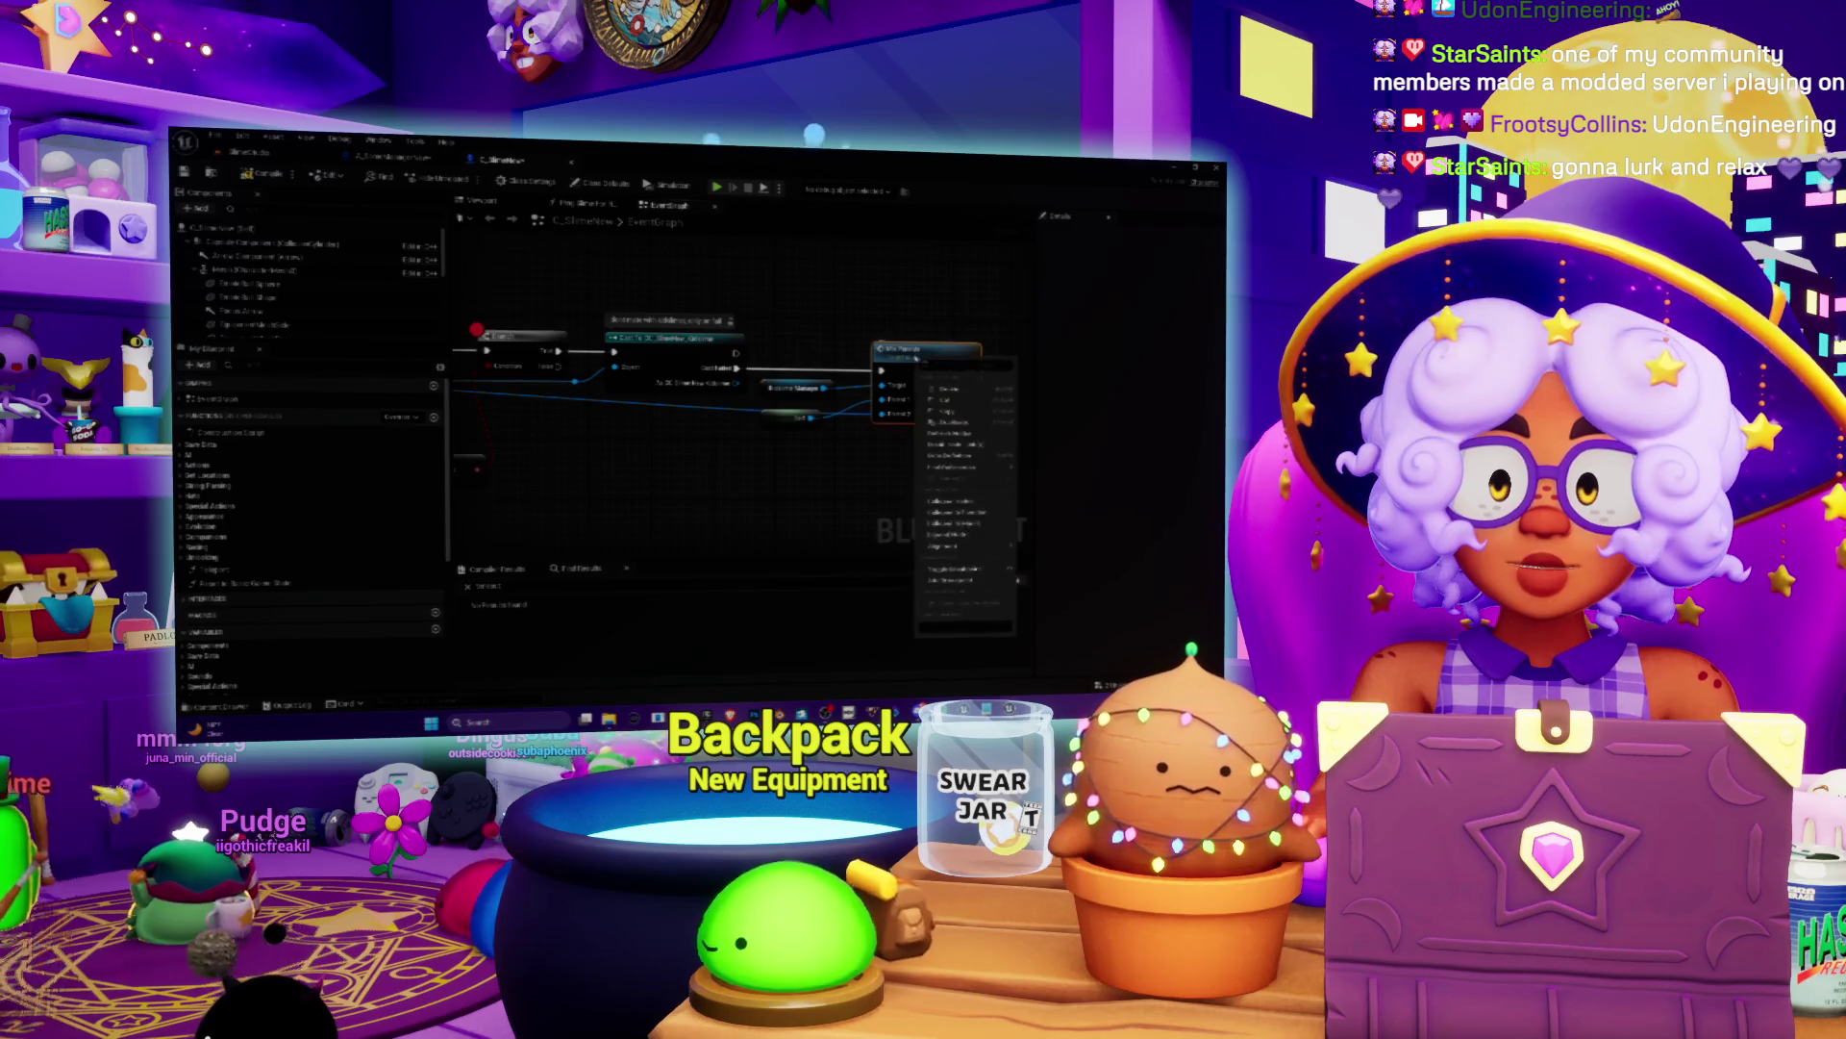
left_click(955, 581)
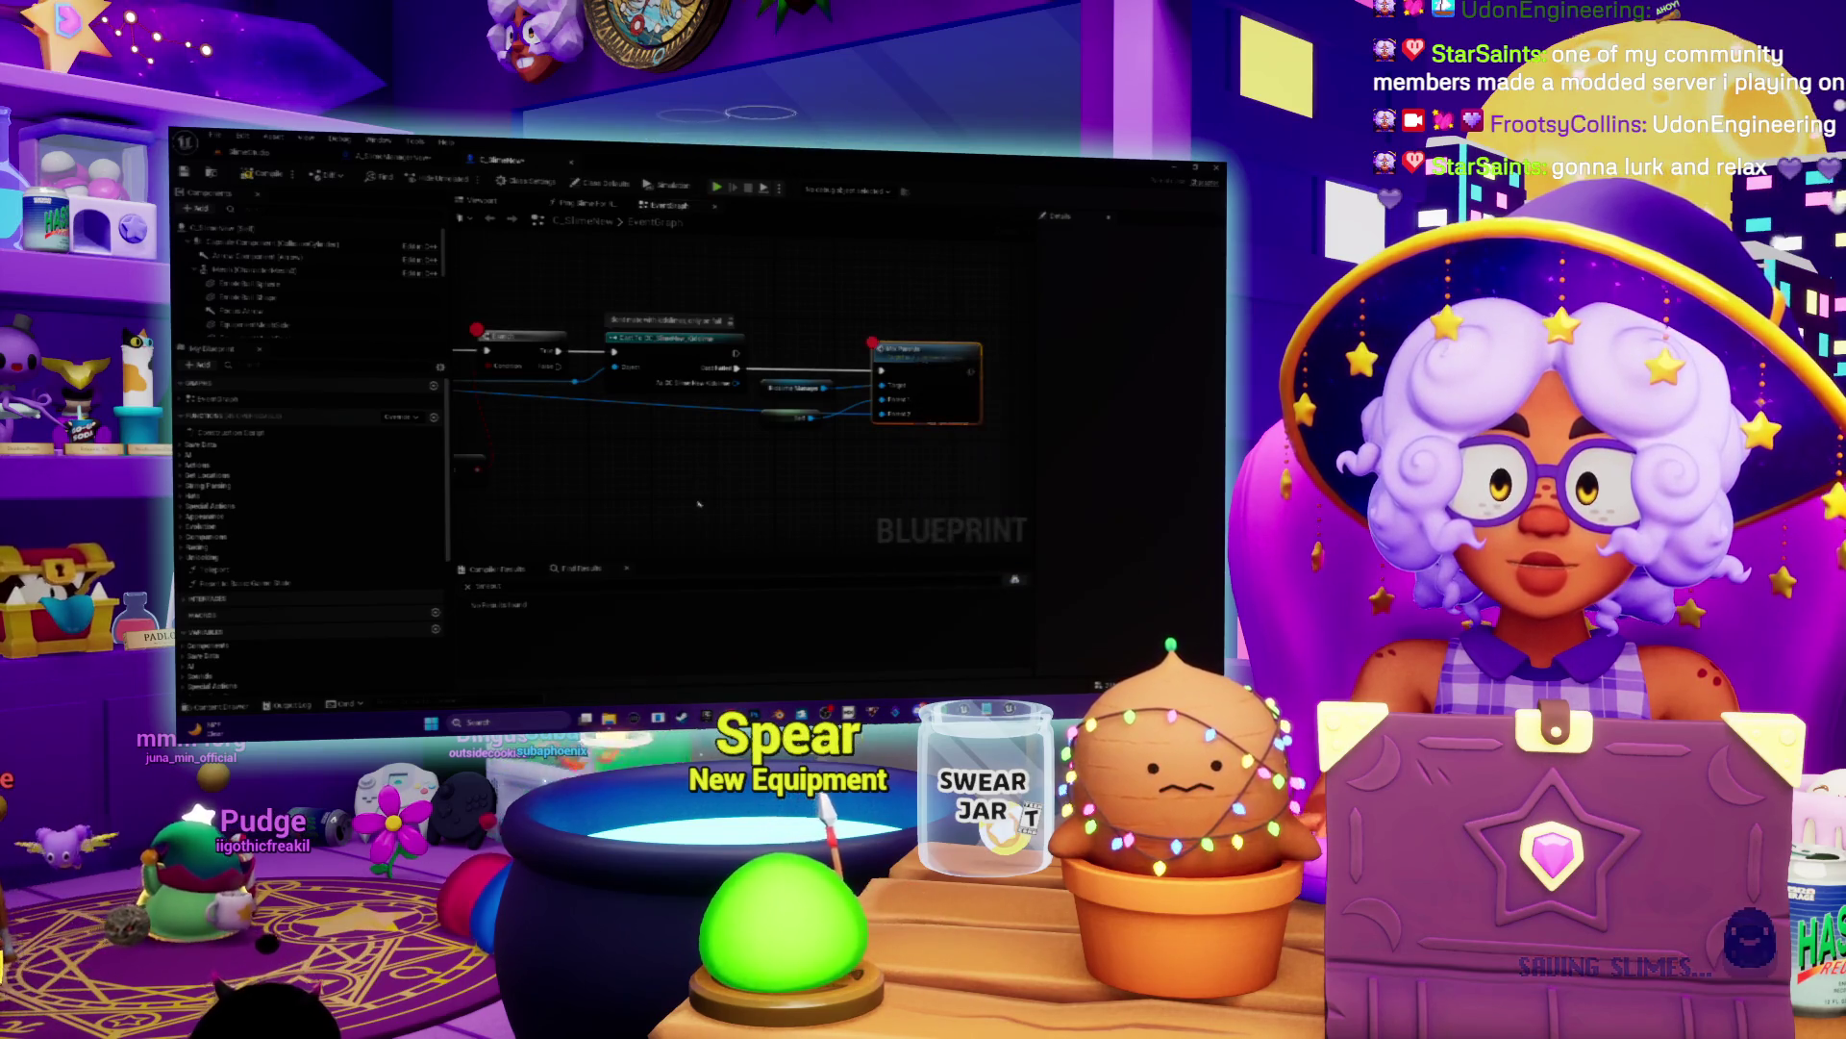
key("ctrl+Tab")
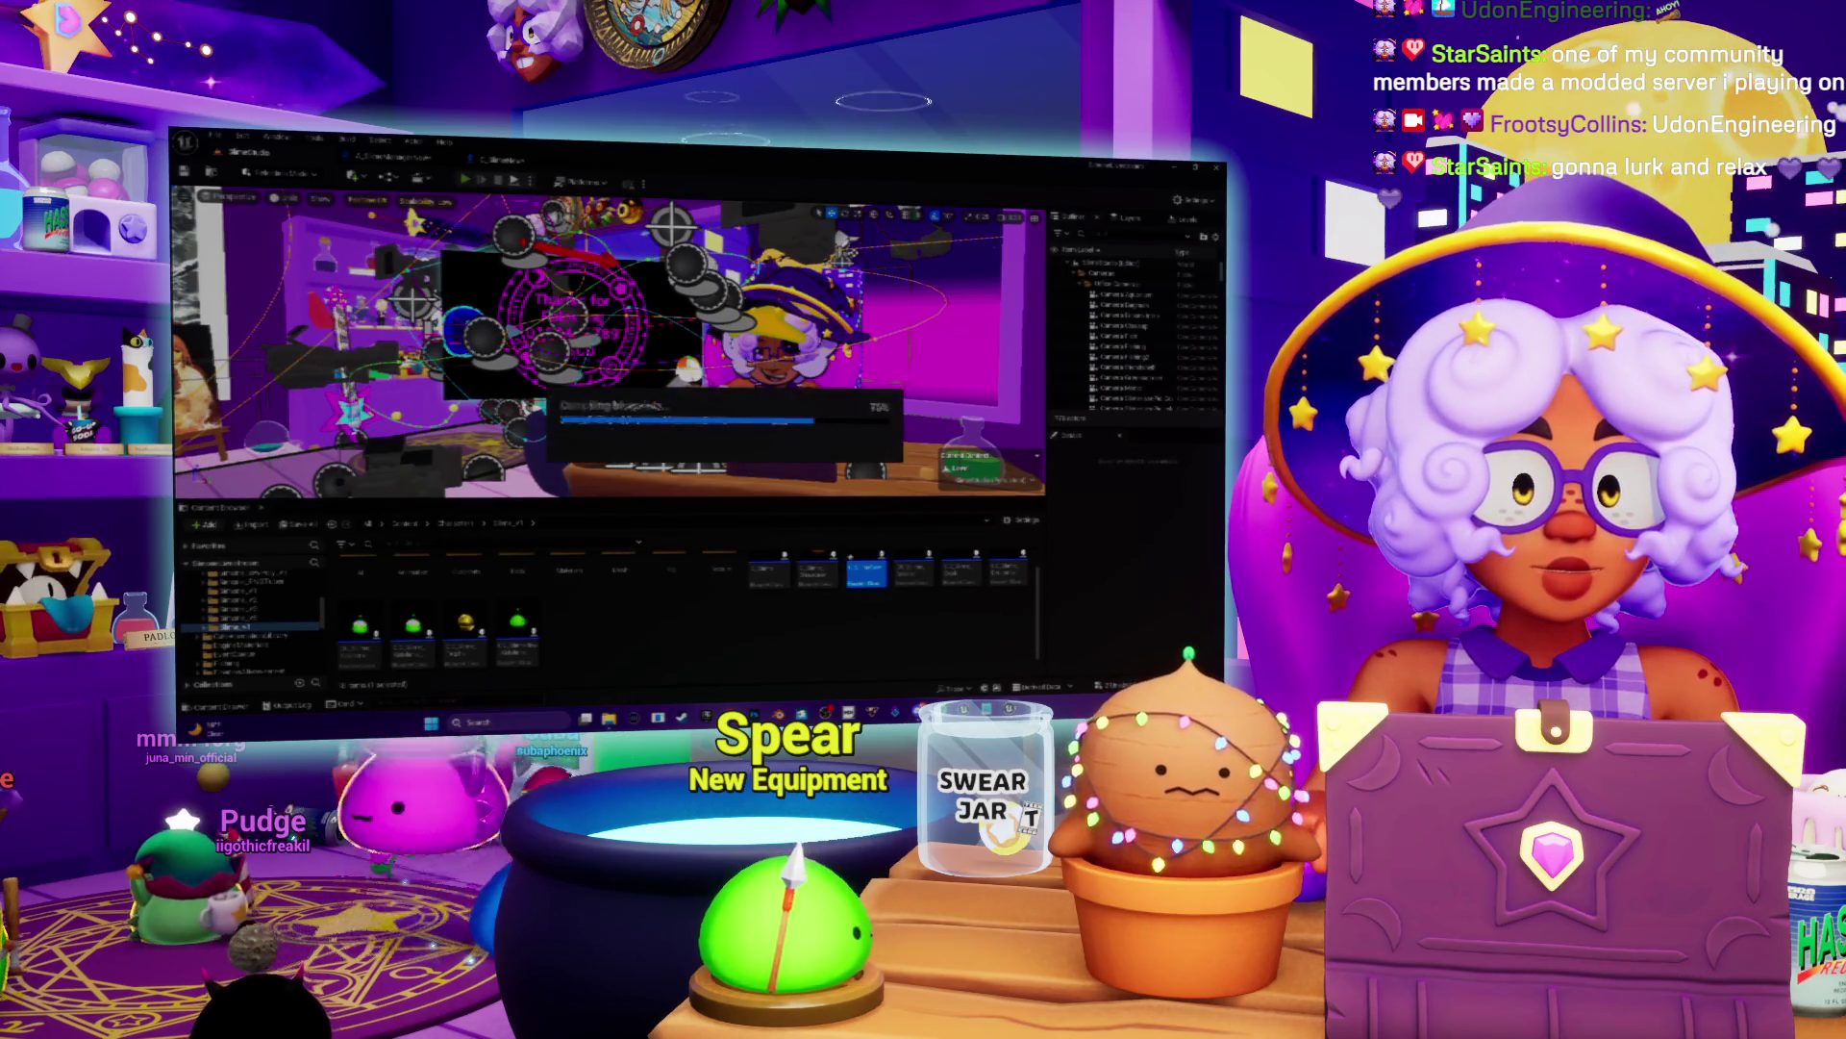
Step: Play the level with Alt+P to test the slimes, then stop it with Escape
key("alt+p")
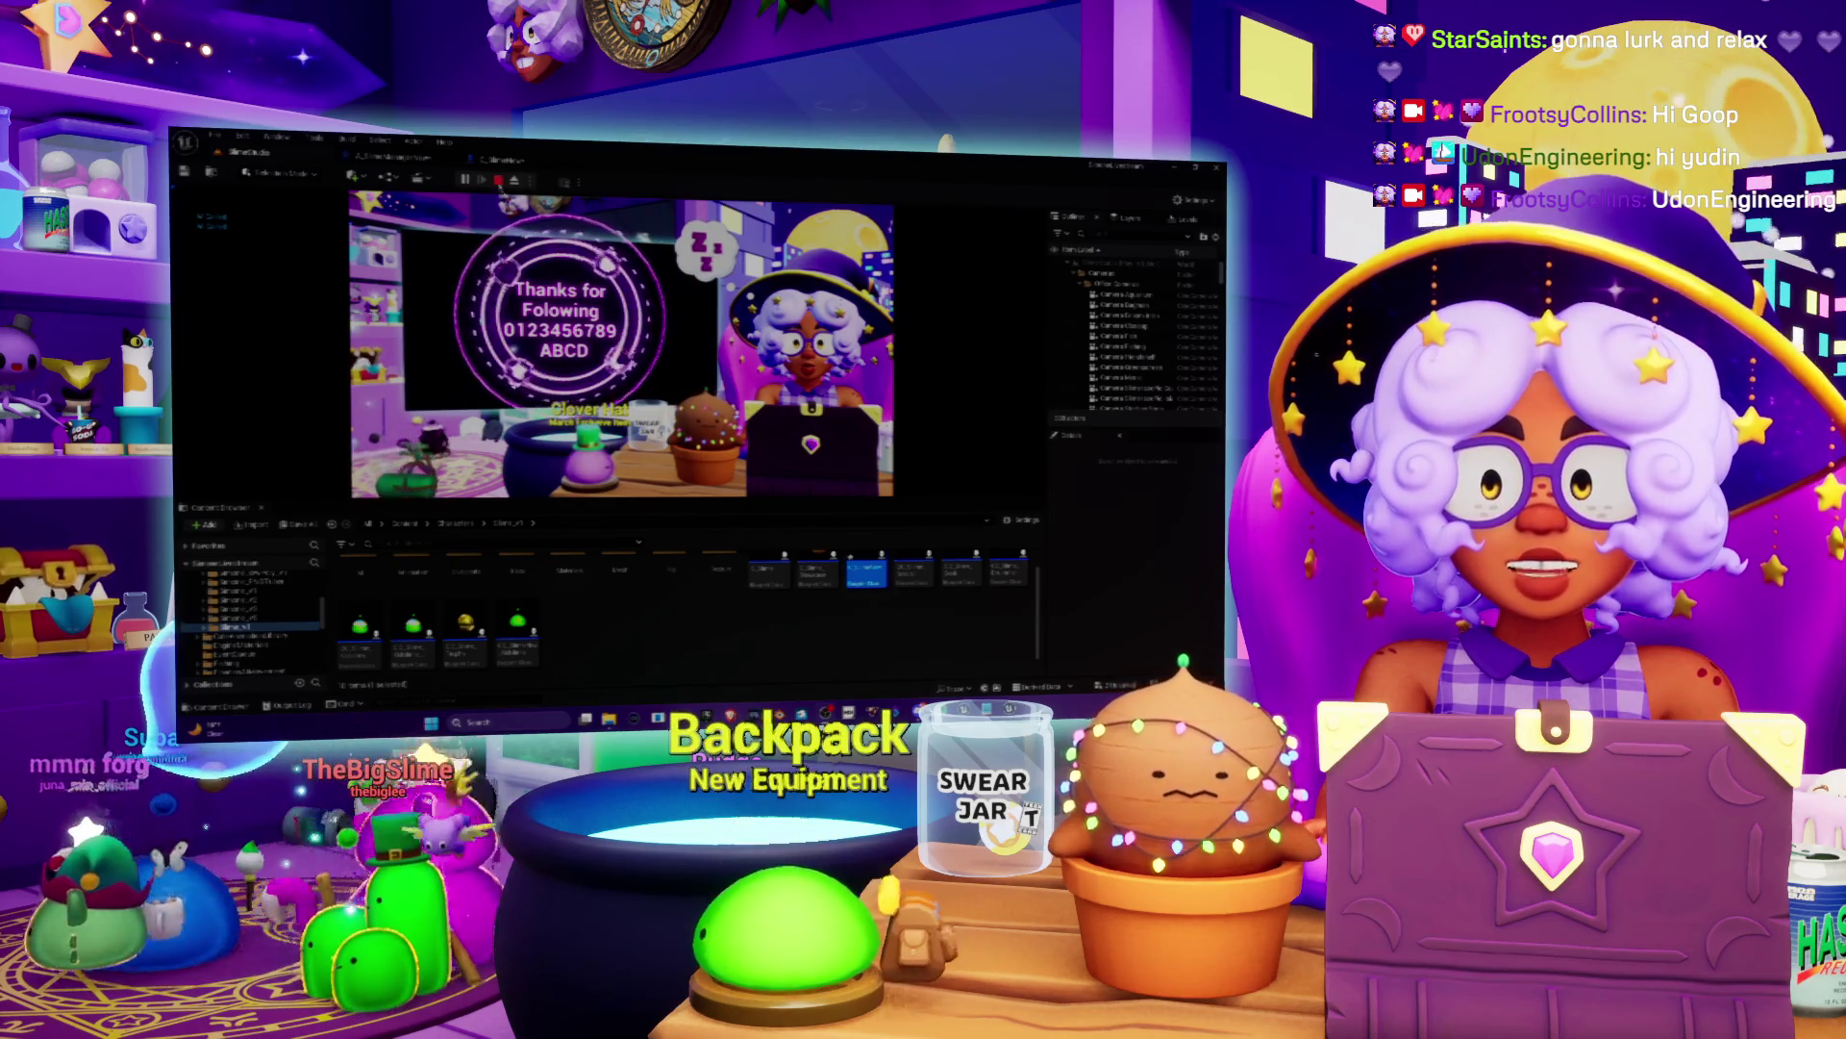
key("Escape")
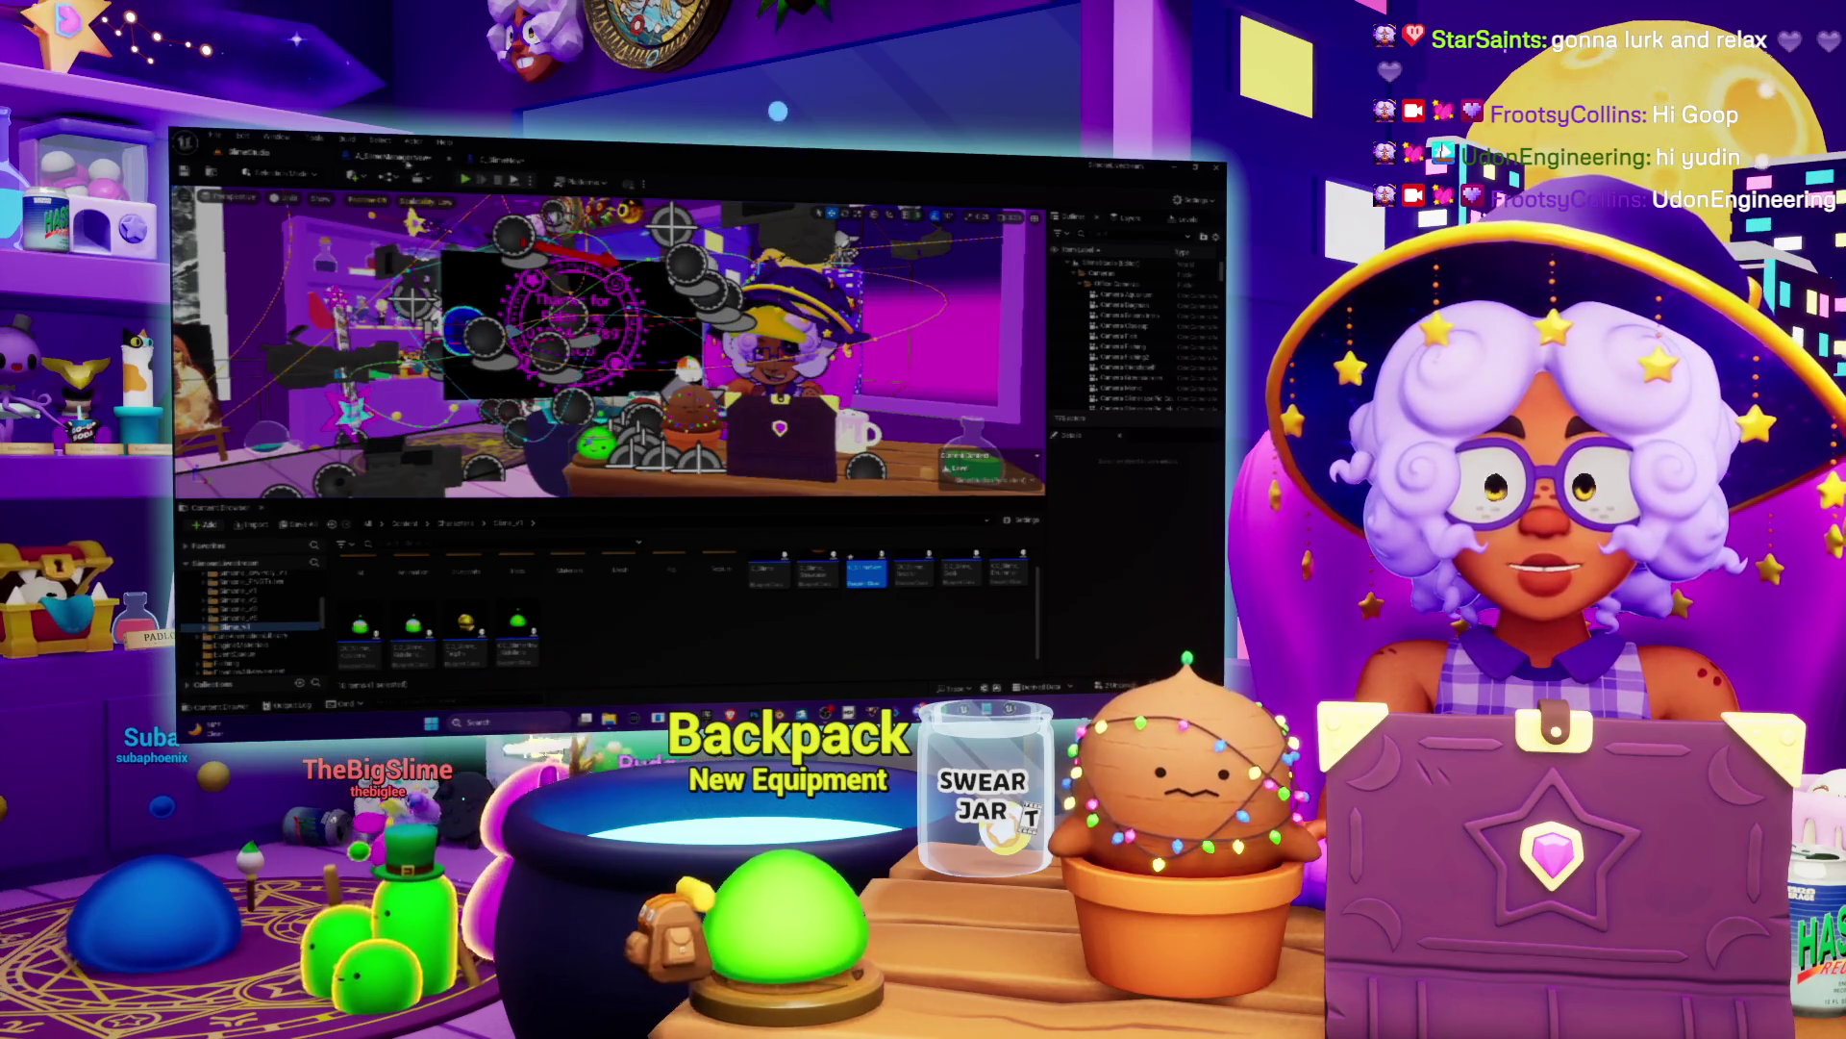
Step: Open the C_SlimeNew Blueprint's event graph and select the Event ActorBeginOverlap node
left_click(399, 158)
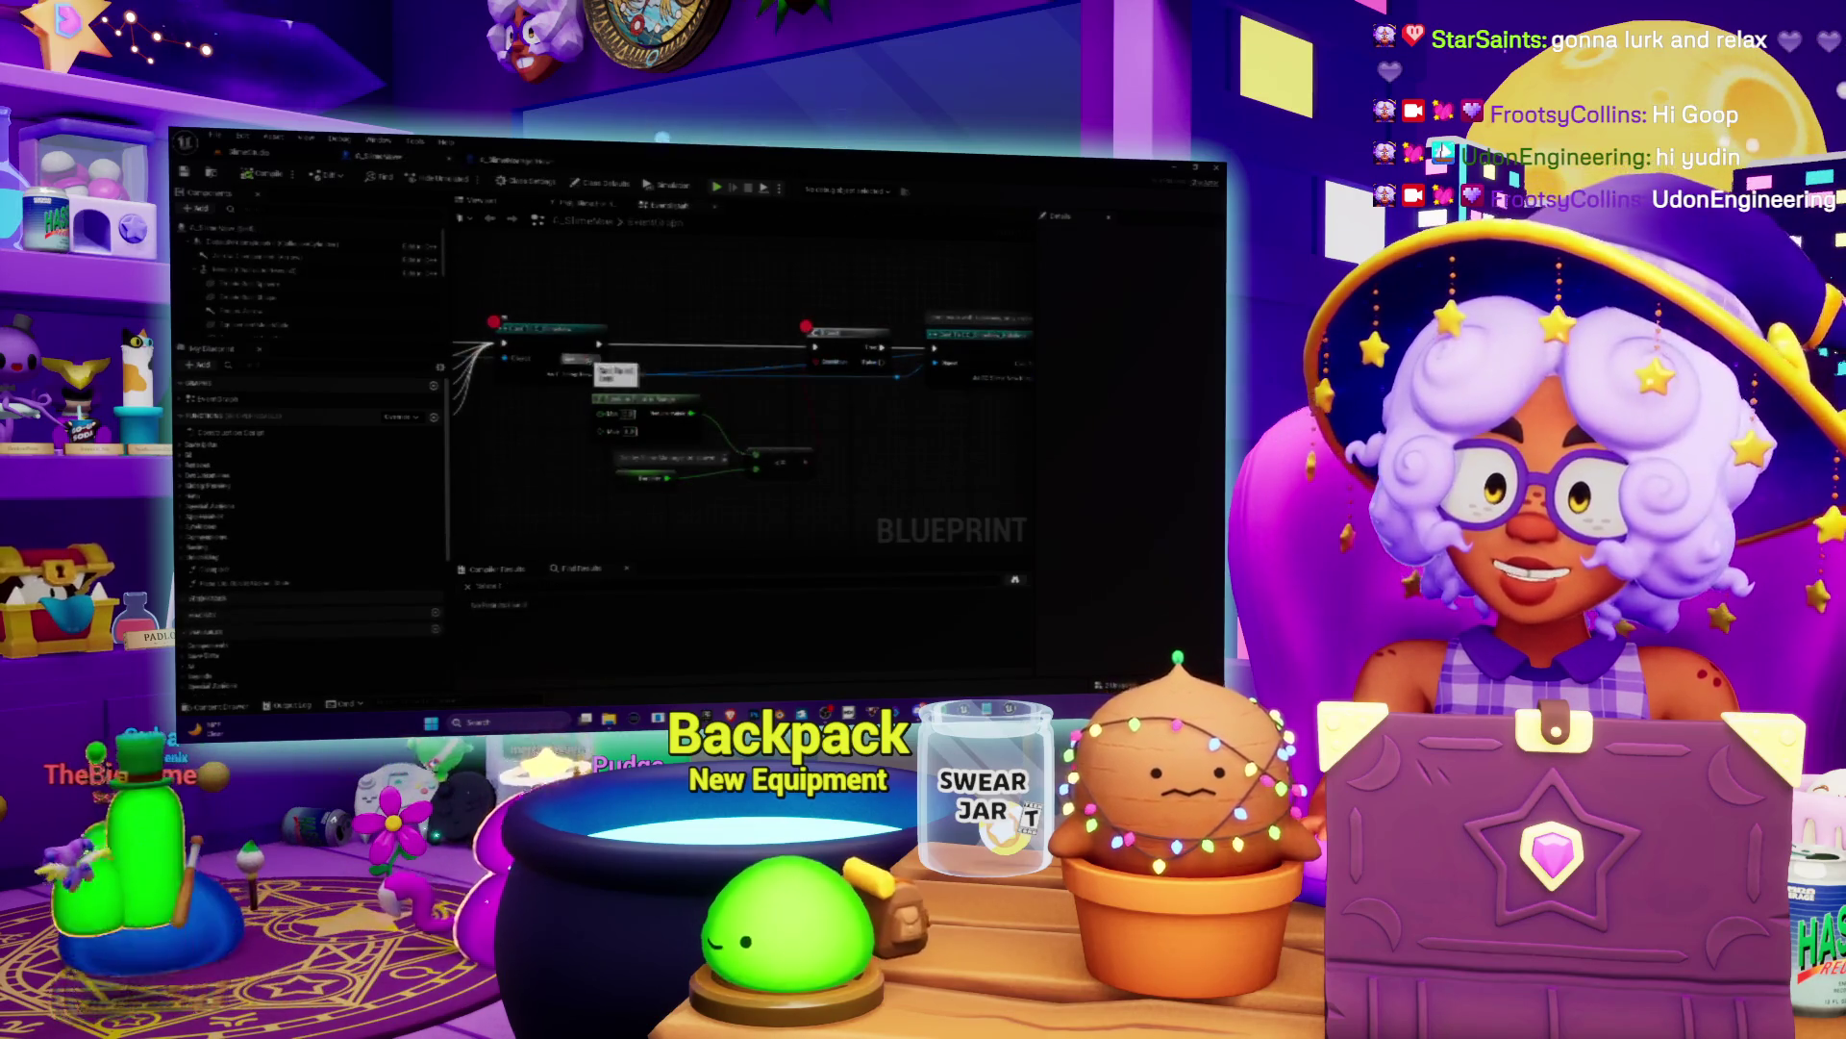
left_click(500, 159)
scroll(666, 455, "up", 2)
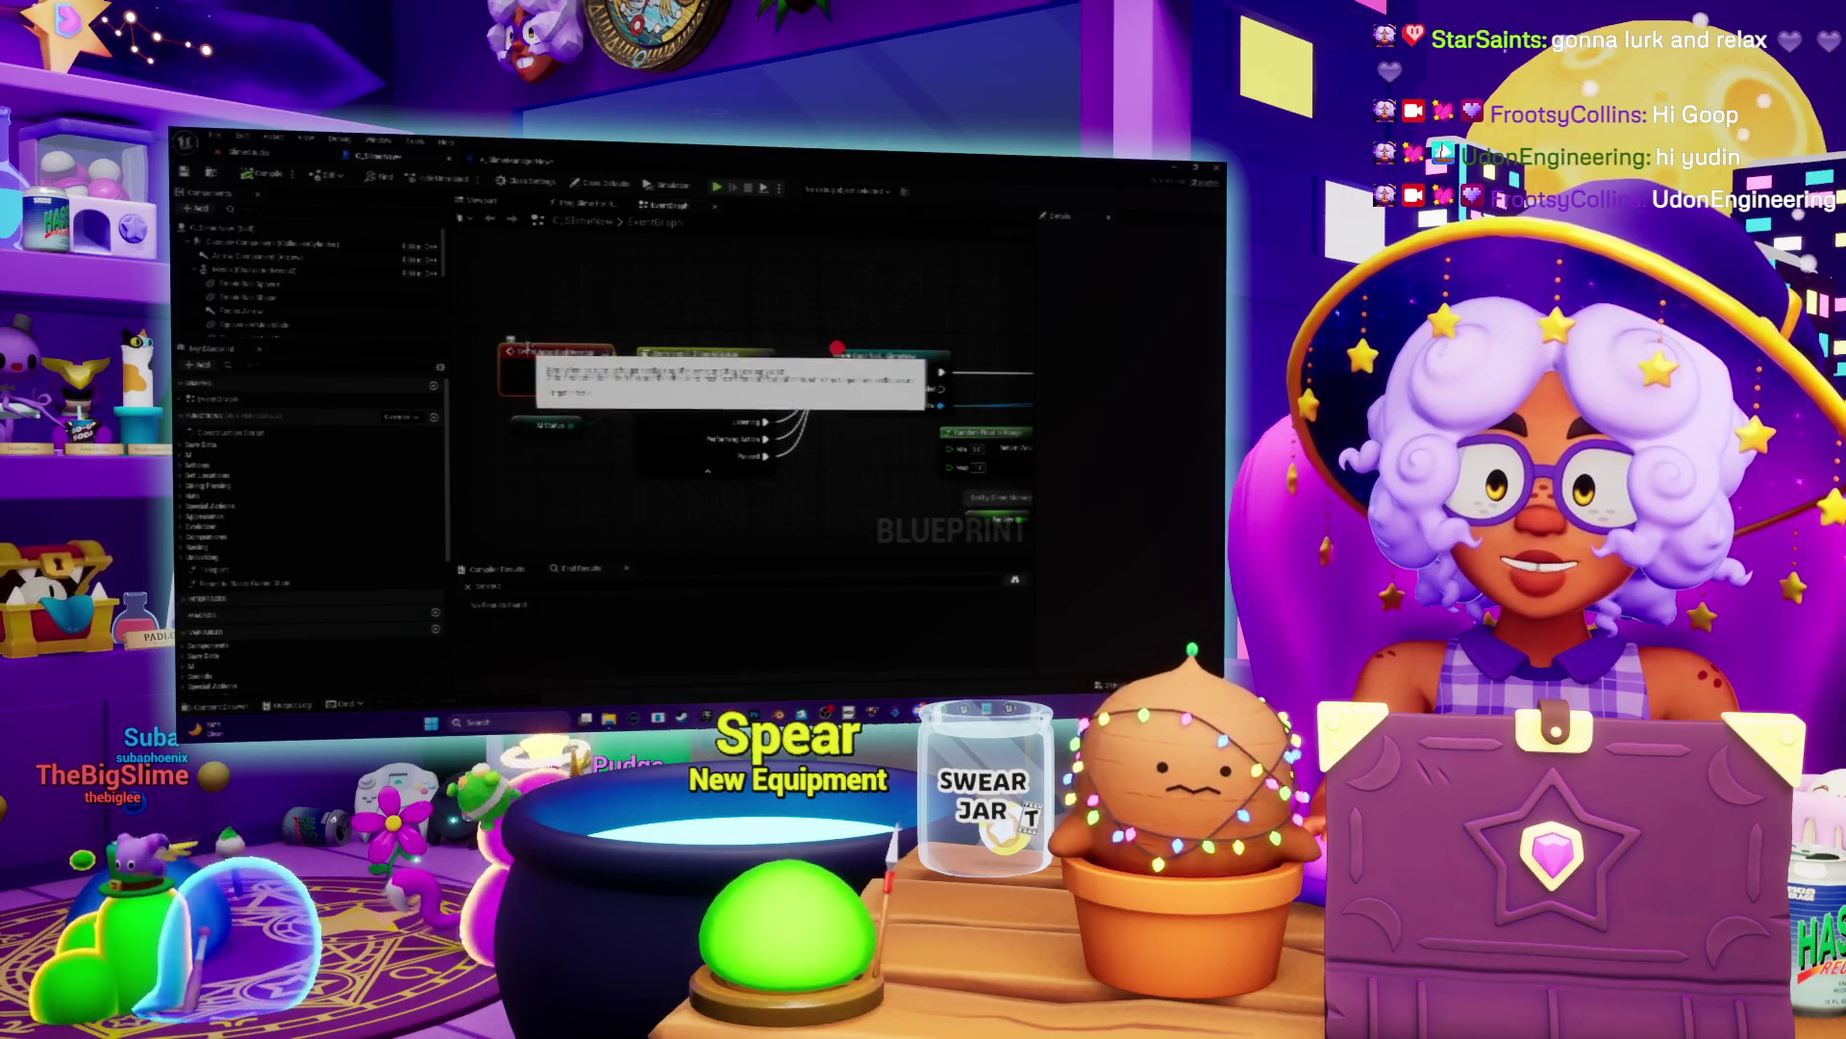
left_click(556, 370)
left_click_drag(826, 489, 814, 497)
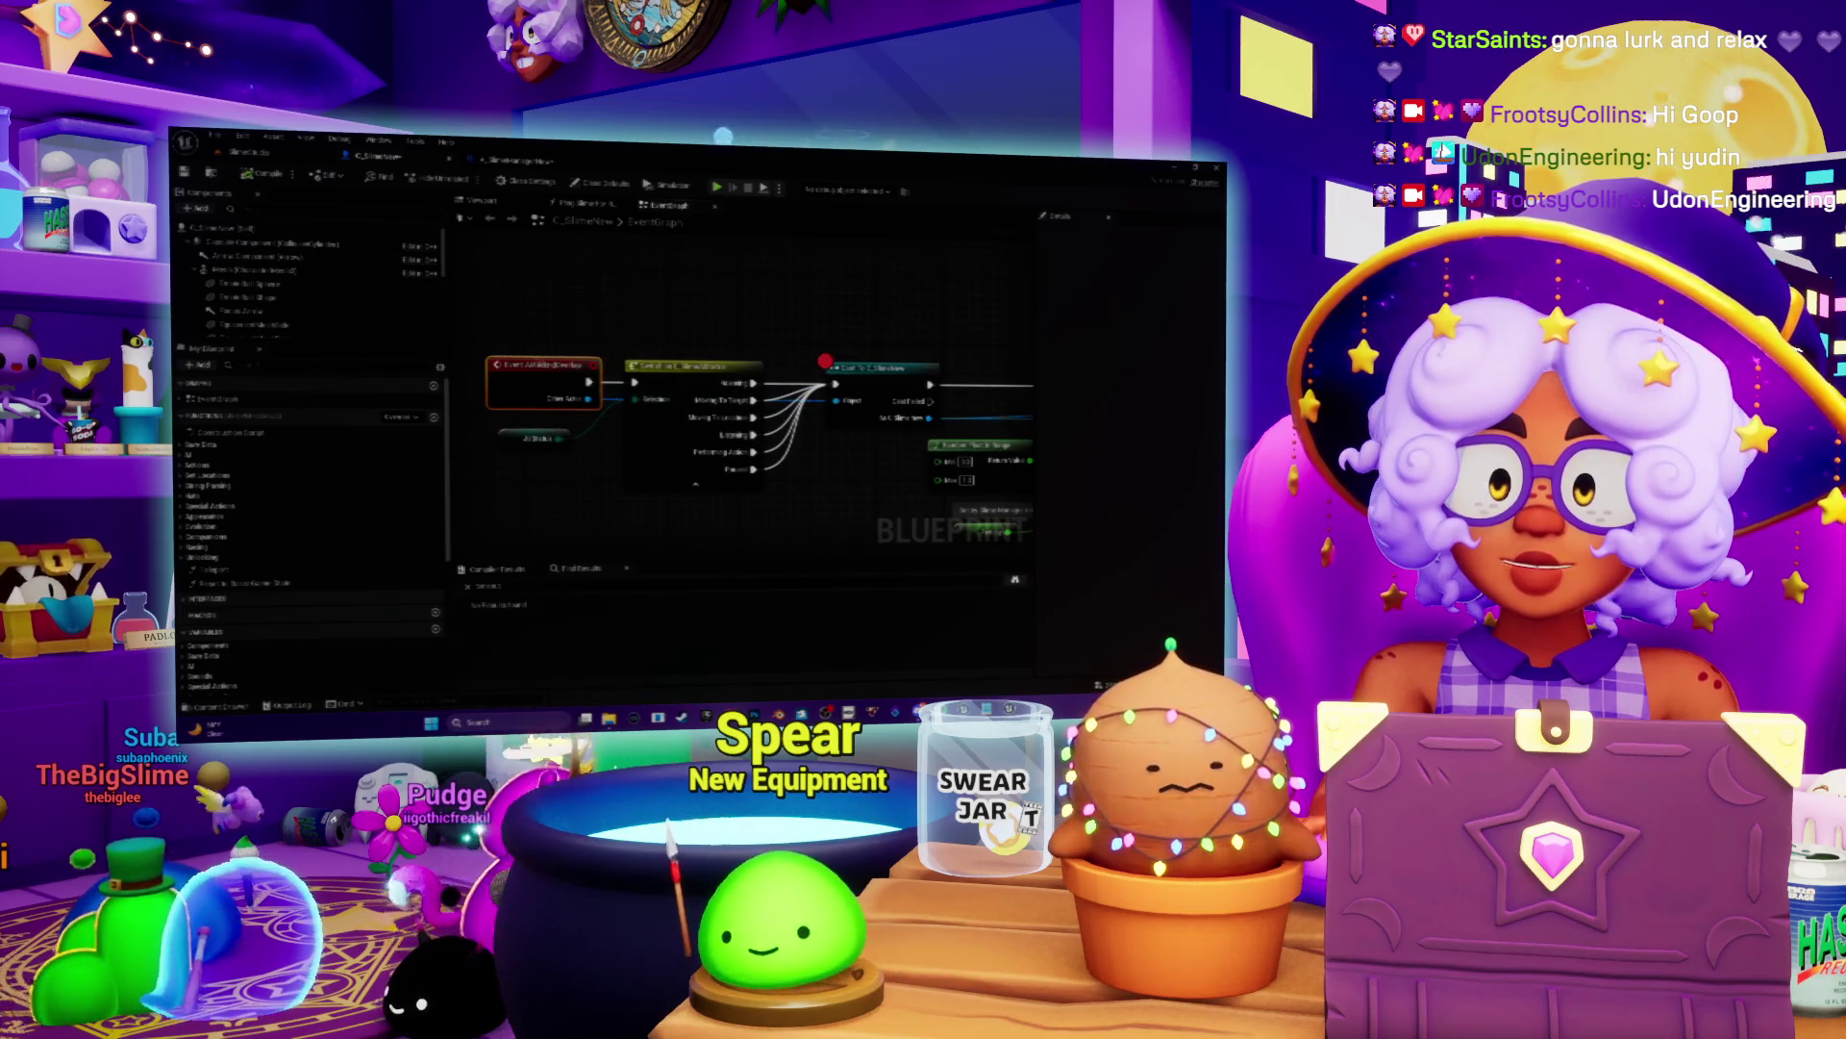
right_click(538, 368)
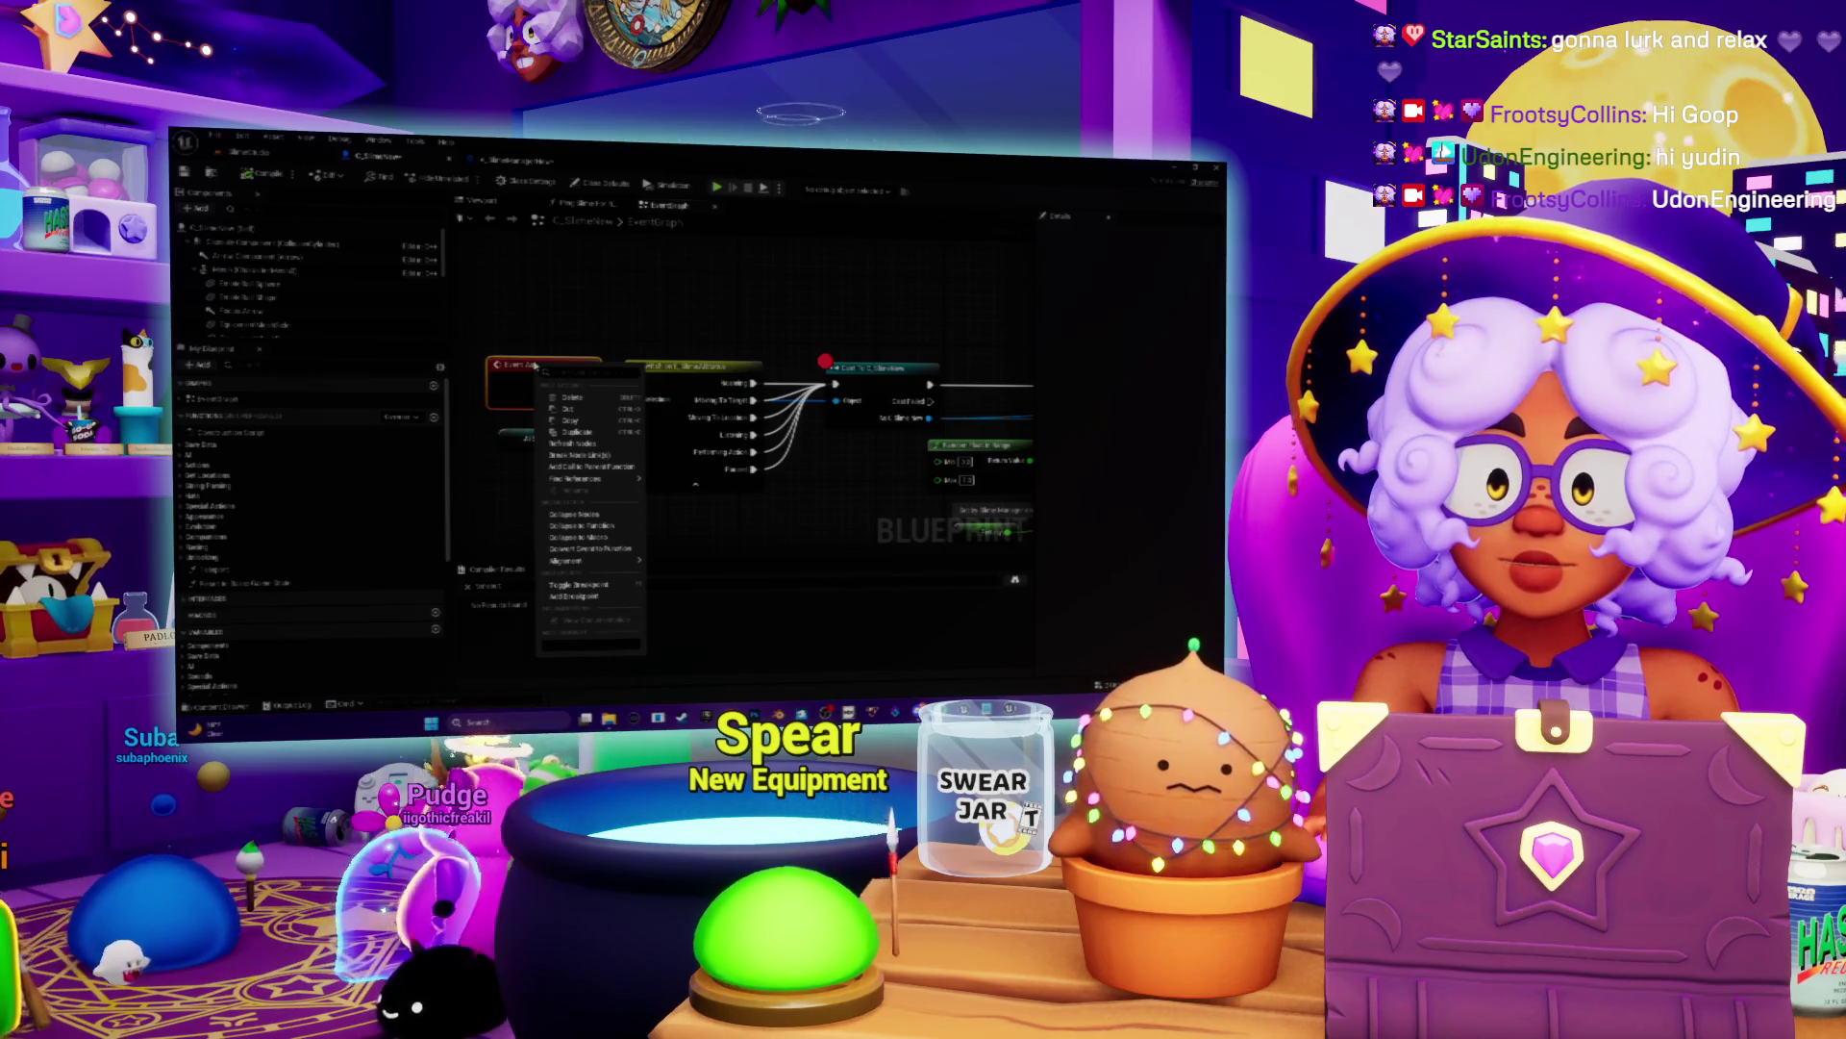
left_click(597, 318)
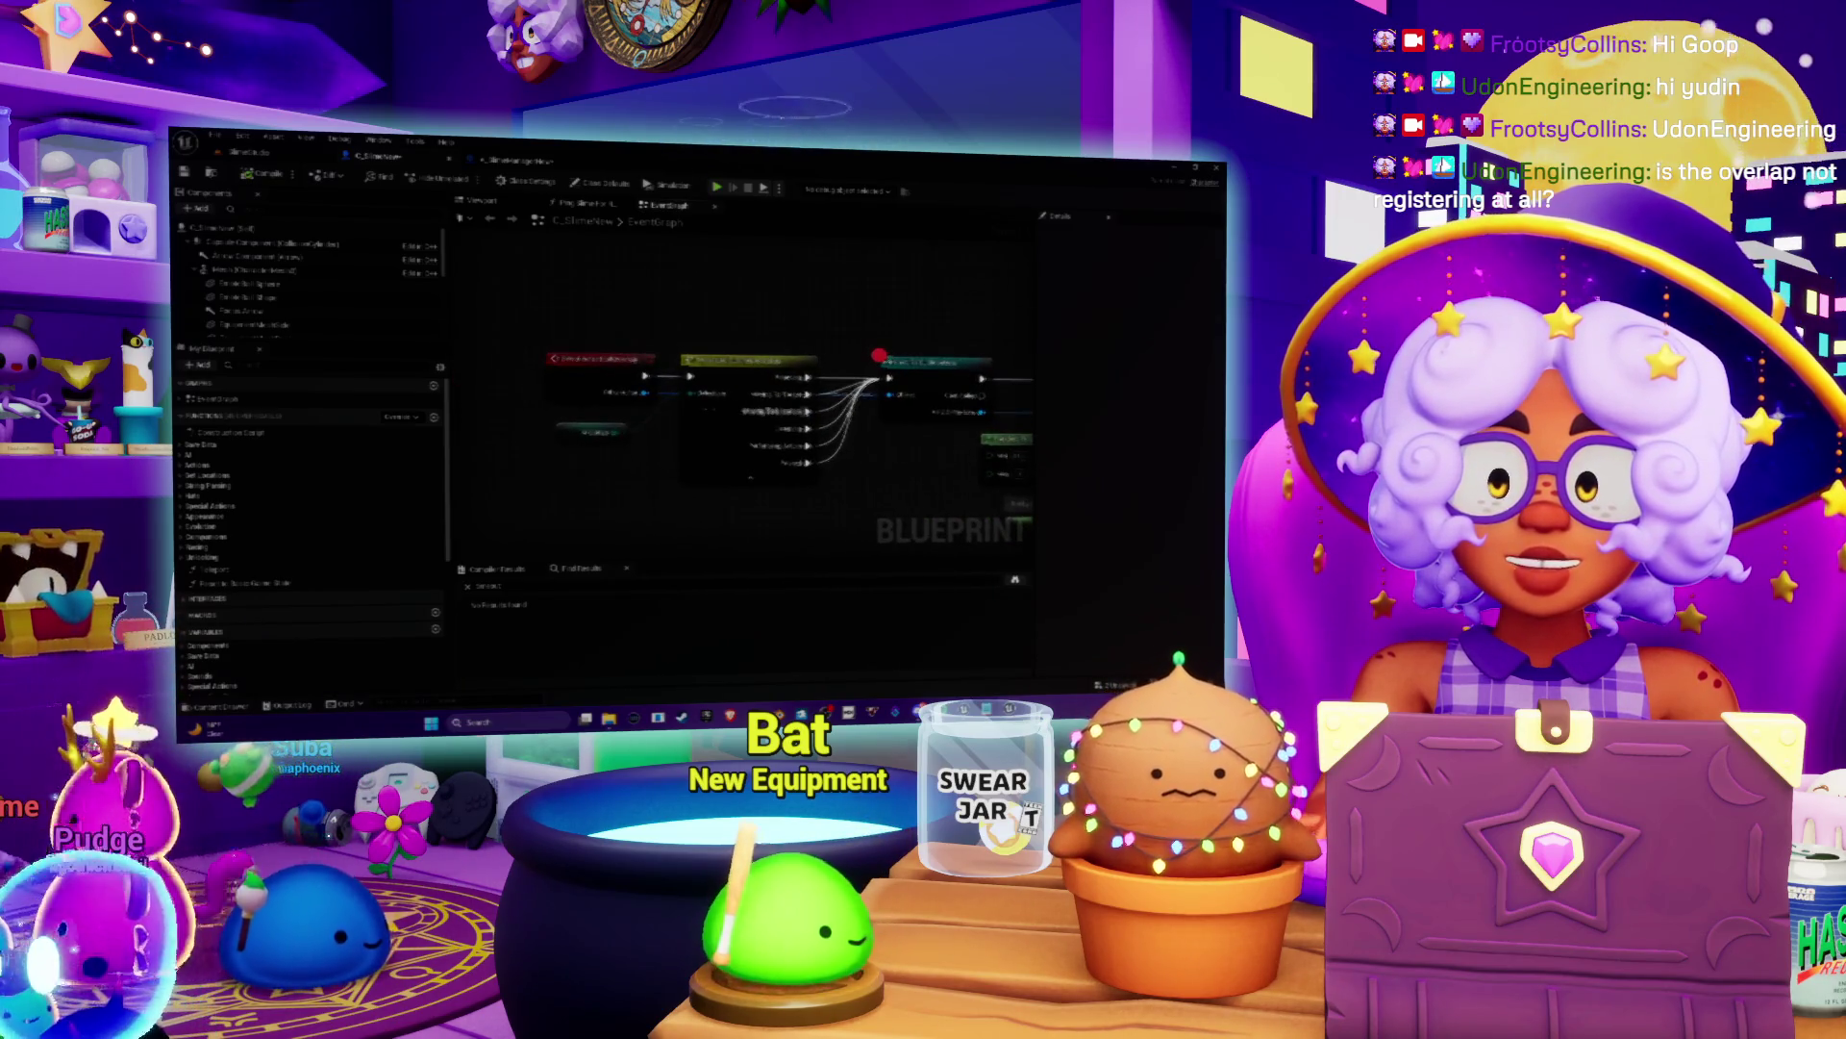
left_click(614, 361)
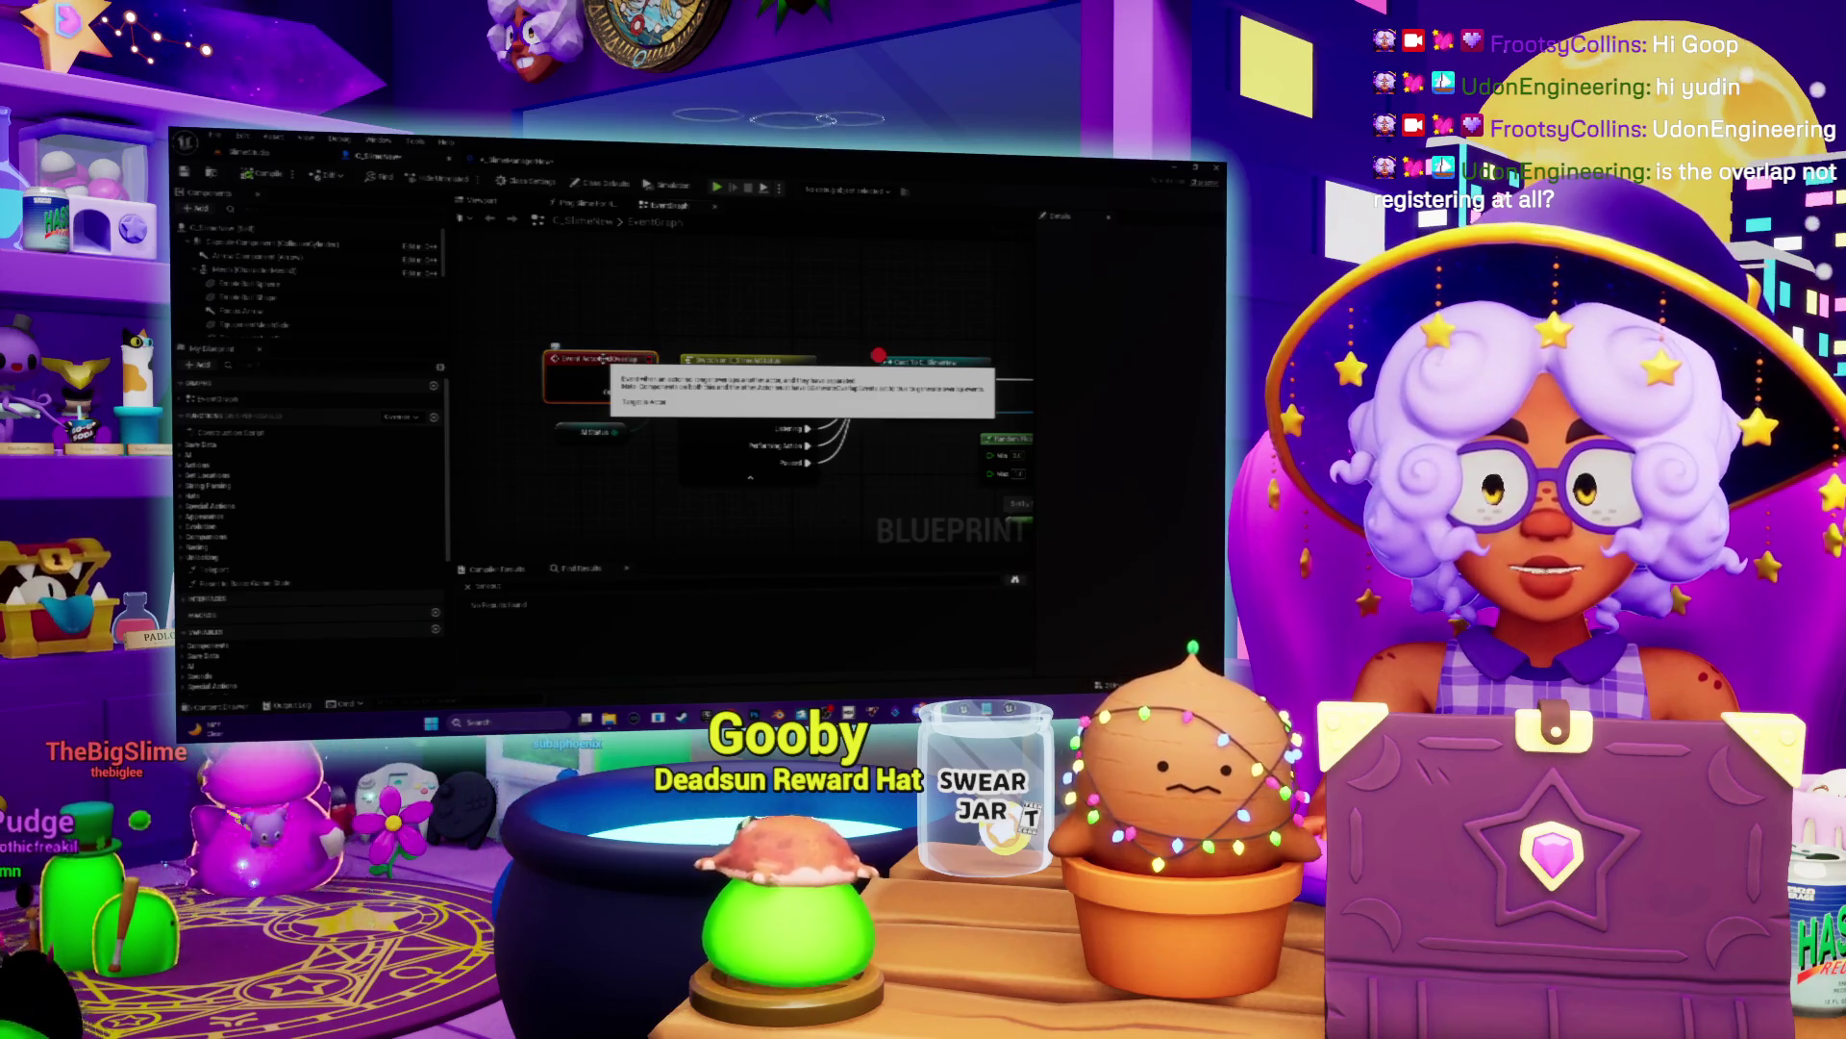
Step: Select the Capsule Component and filter its Details for 'overlap' collision settings
left_click(256, 256)
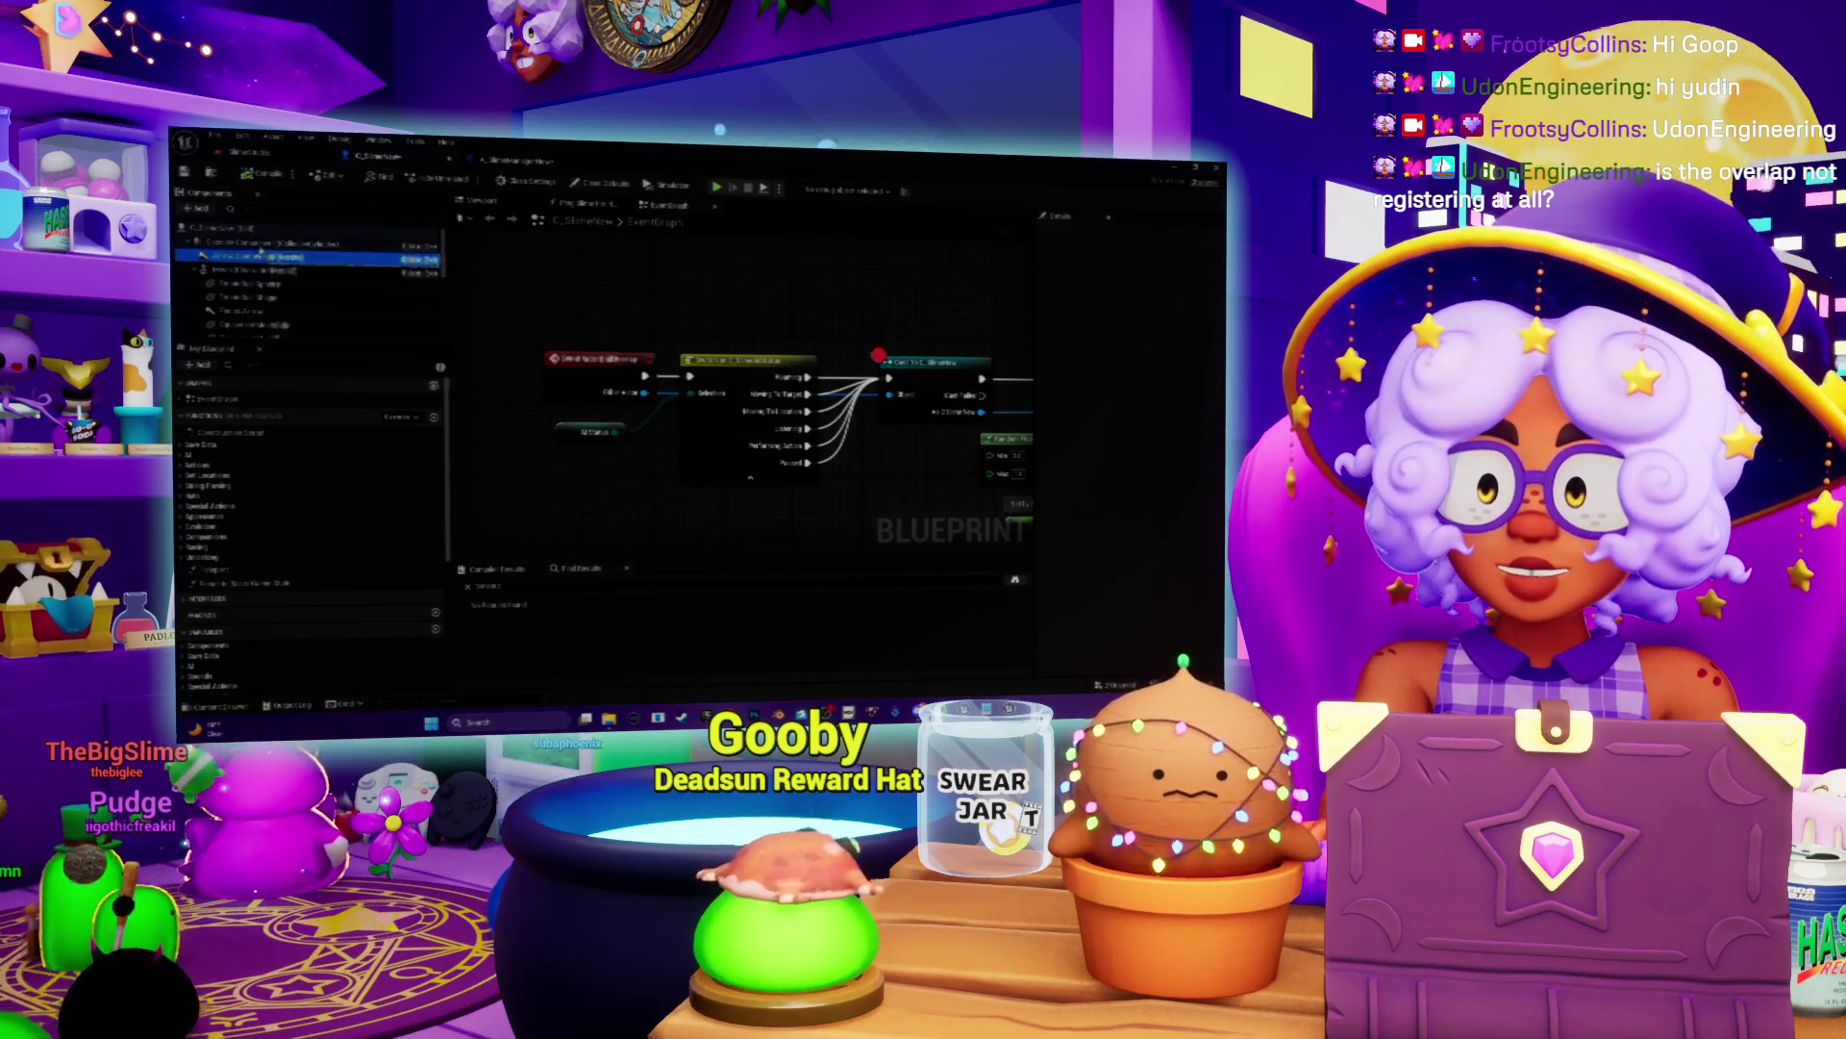
left_click(261, 243)
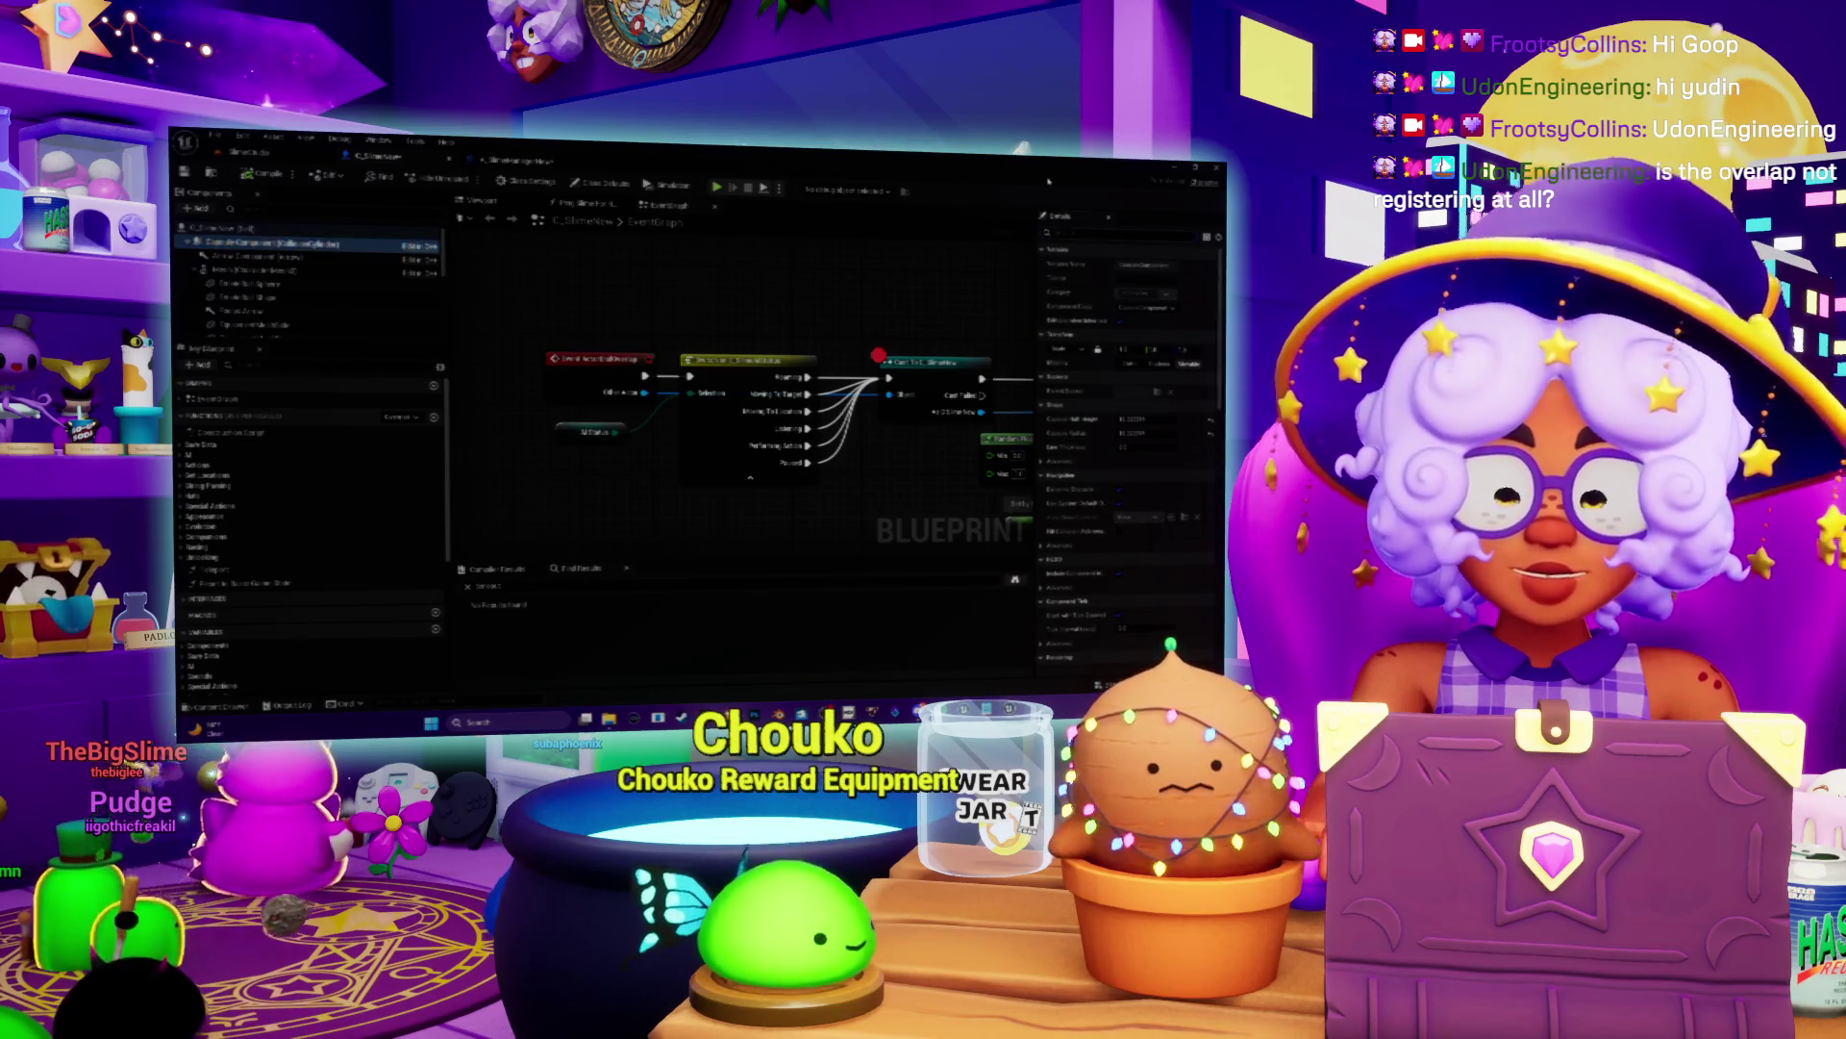
type("overlap")
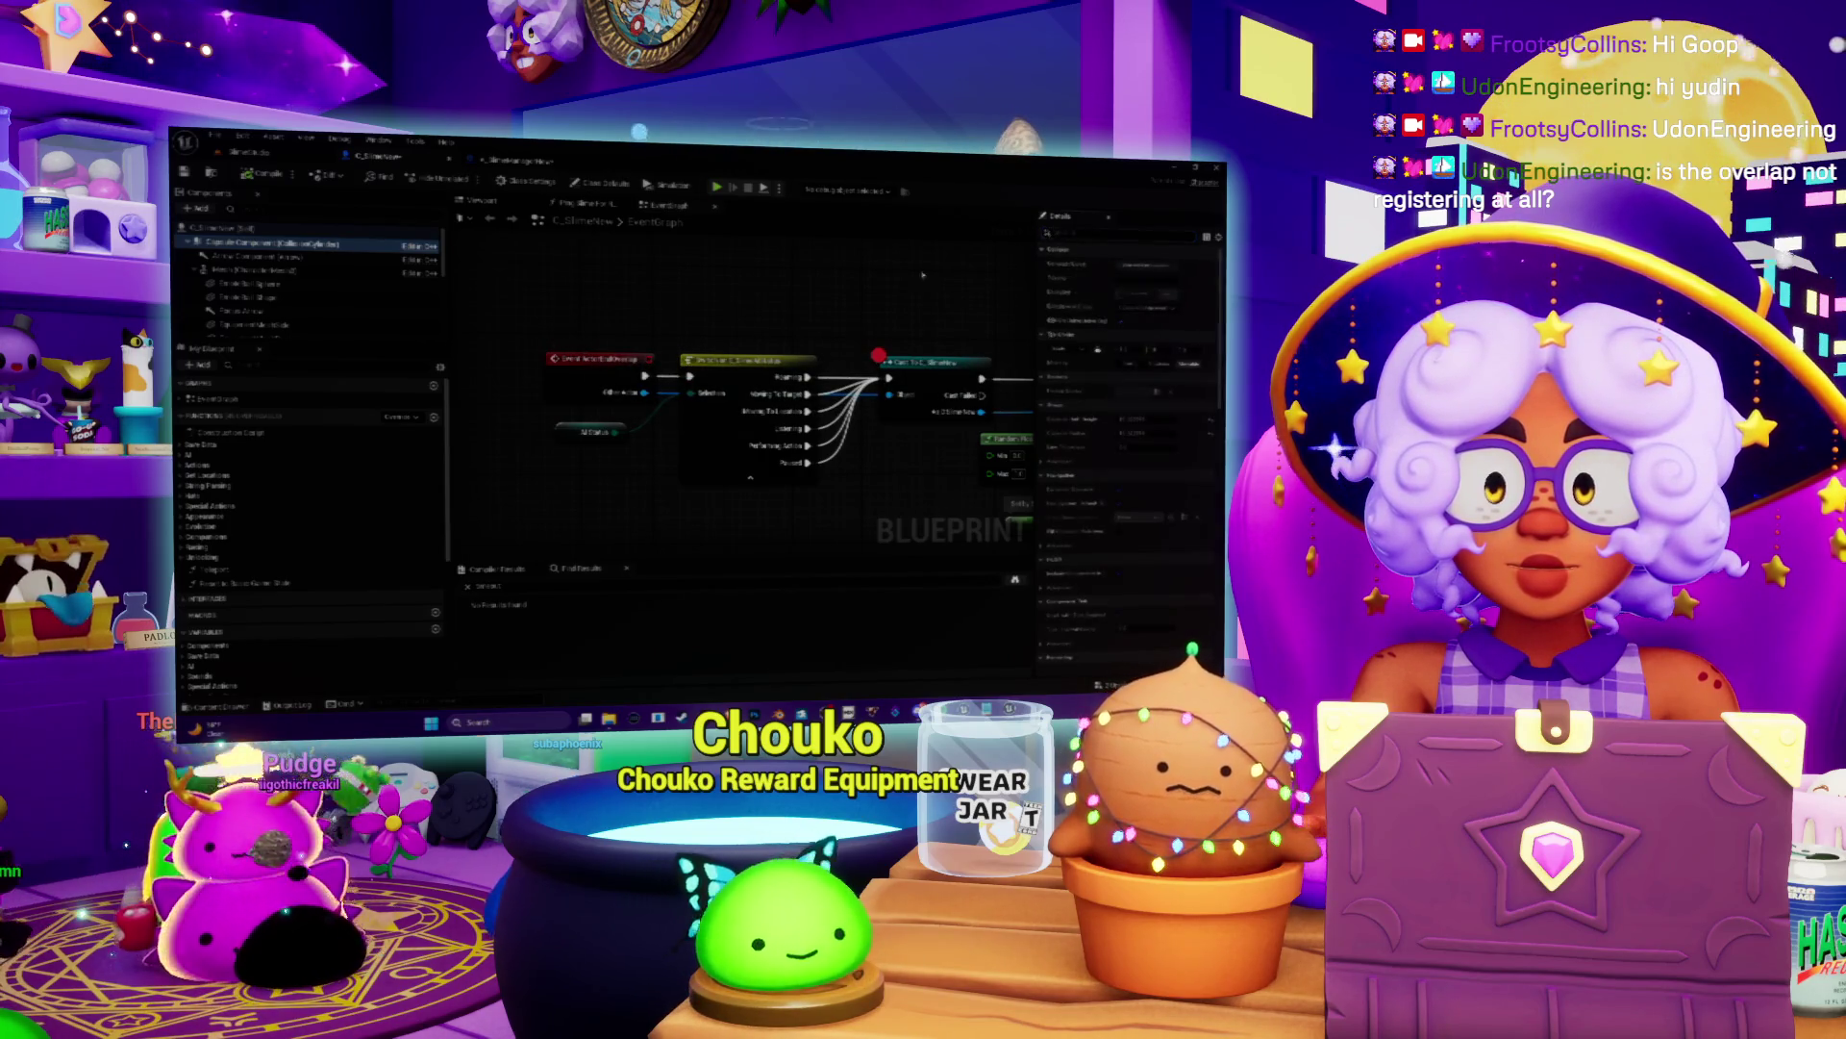
mouse_move(878, 355)
left_mouse_down()
mouse_move(781, 272)
mouse_move(768, 305)
left_mouse_up()
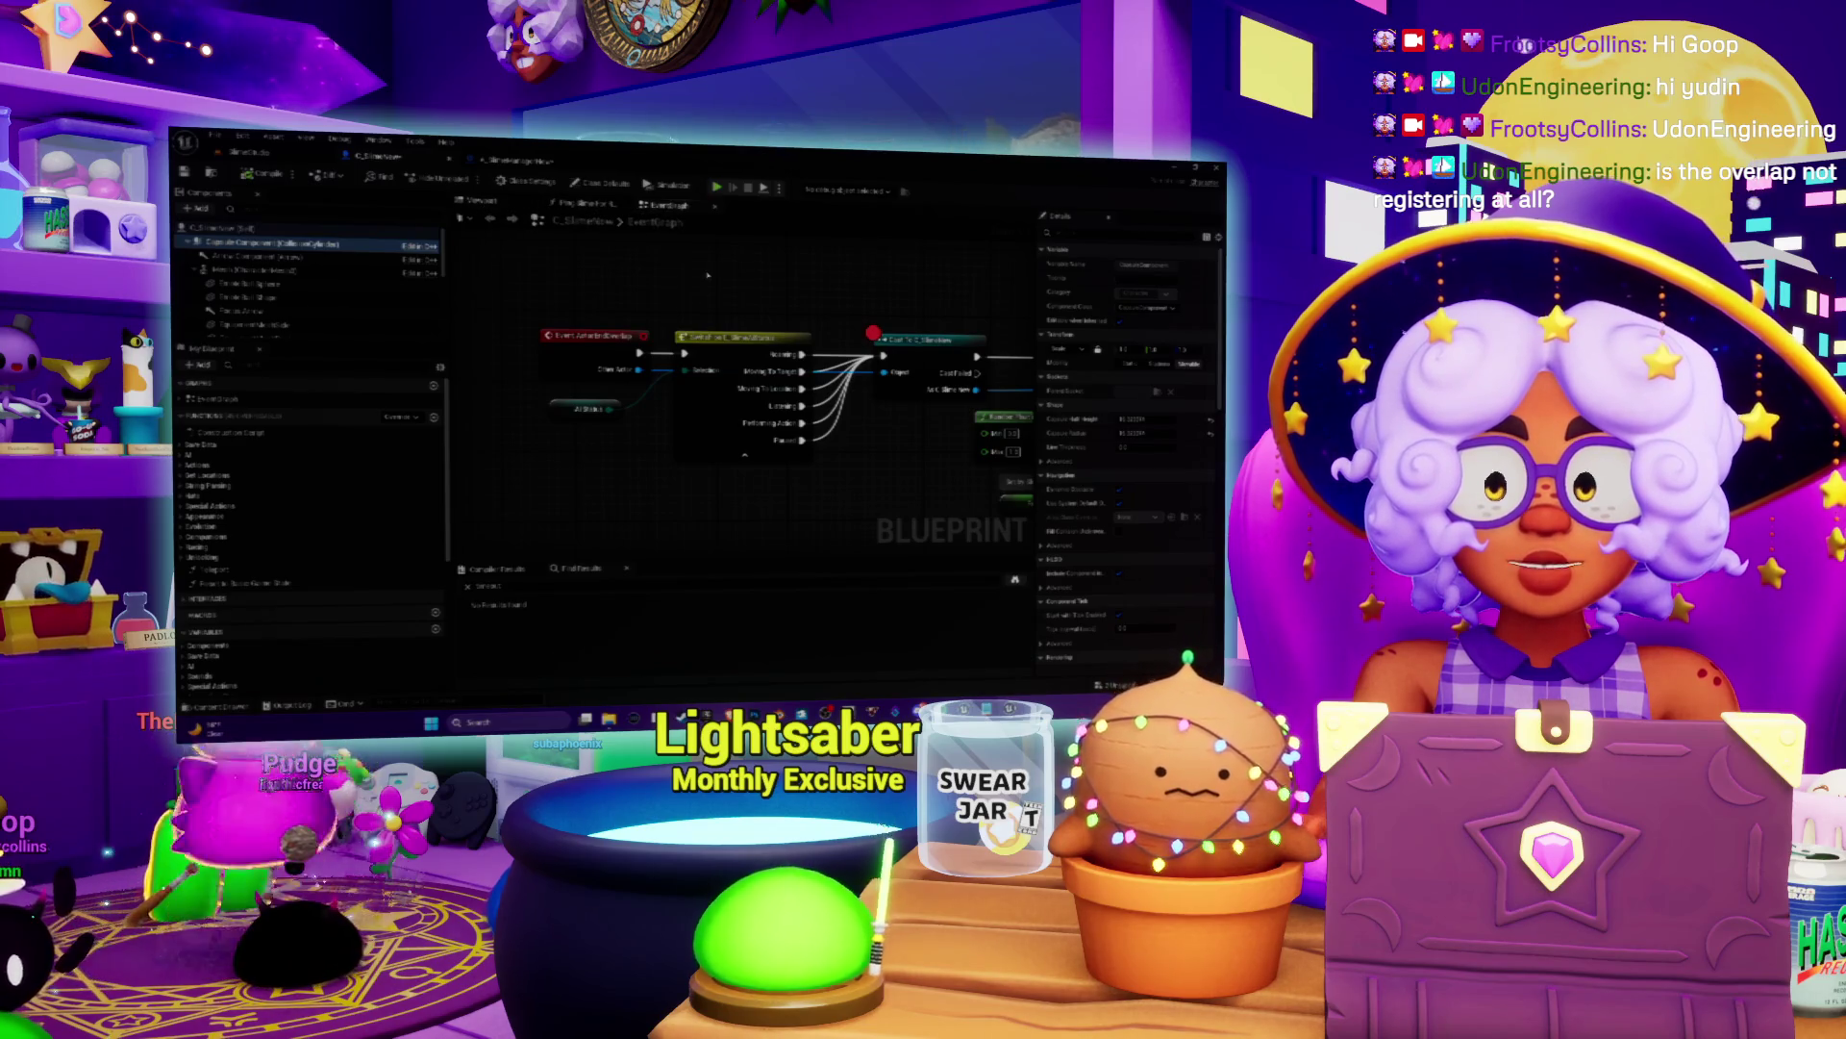
Step: Compile the C_SlimeNew Blueprint with F7 and jump to a node from the results list
scroll(707, 275, "down", 5)
scroll(651, 443, "up", 5)
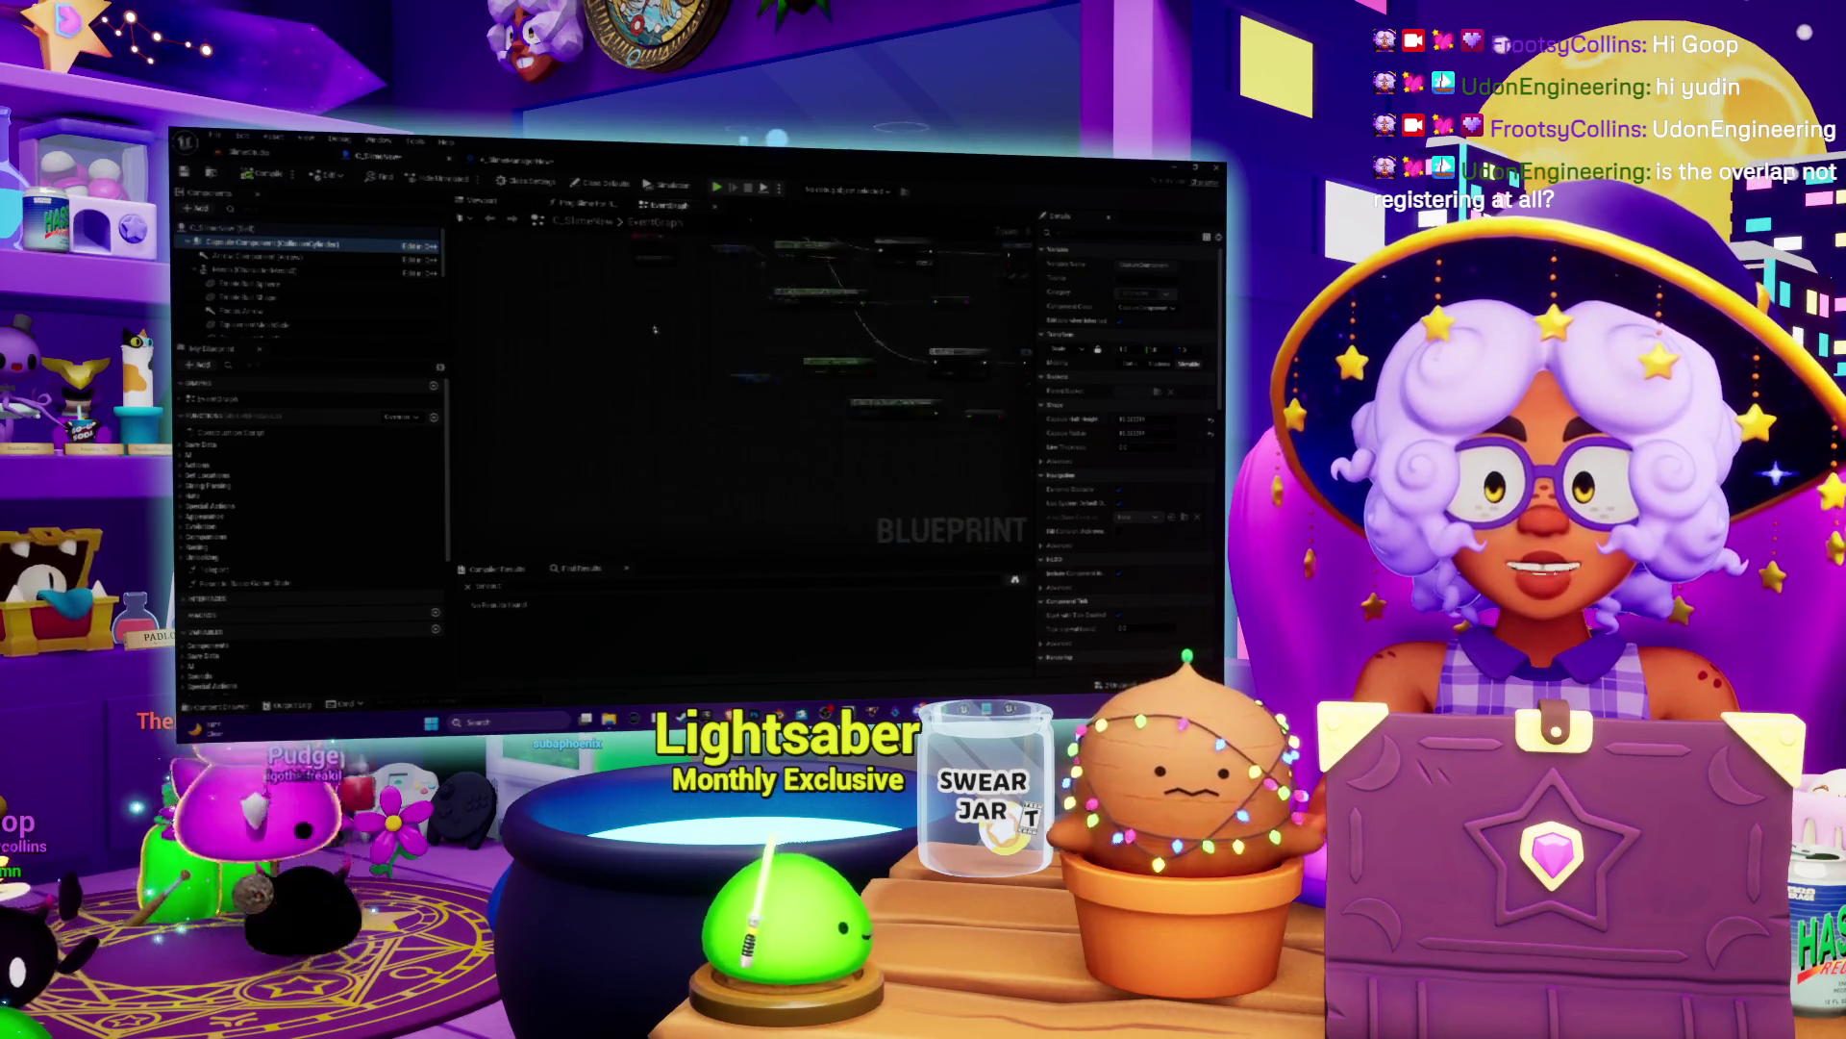
scroll(651, 444, "down", 3)
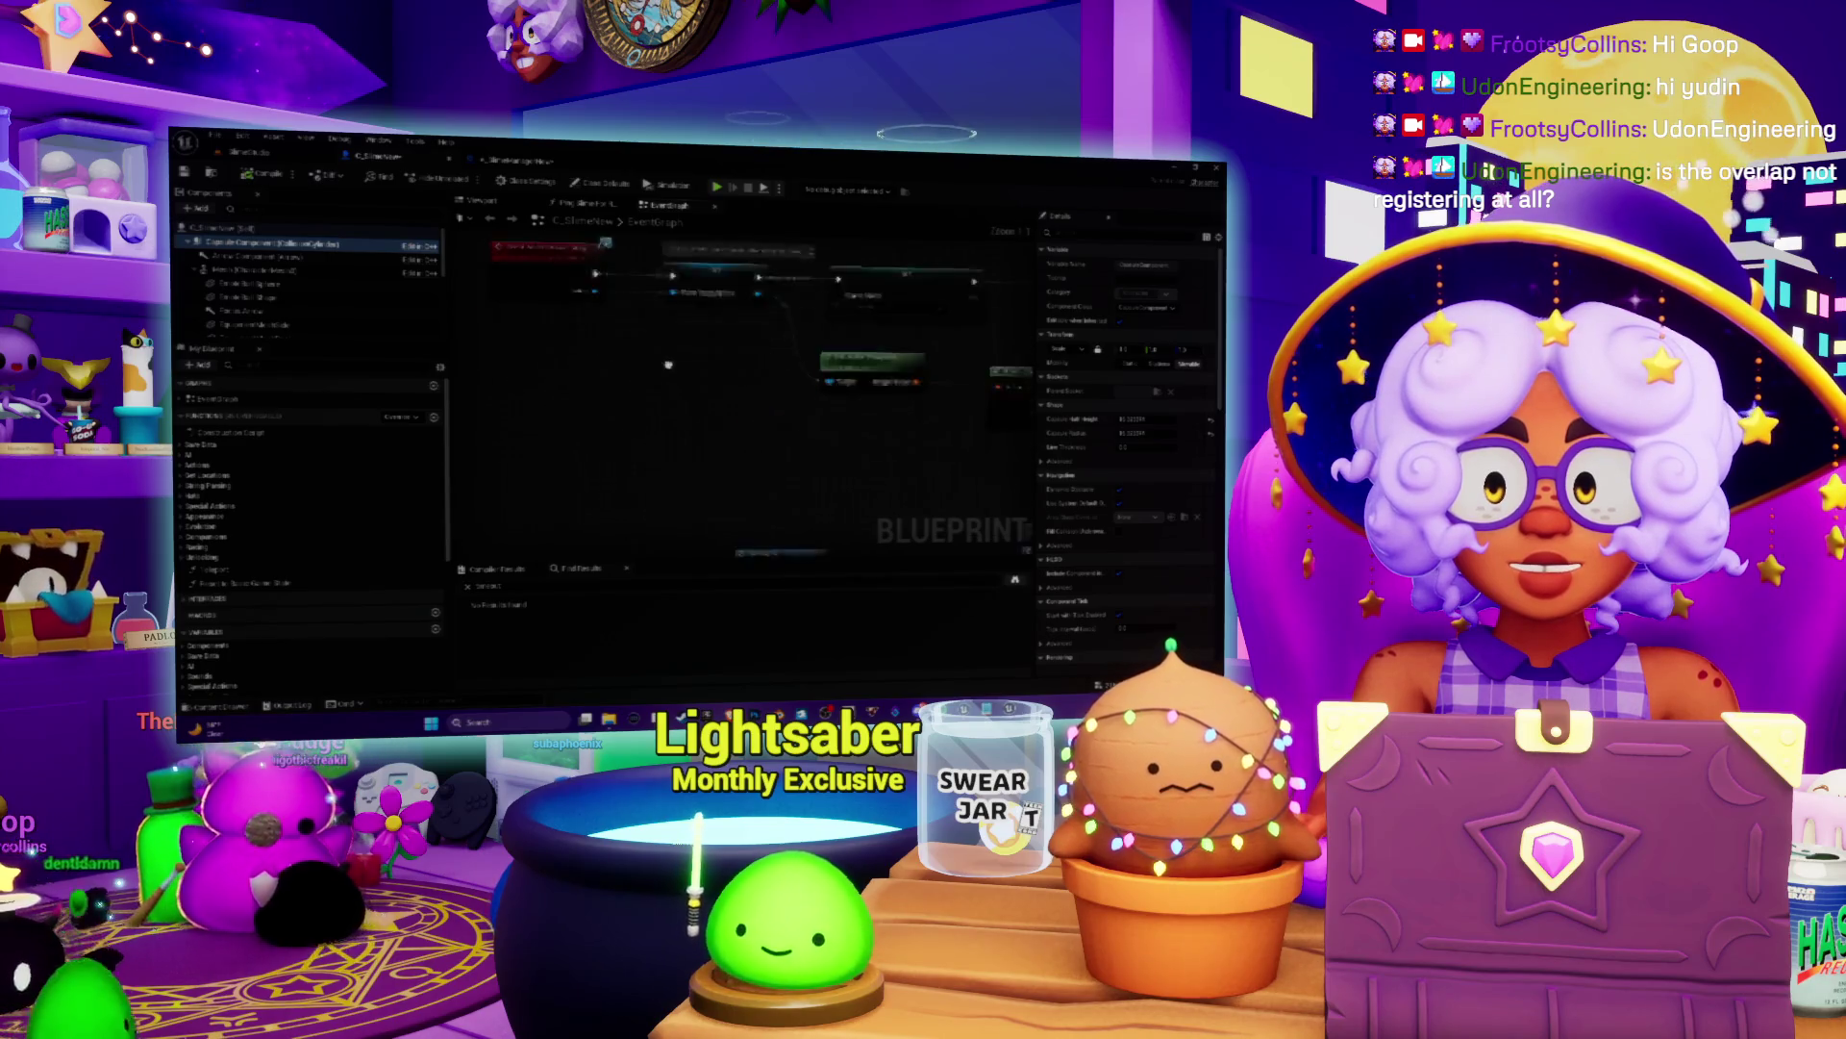
scroll(565, 386, "up", 3)
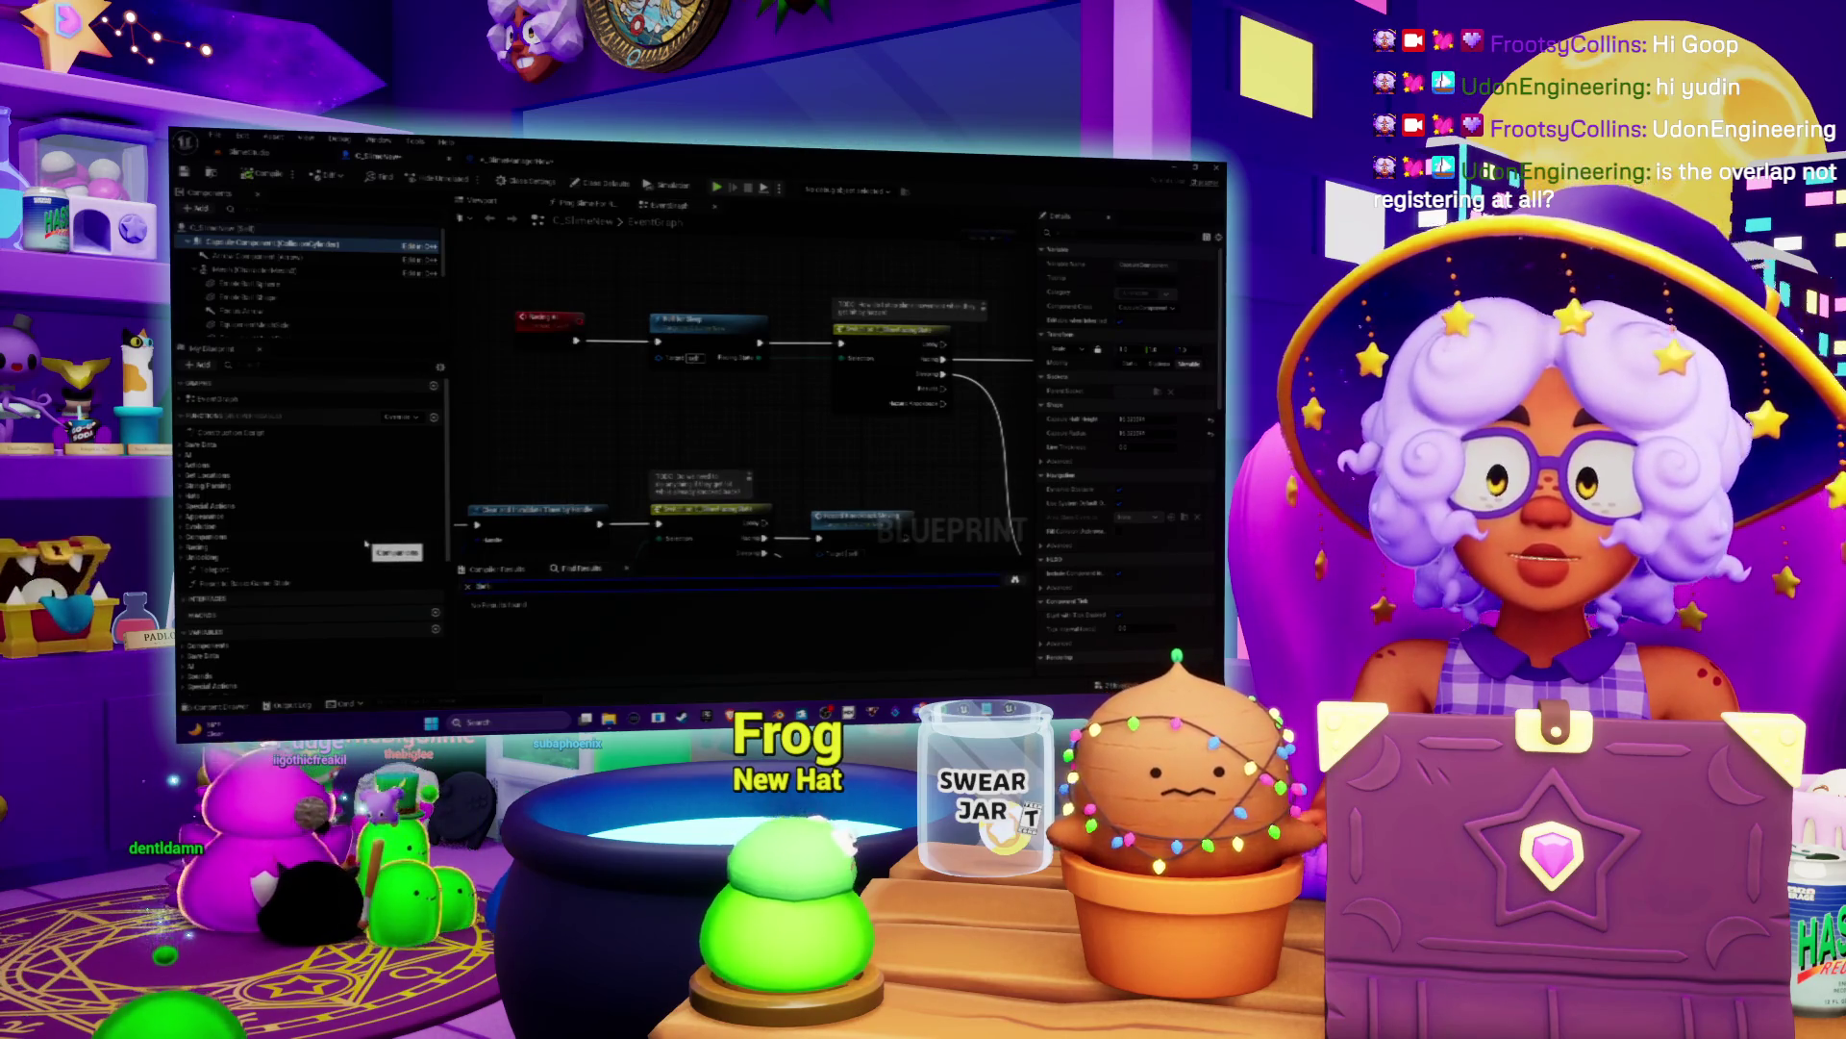
key("F7")
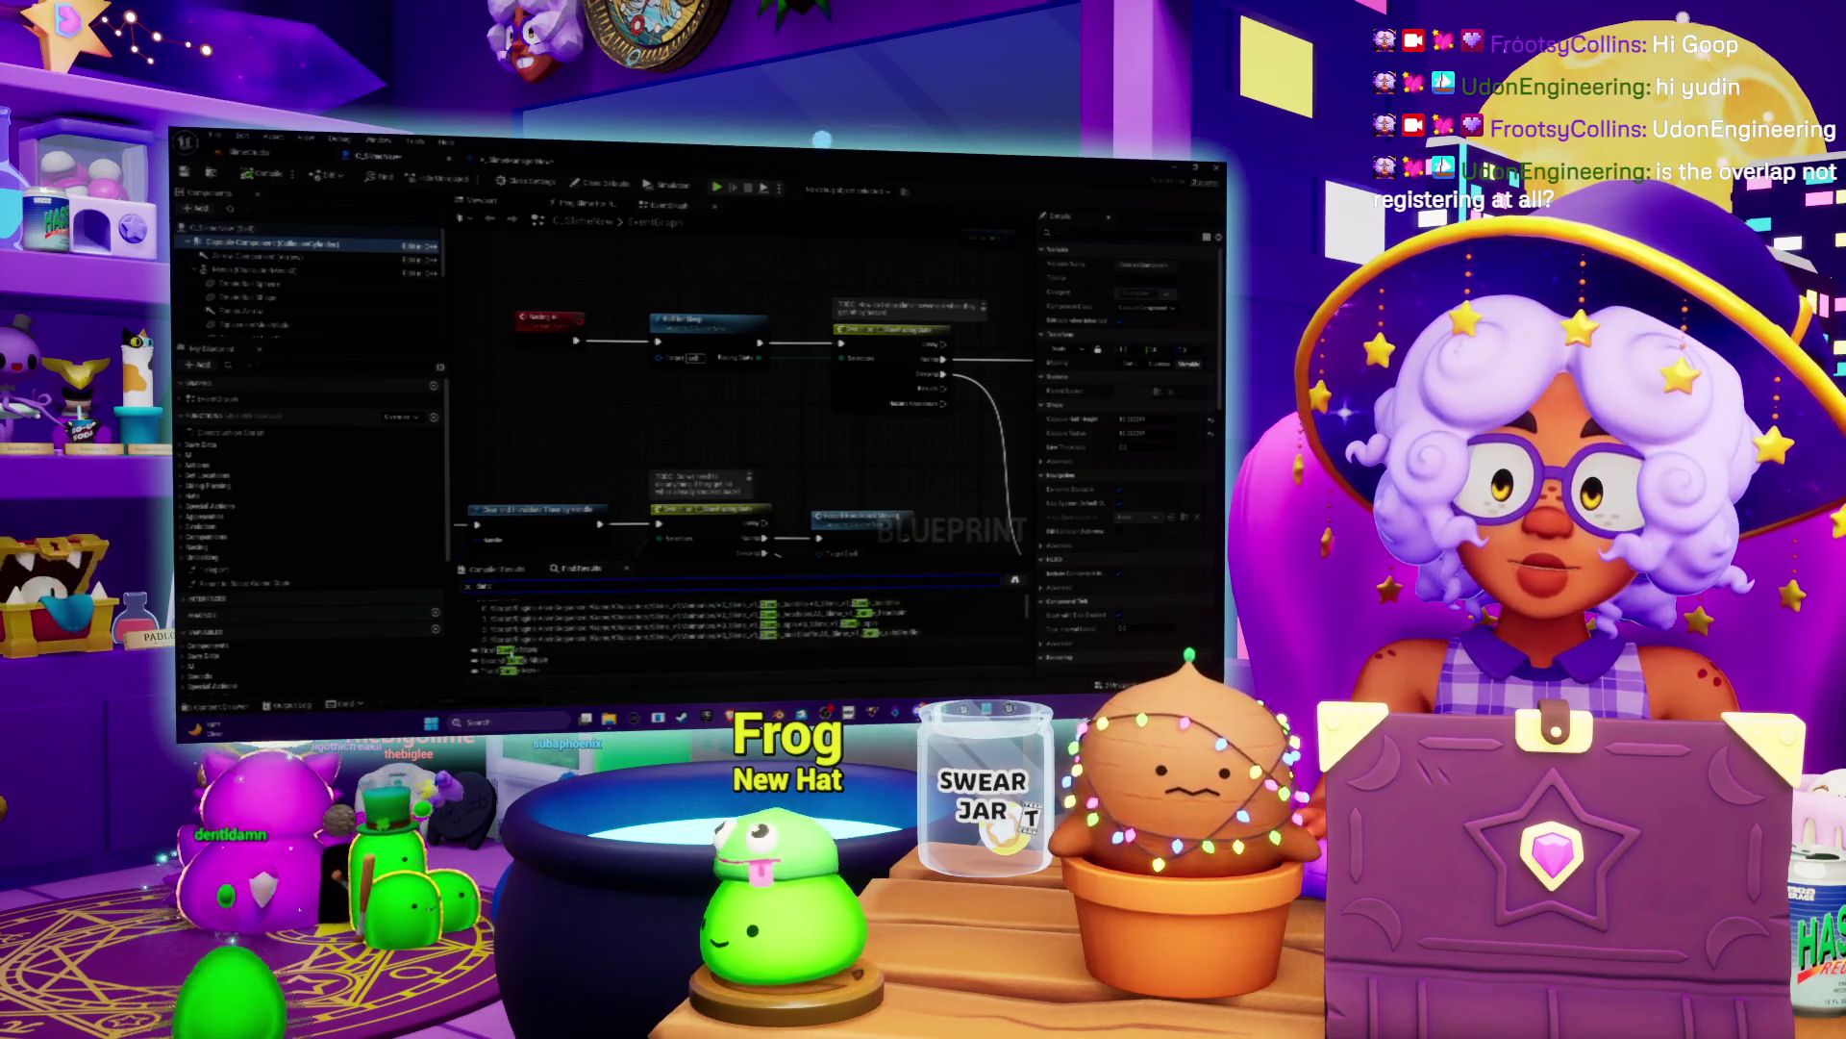
double_click(494, 659)
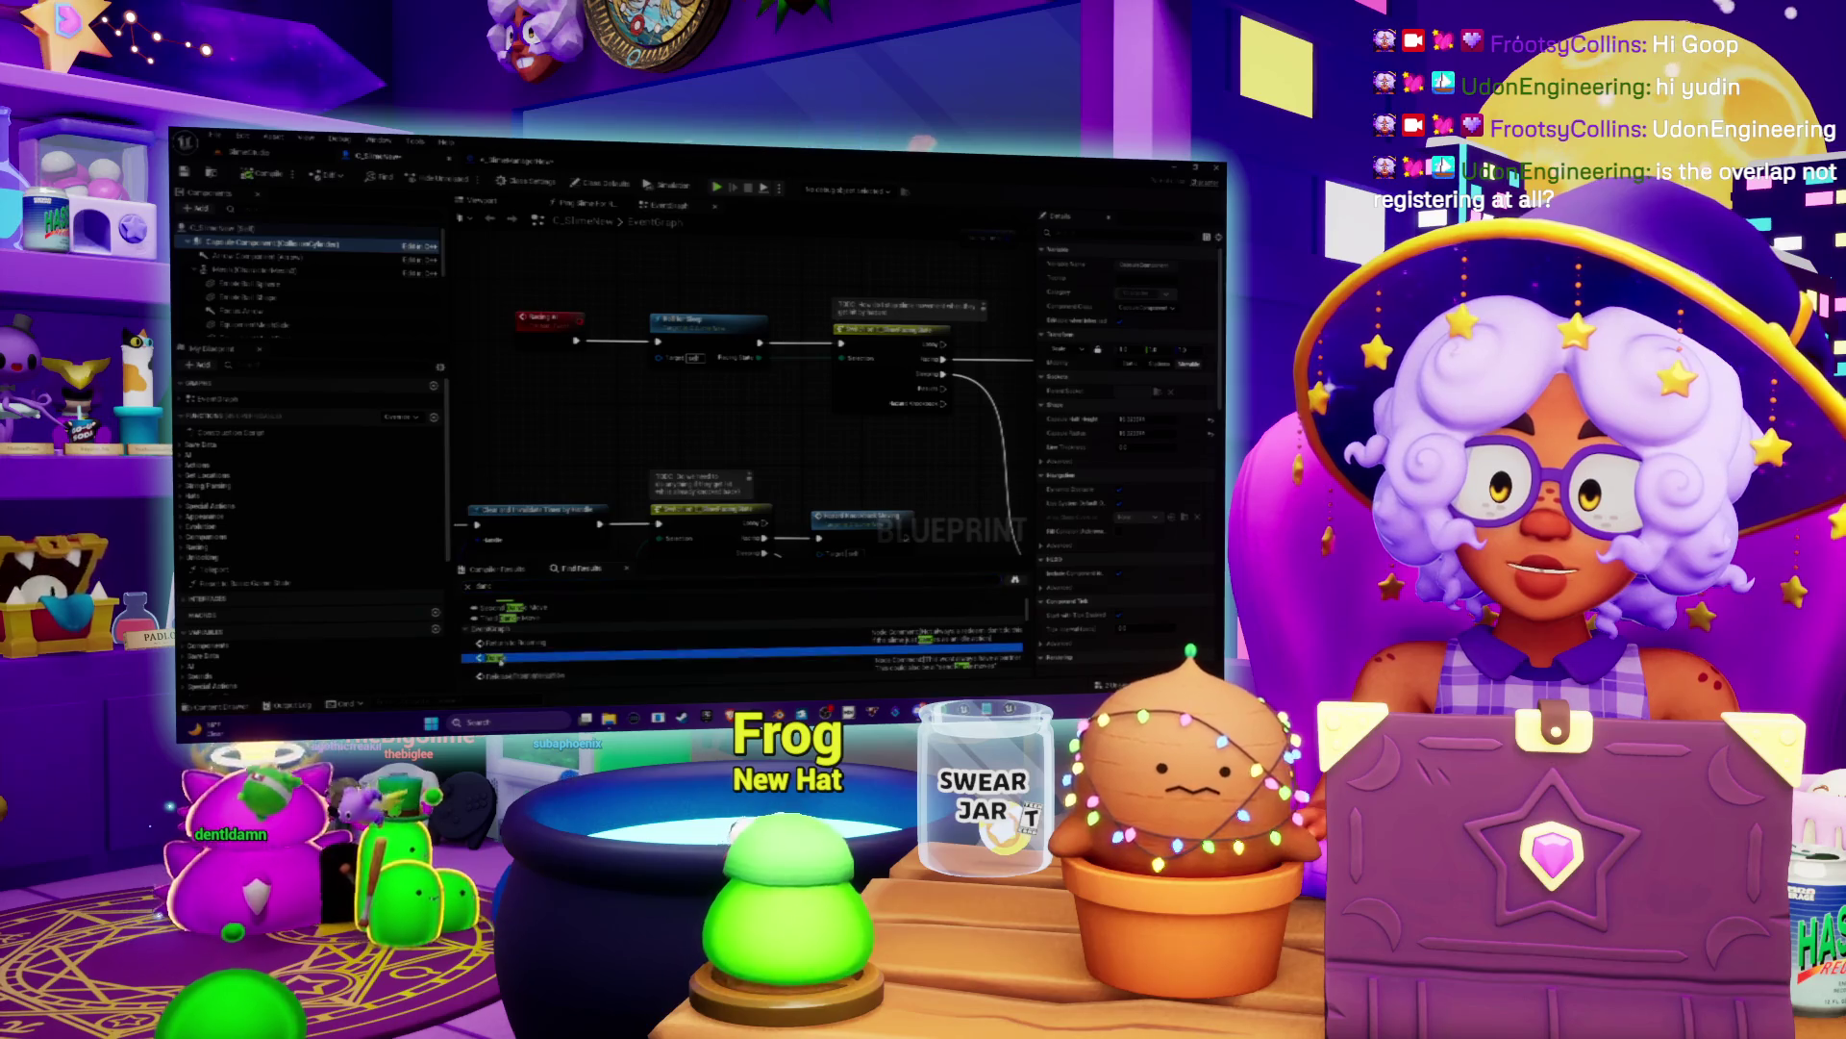
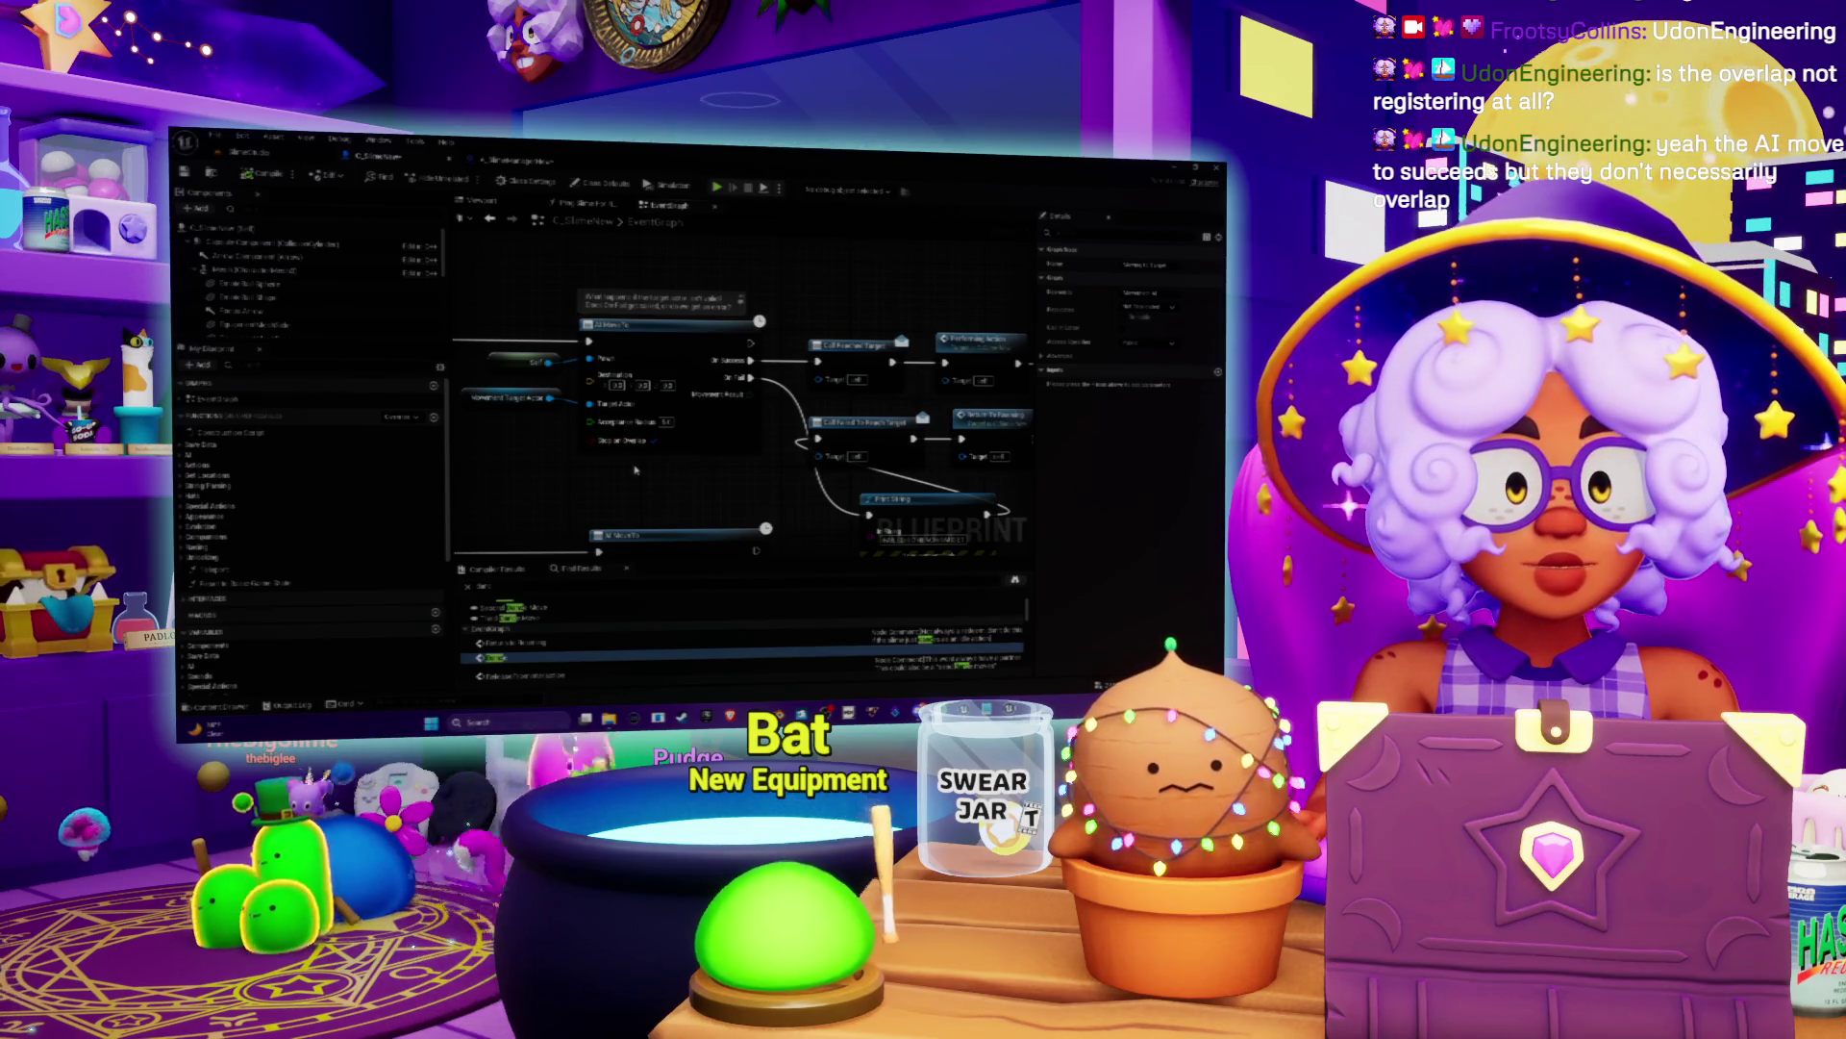
Step: Look around the slime graph, then run a new Find search to list the matching nodes
left_click_drag(691, 459, 862, 452)
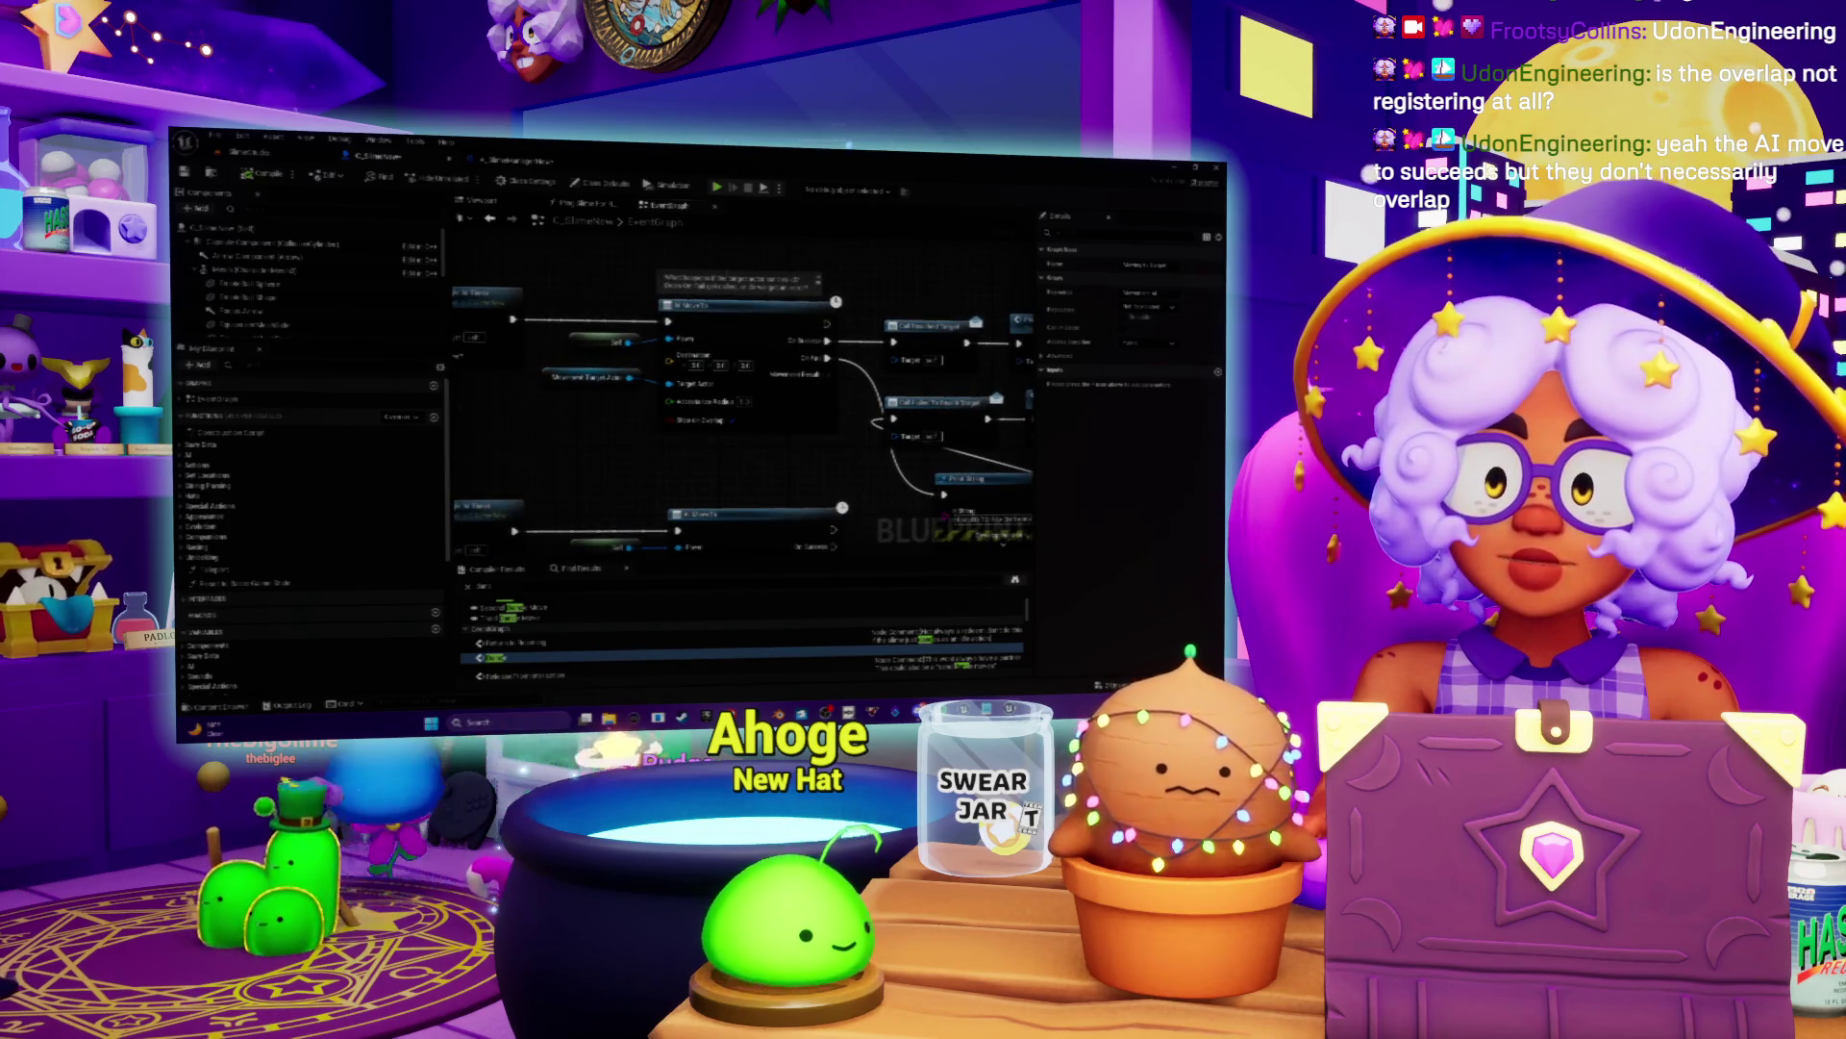
scroll(688, 422, "down", 3)
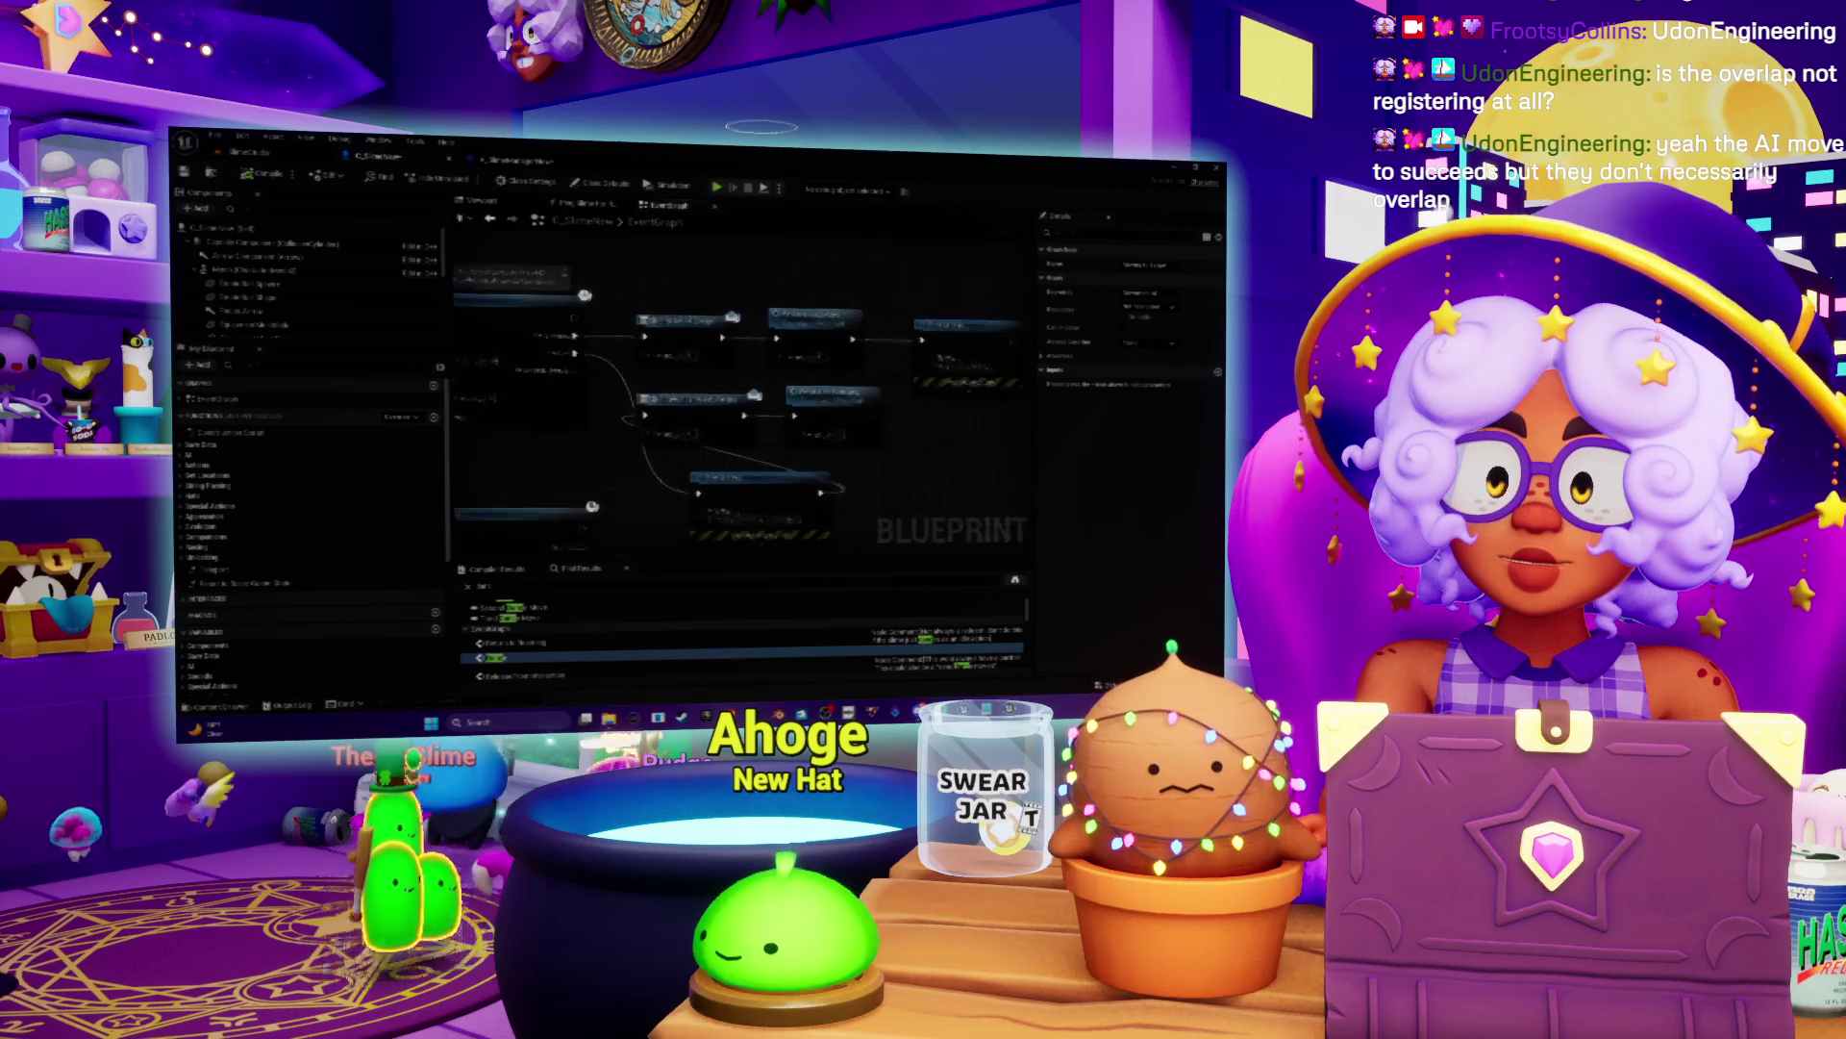
scroll(689, 421, "up", 3)
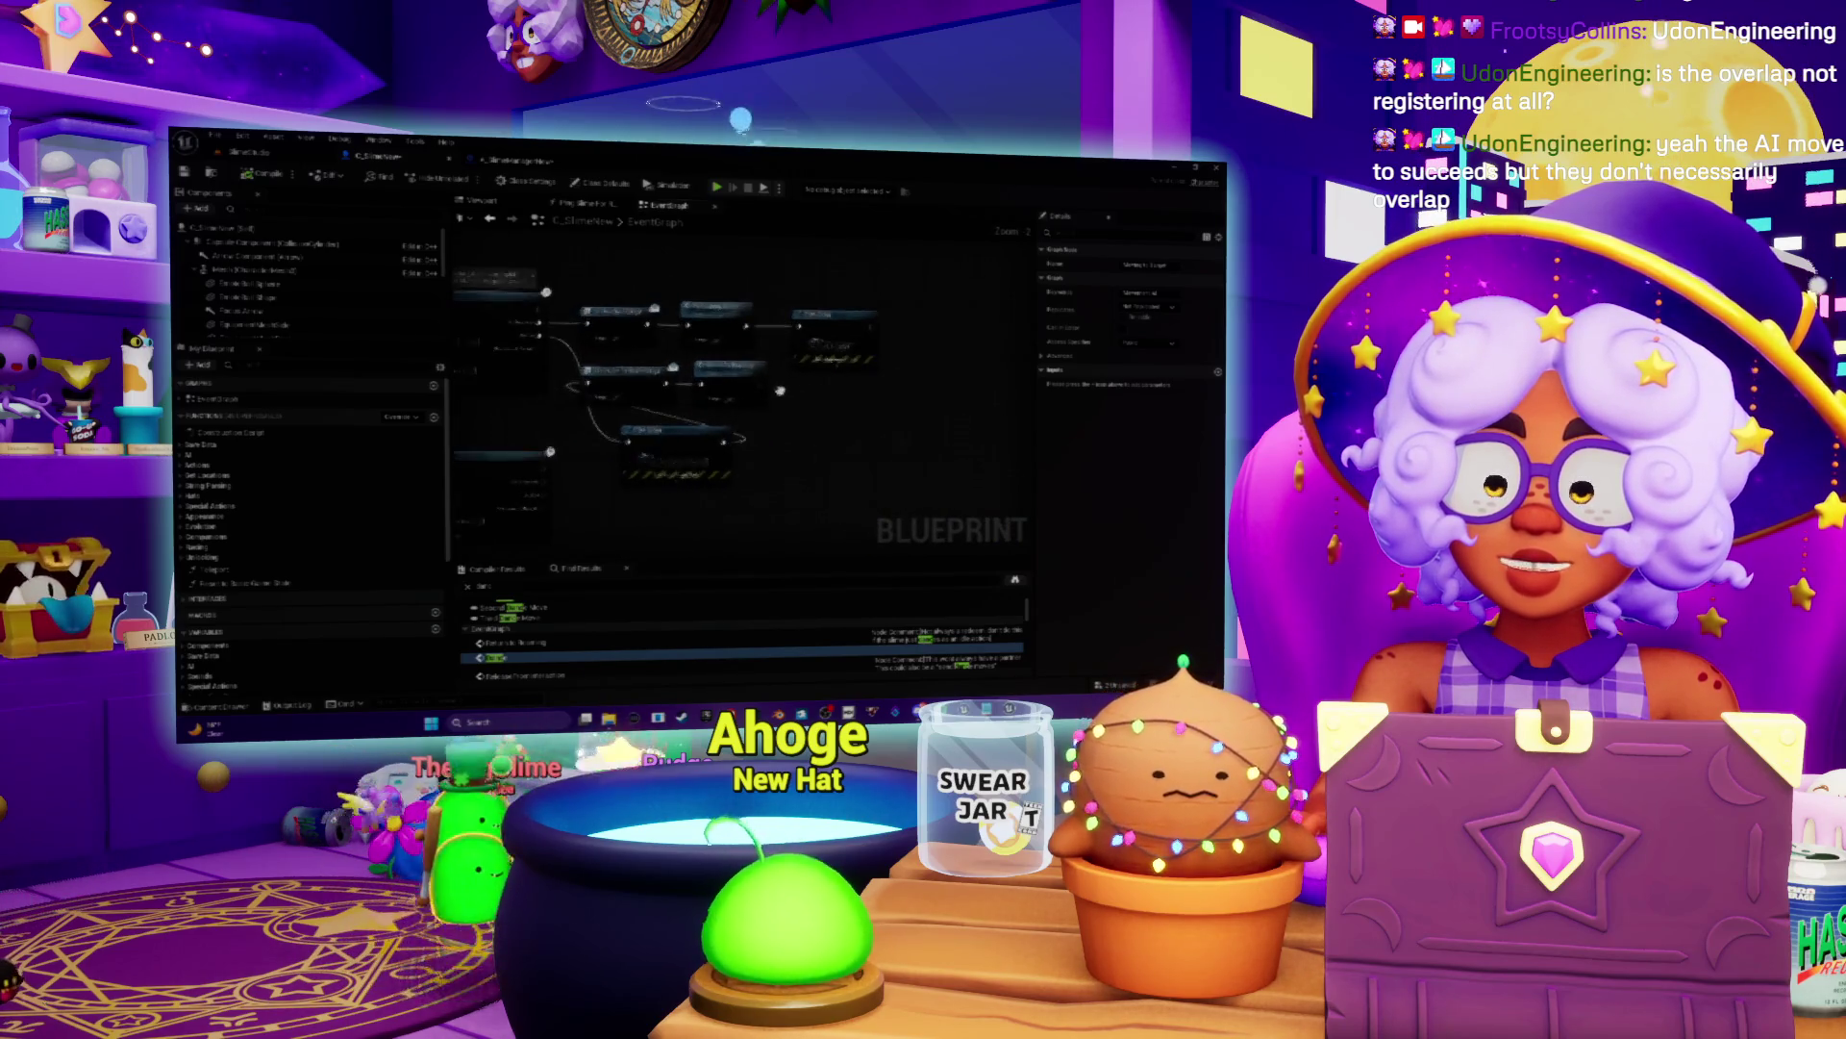
scroll(693, 431, "up", 2)
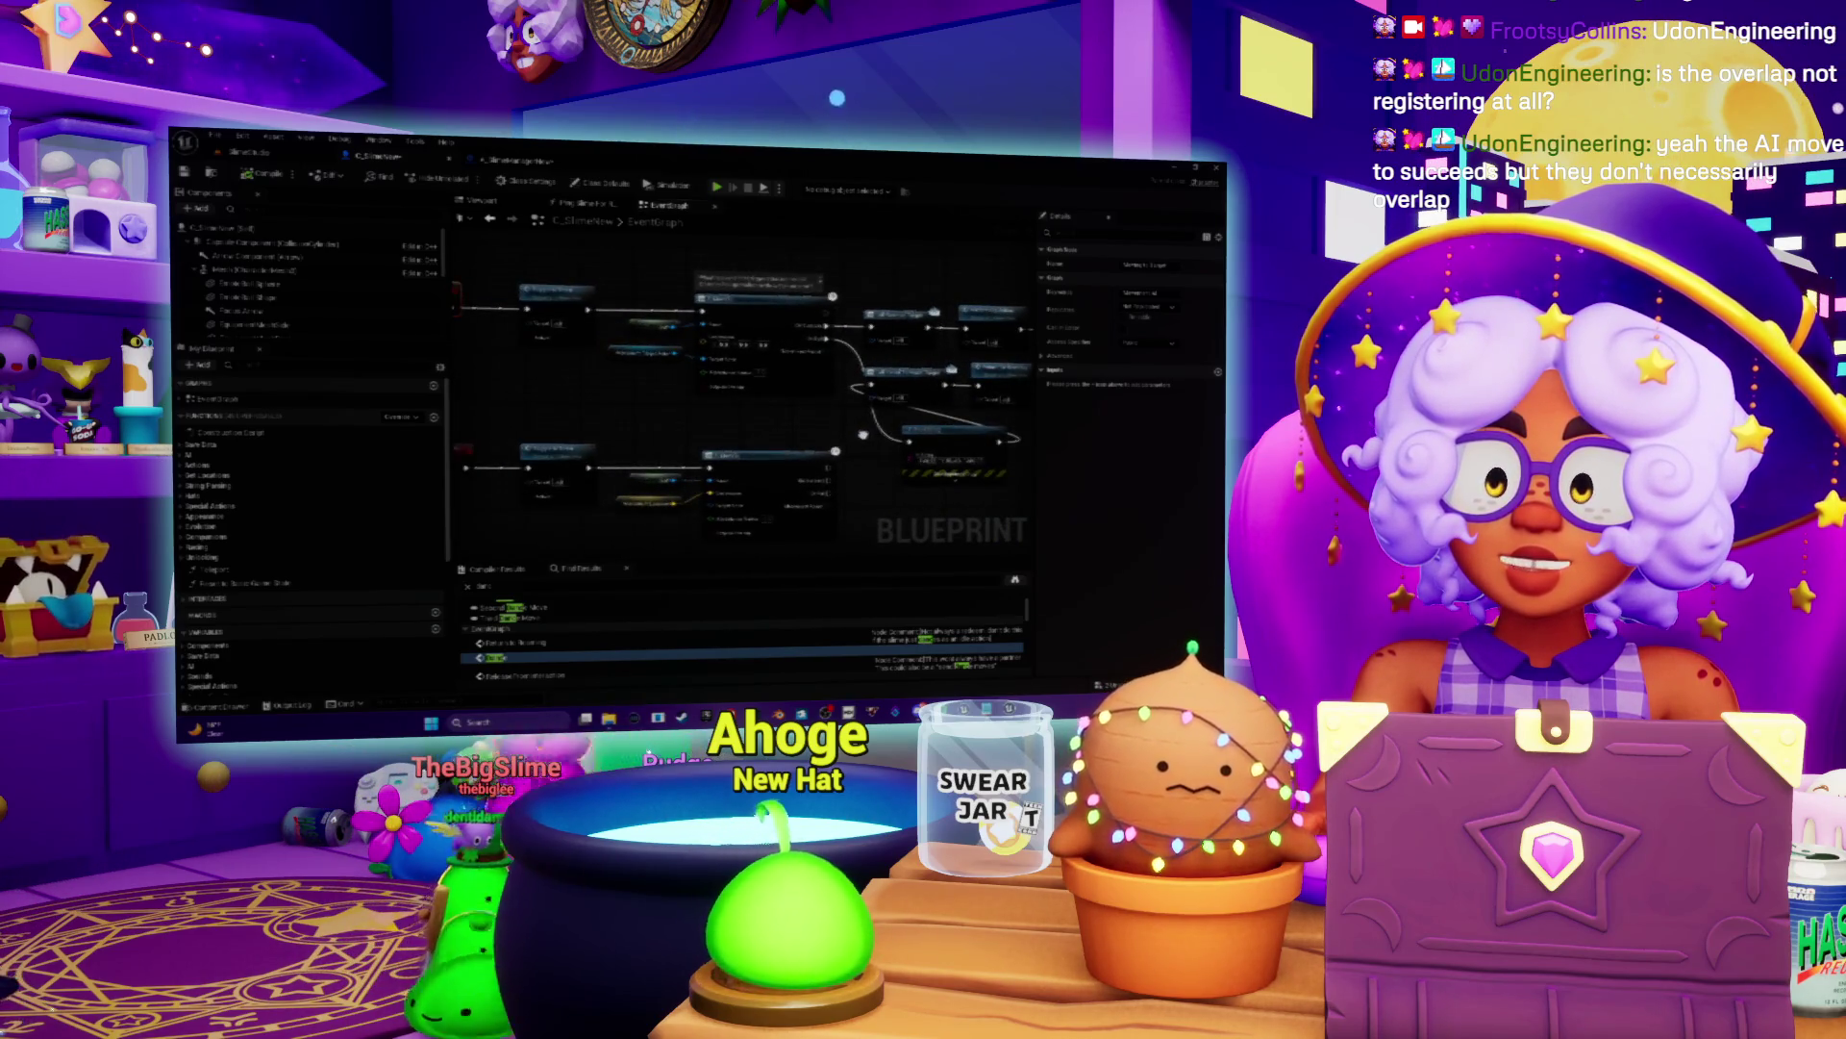
scroll(759, 416, "down", 3)
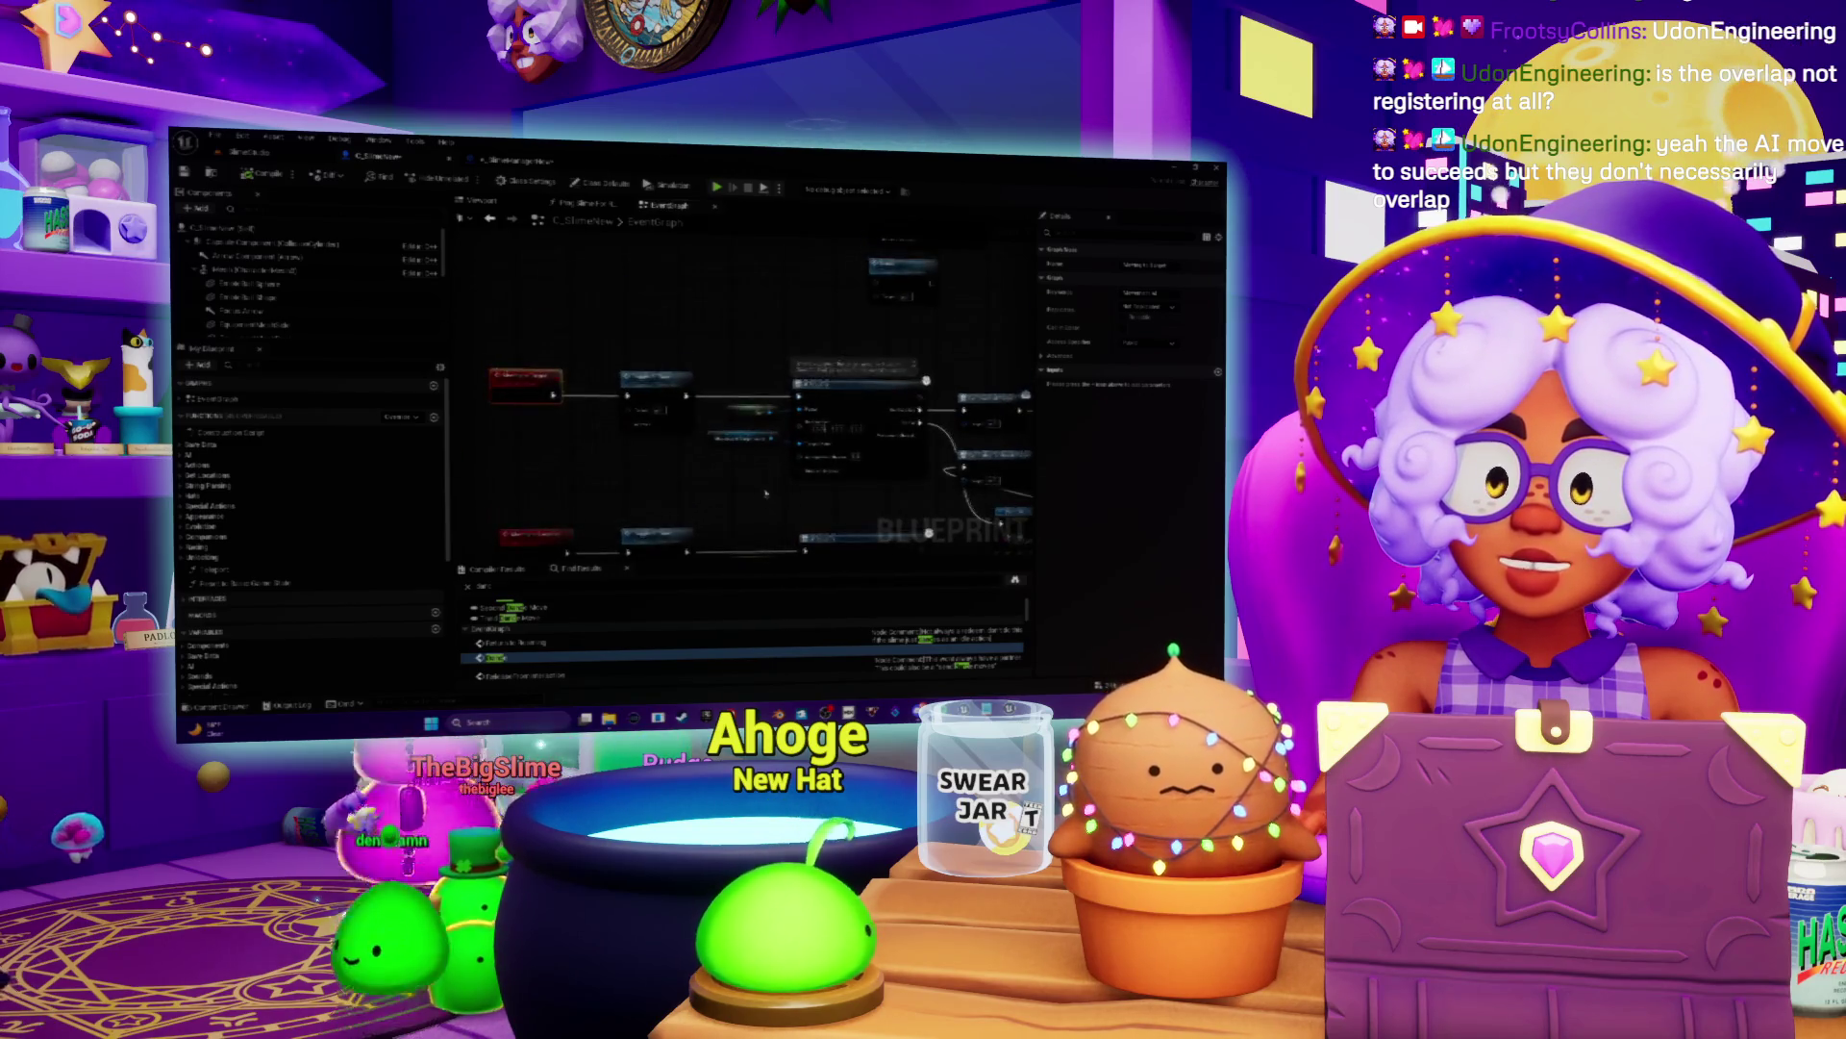
scroll(722, 438, "down", 2)
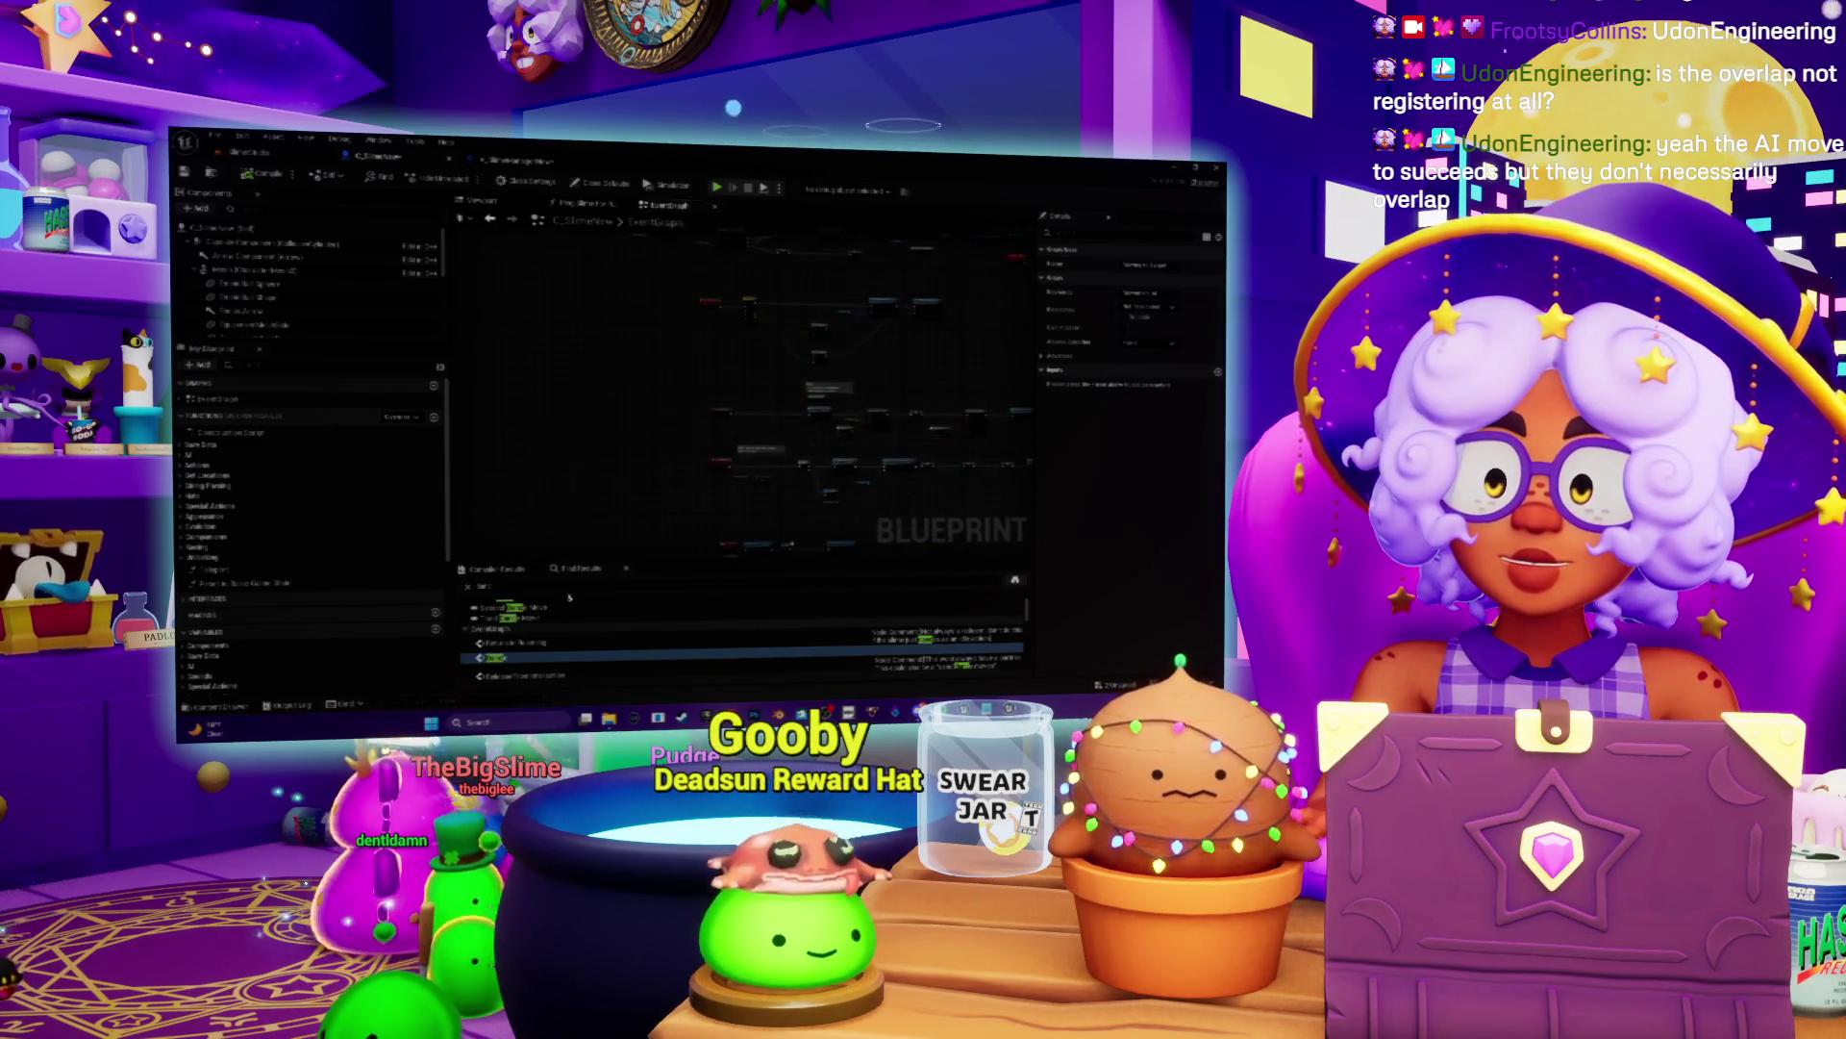
key("ctrl+f")
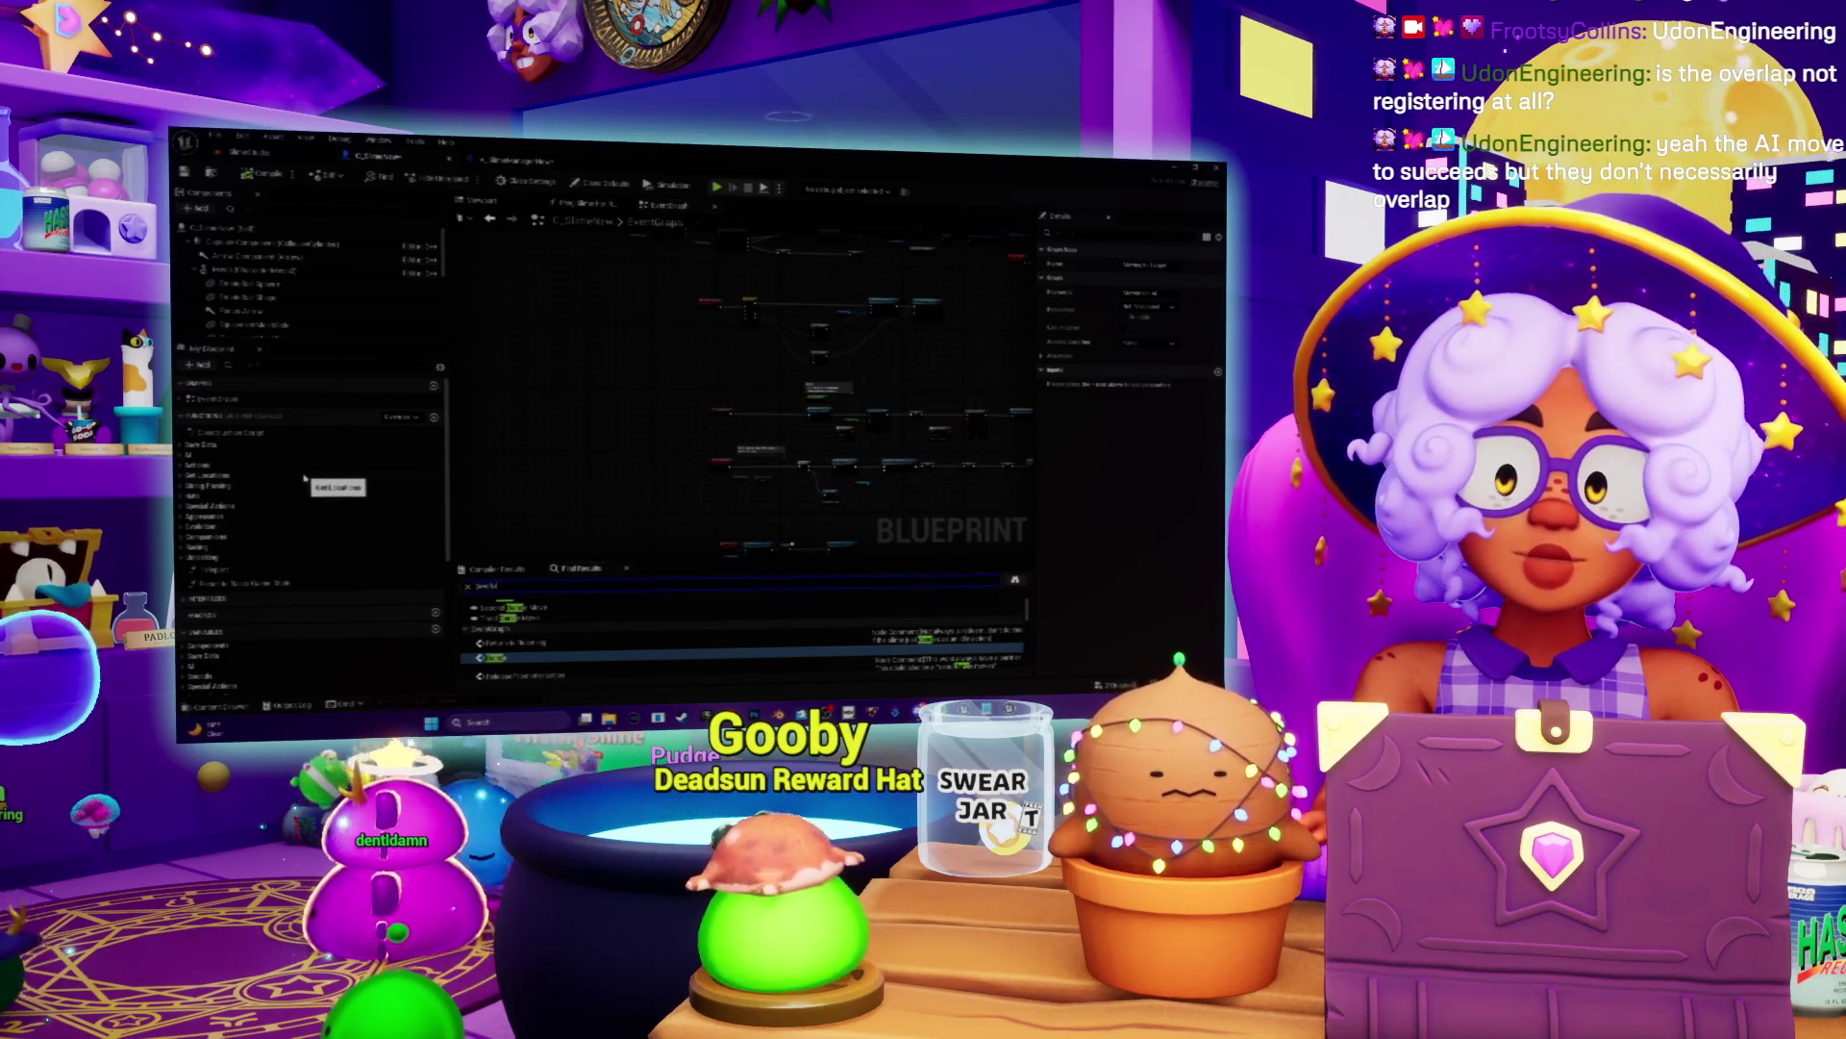
key("Return")
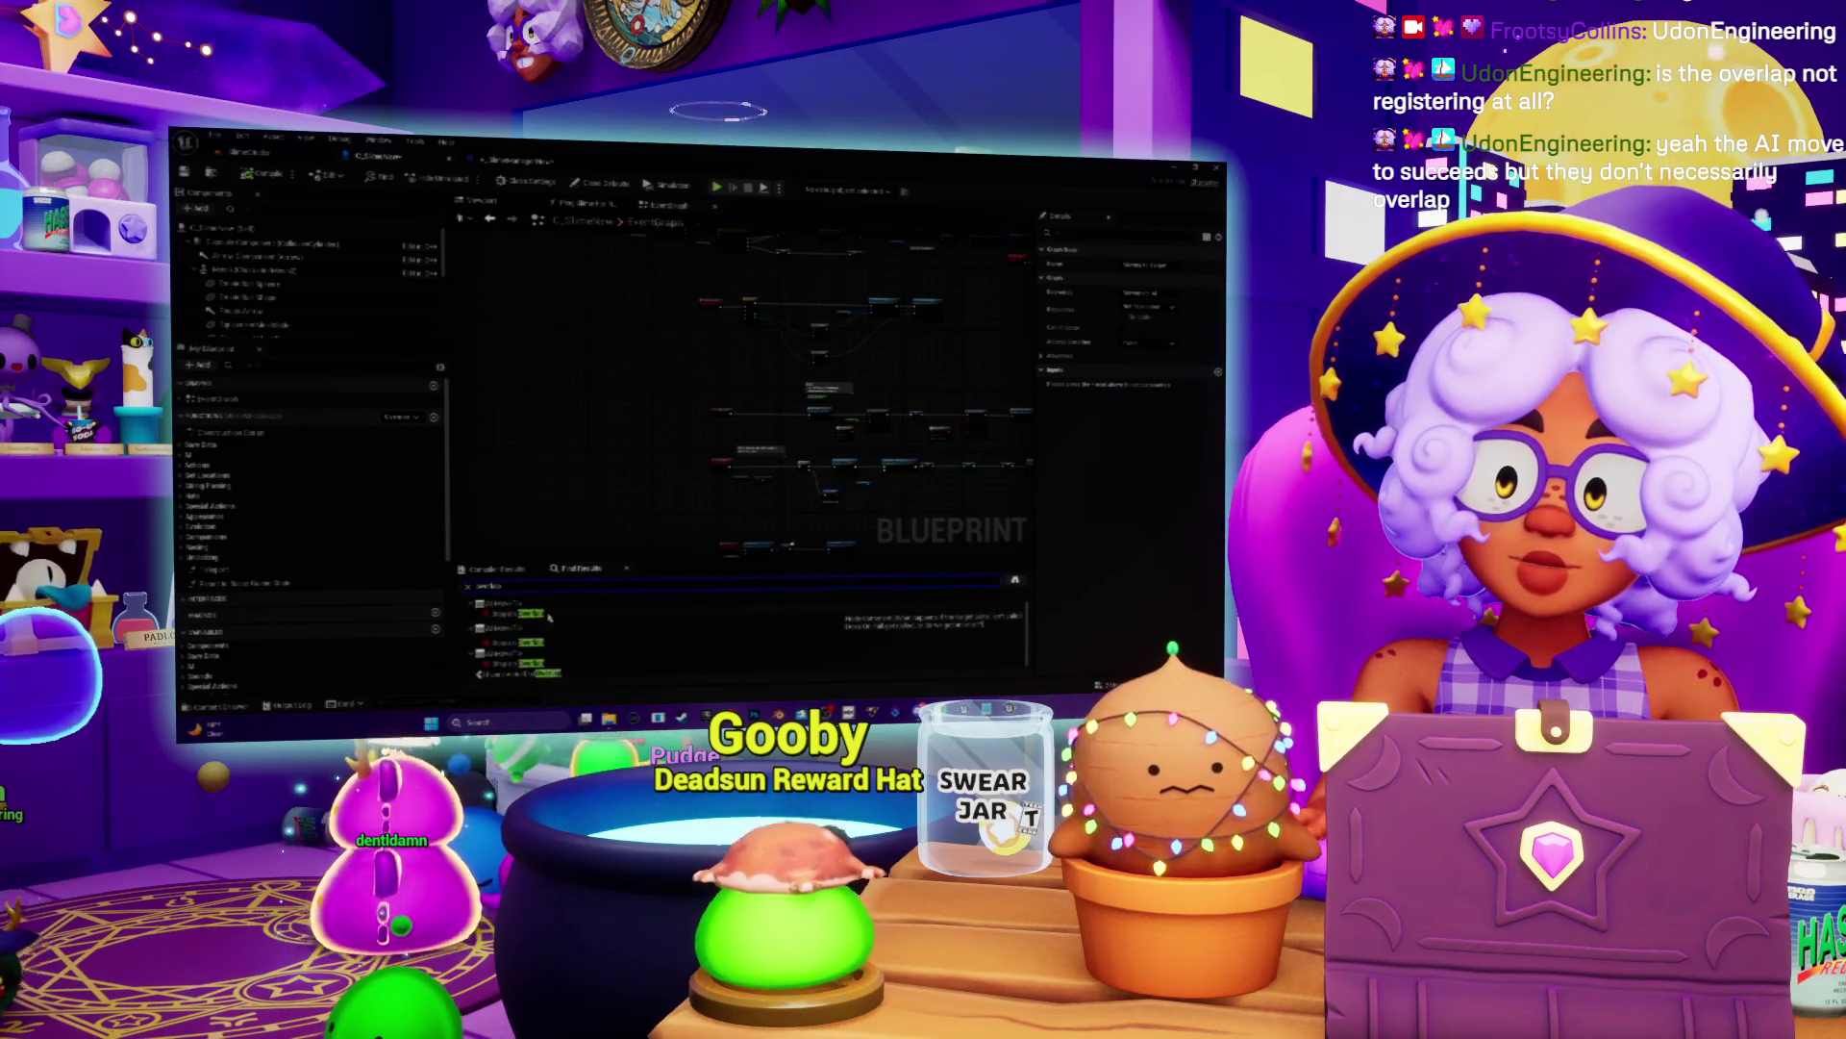
Step: Jump to Event ActorBeginOverlap, select Capsule Component, and filter its Details by 'overlap'
double_click(539, 674)
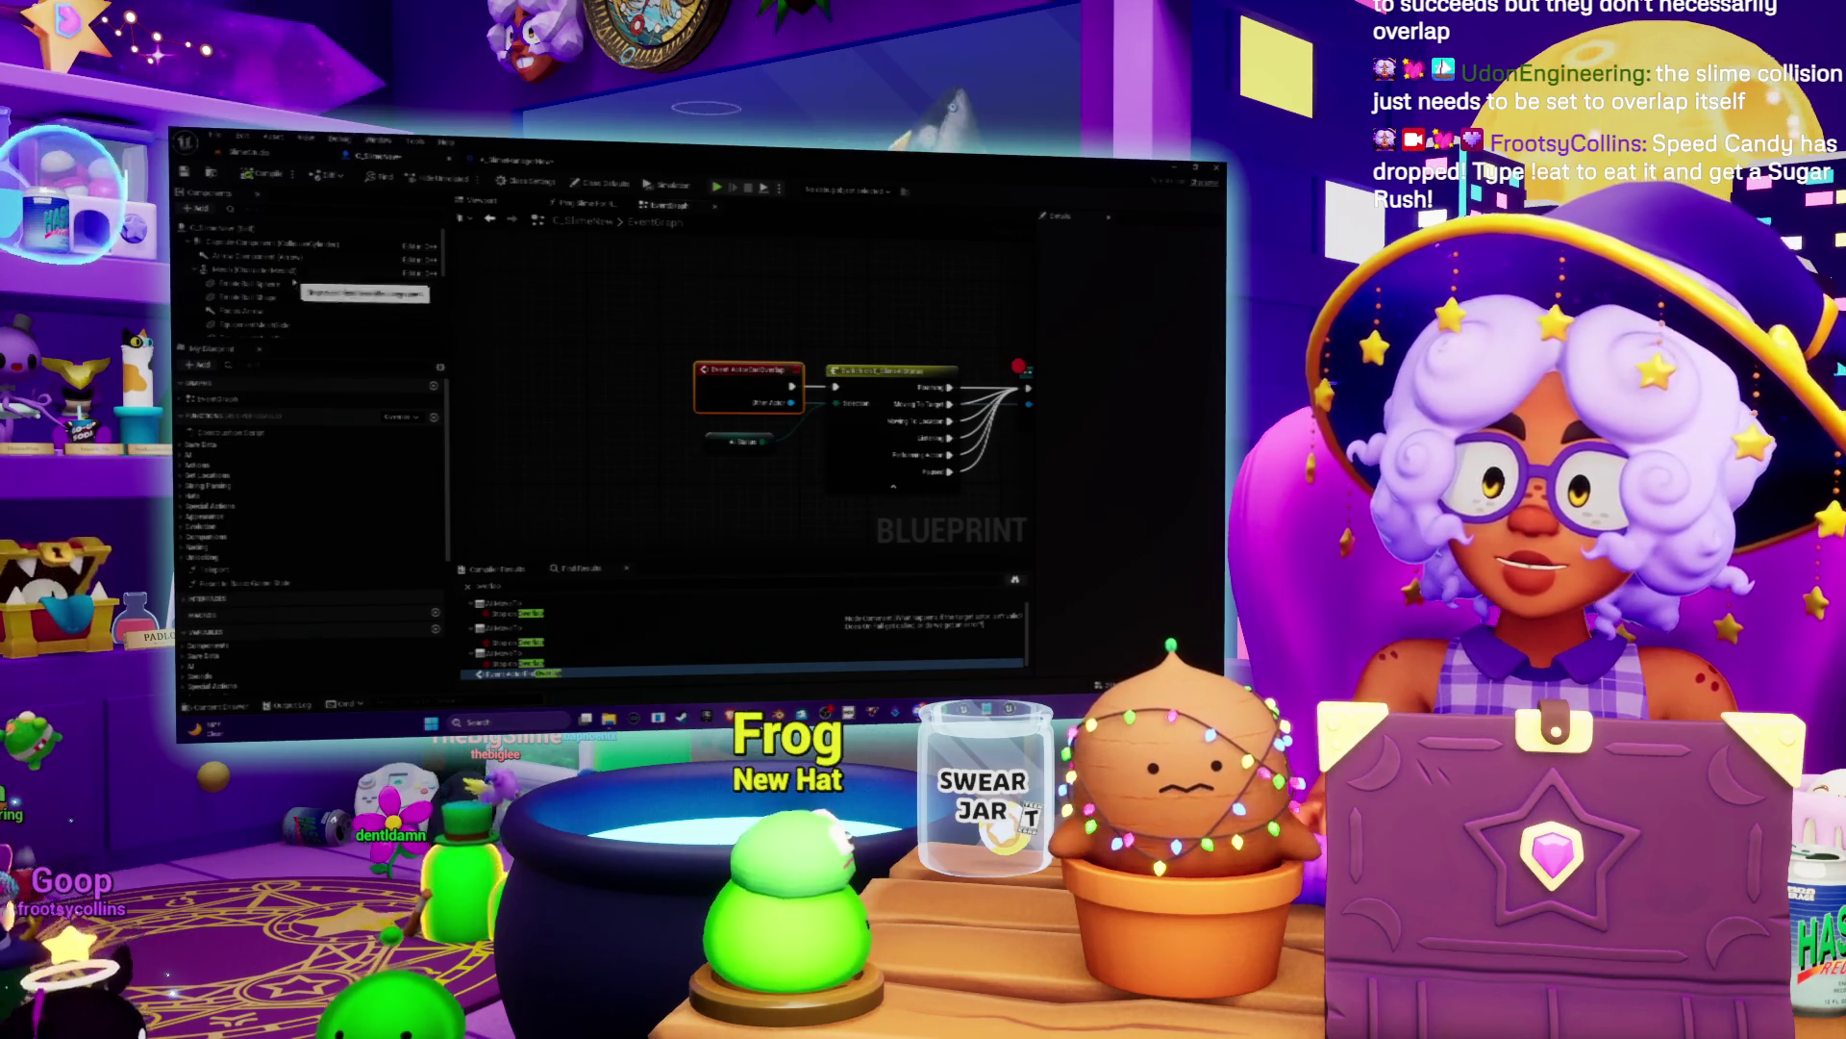
left_click(288, 244)
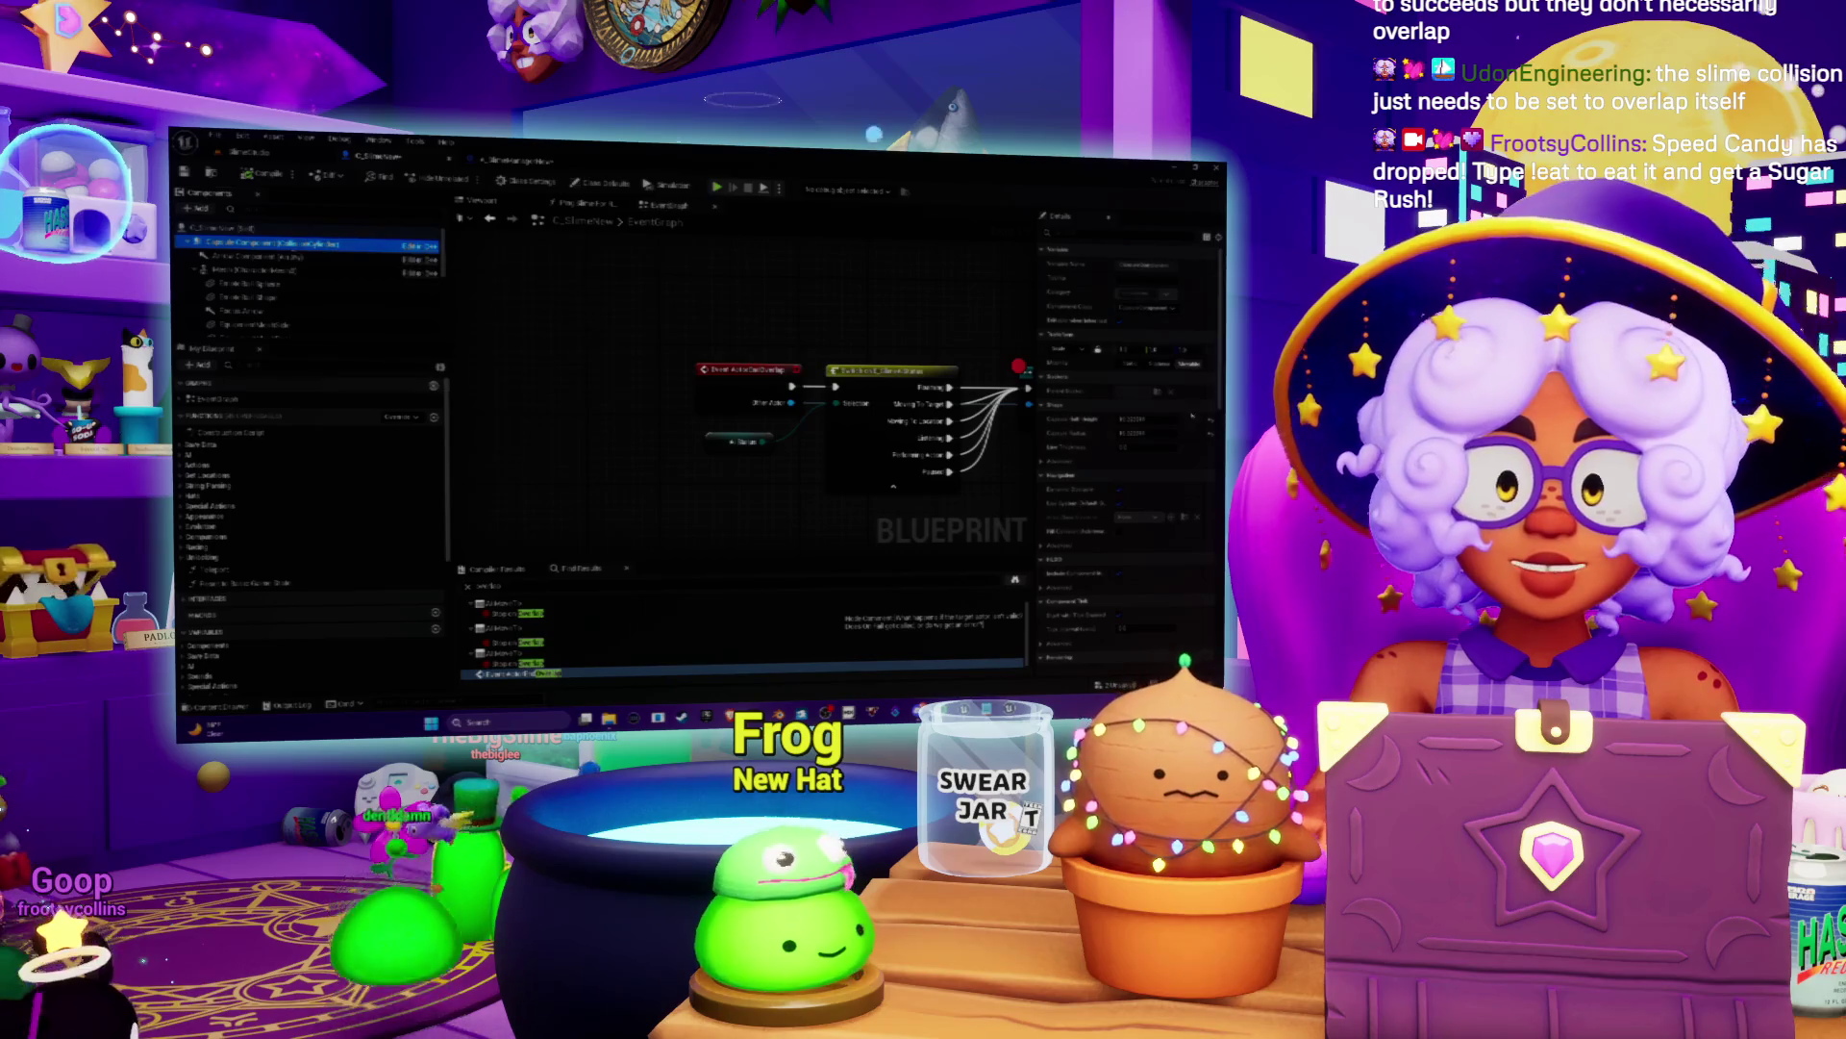
left_click(1082, 233)
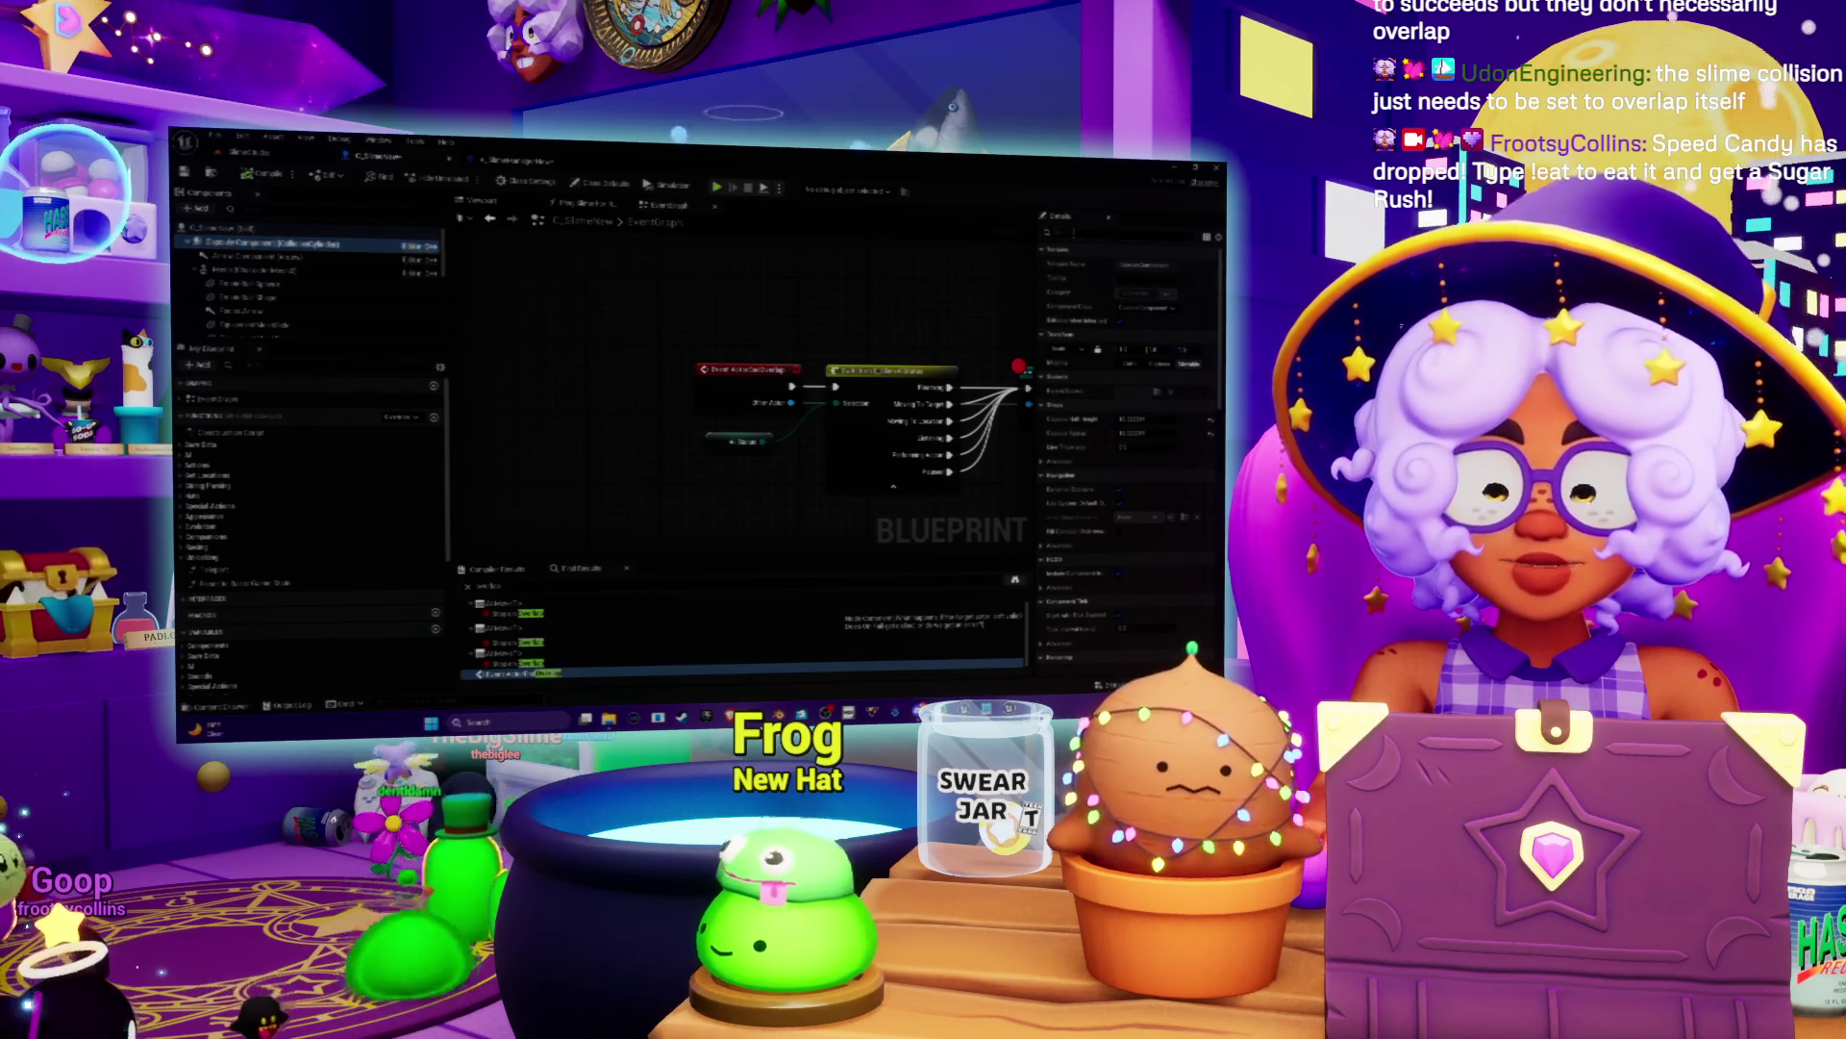
type("coll")
key("BackSpace")
key("BackSpace")
key("BackSpace")
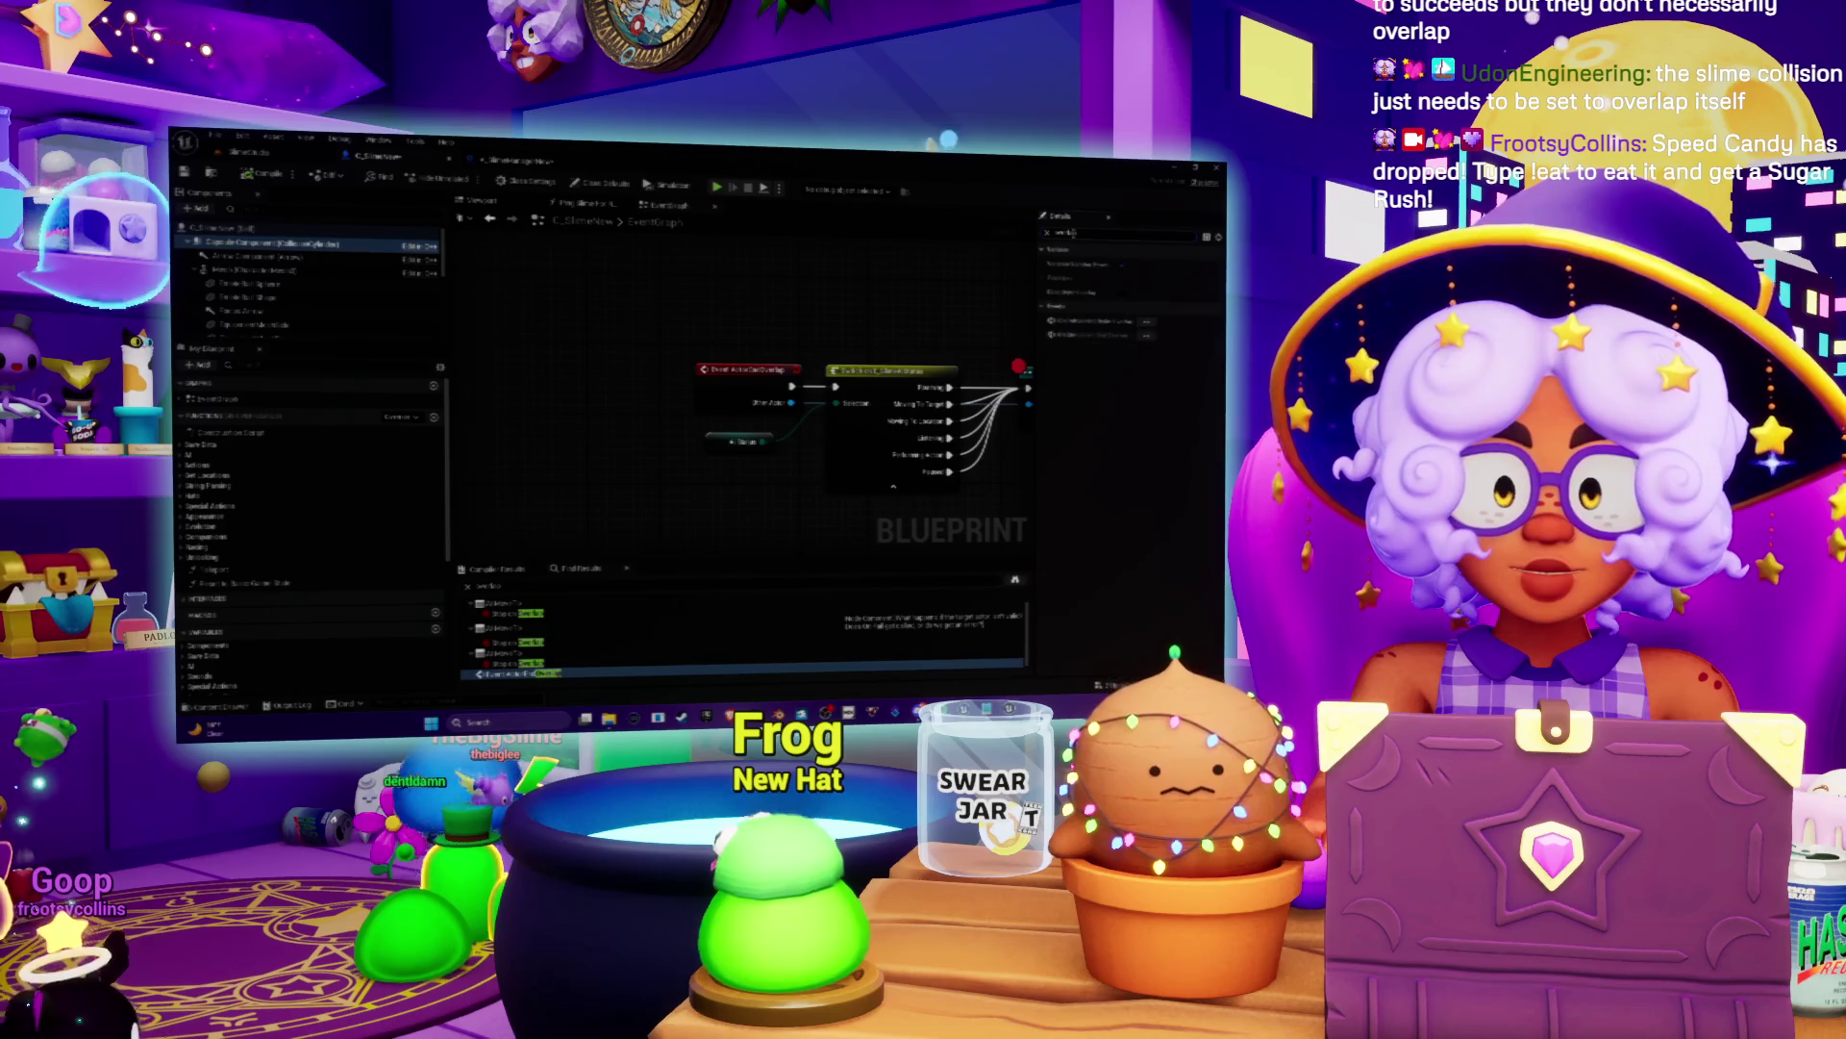
type("overlap")
mouse_move(1091, 300)
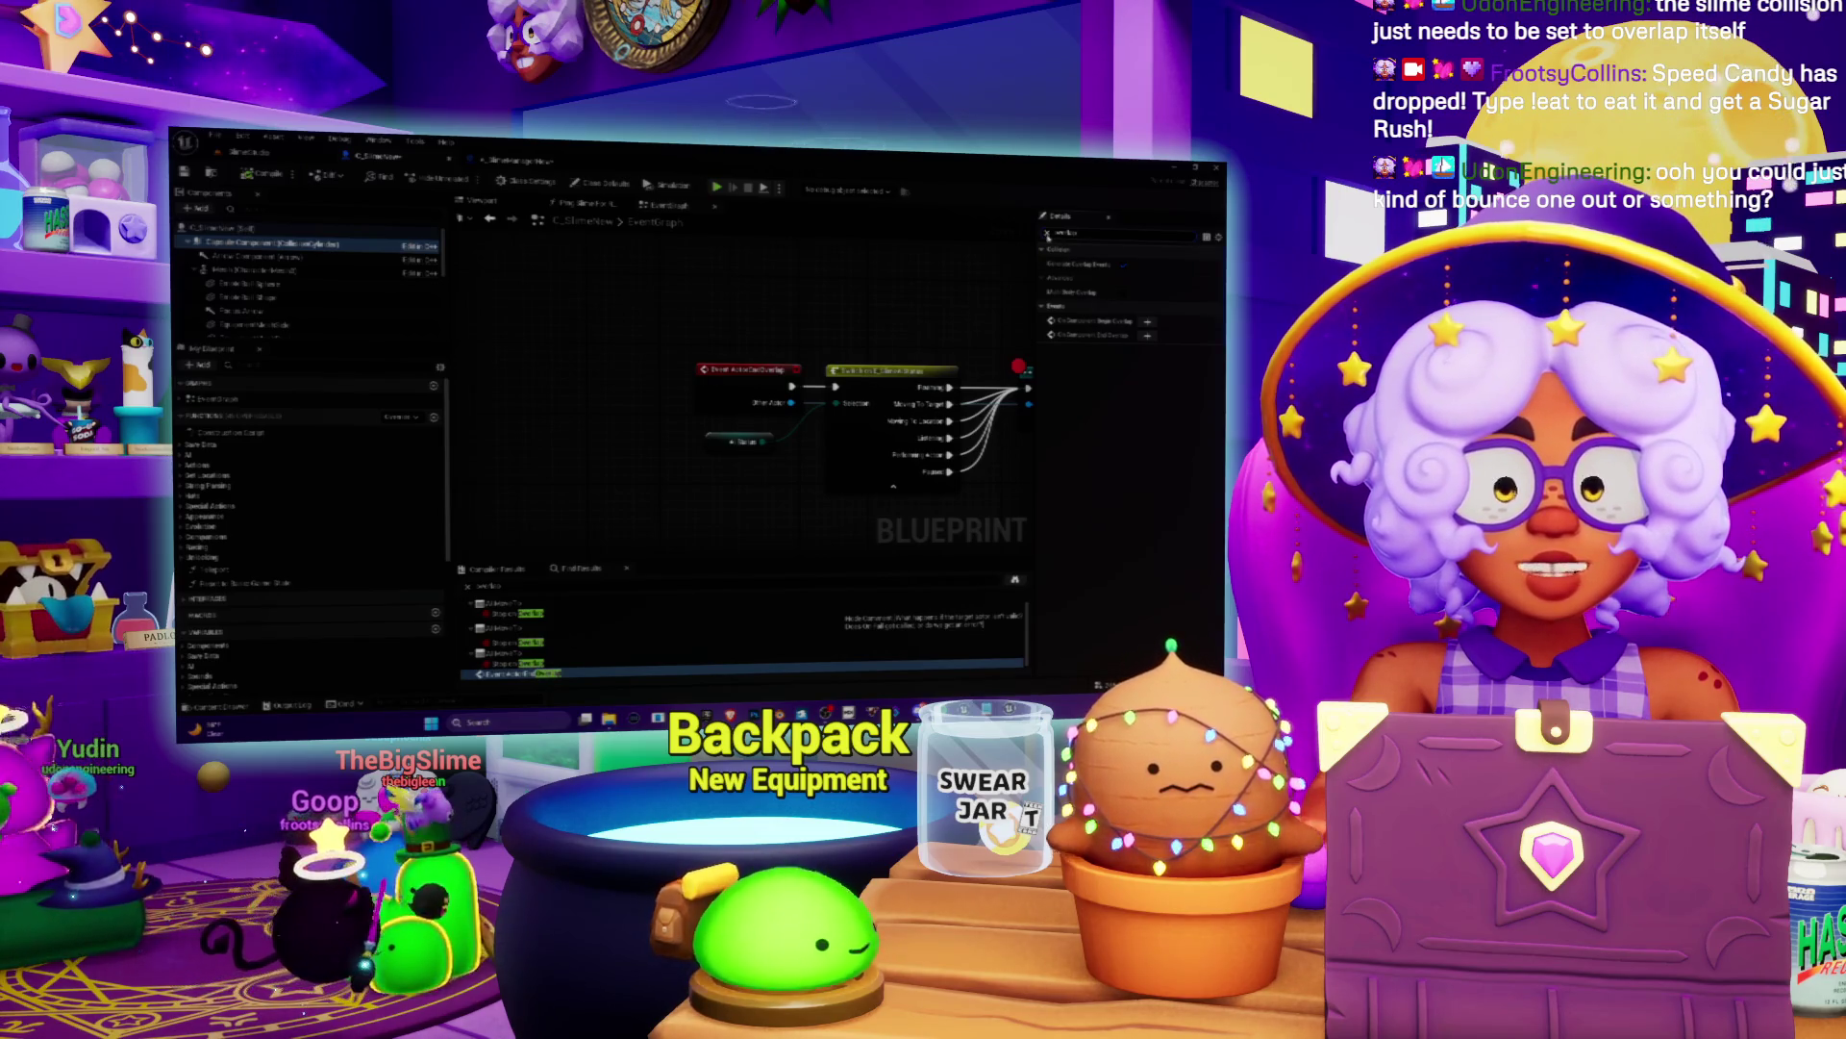
Step: Filter the capsule's Details to 'coll' and choose a different Collision Presets value
left_click(1047, 234)
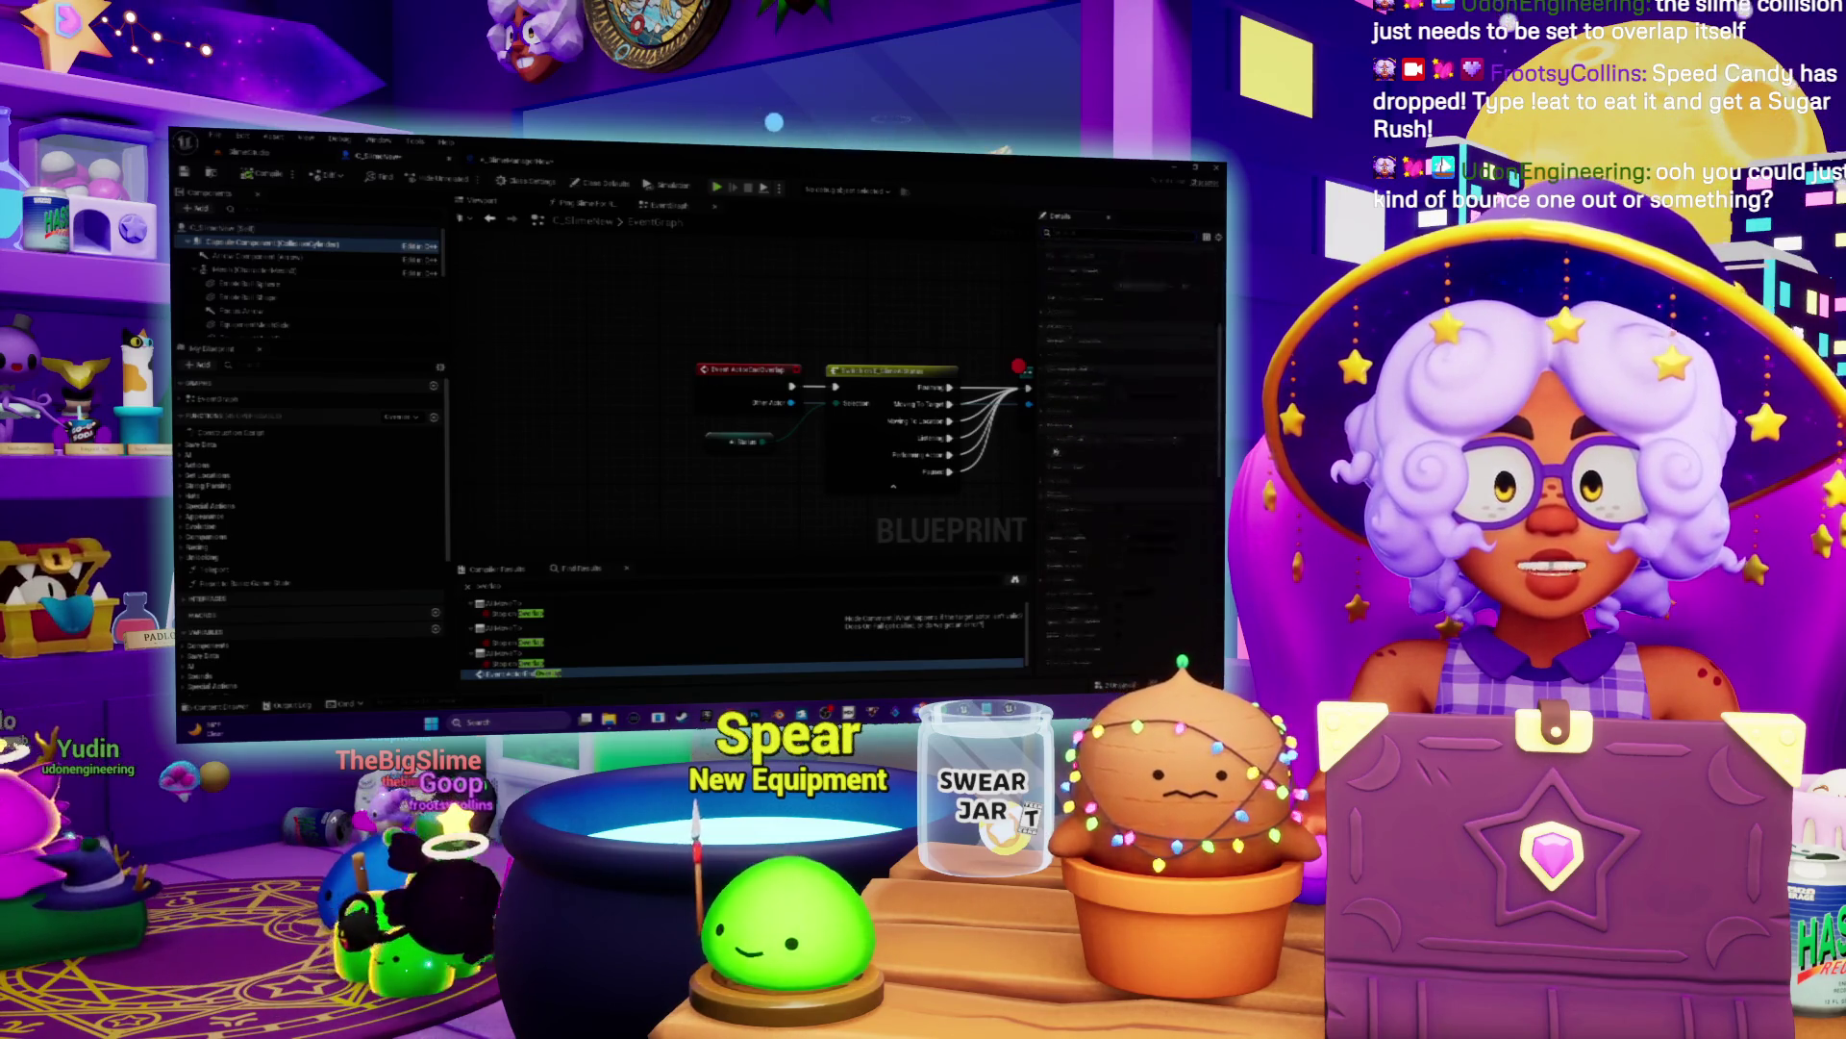
scroll(1062, 439, "down", 3)
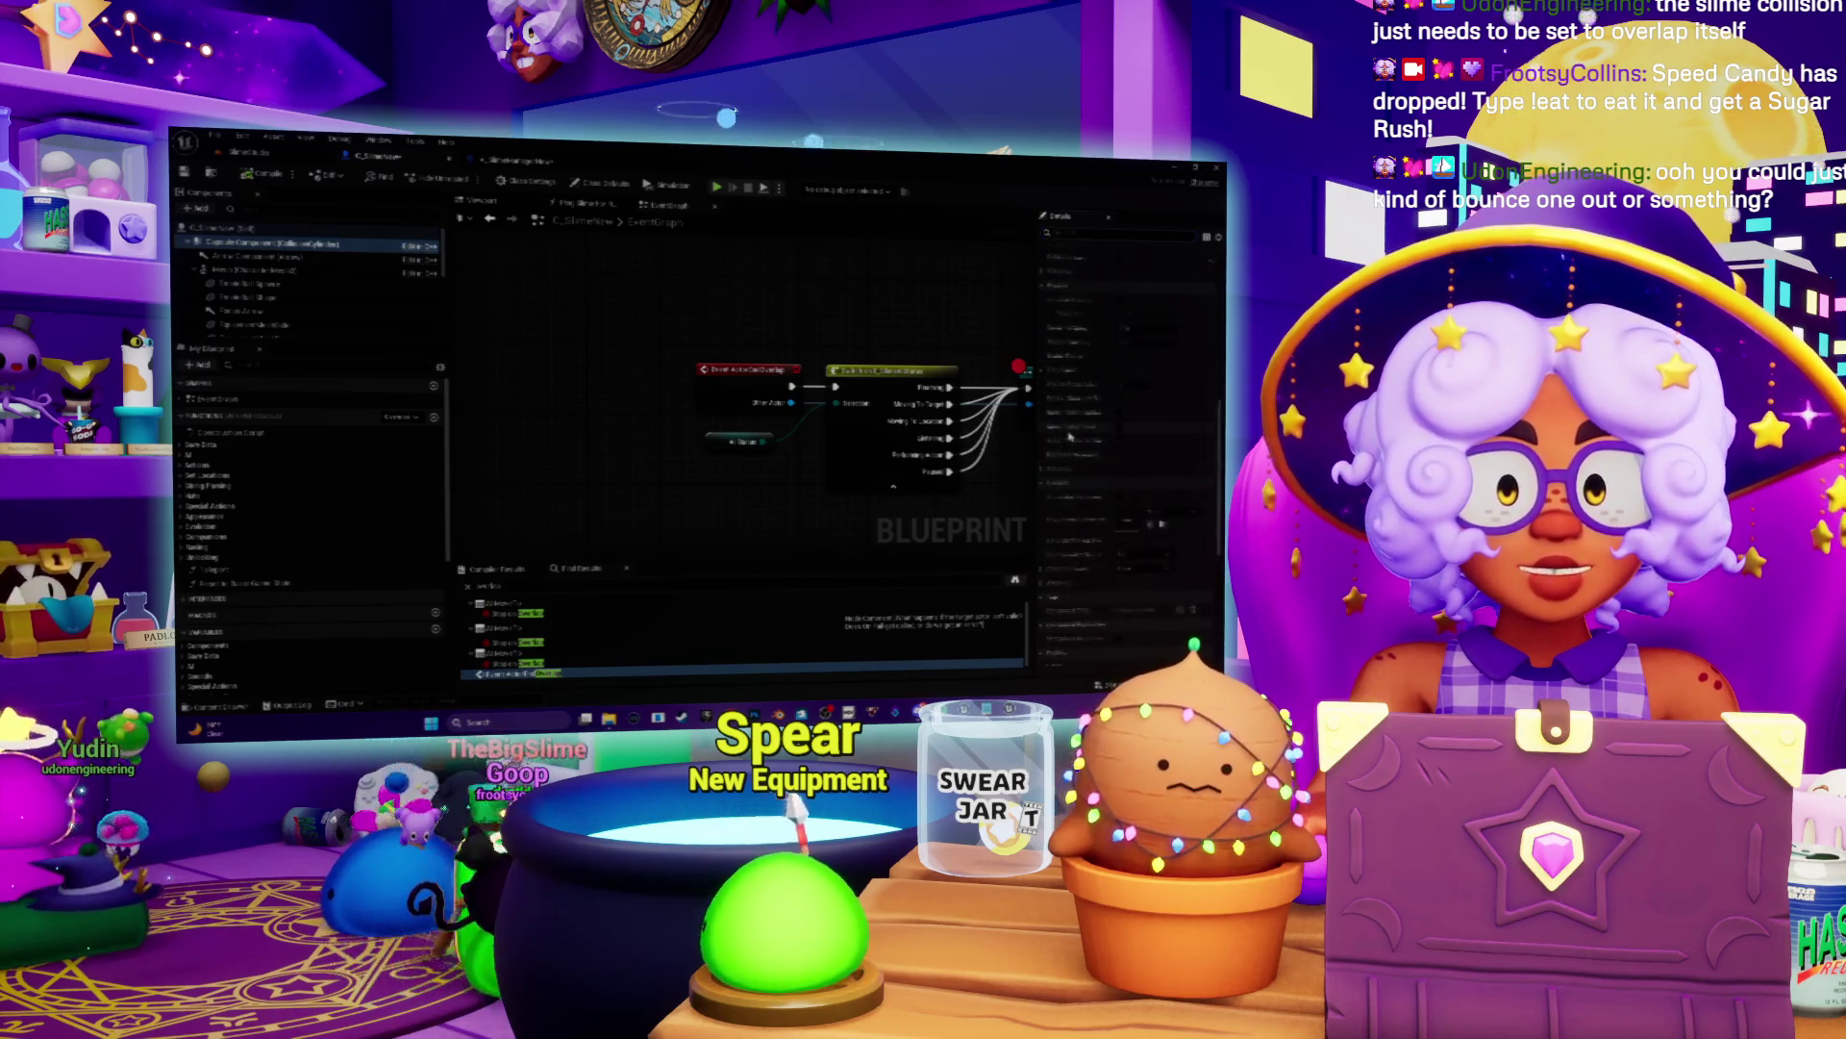
scroll(1067, 426, "up", 3)
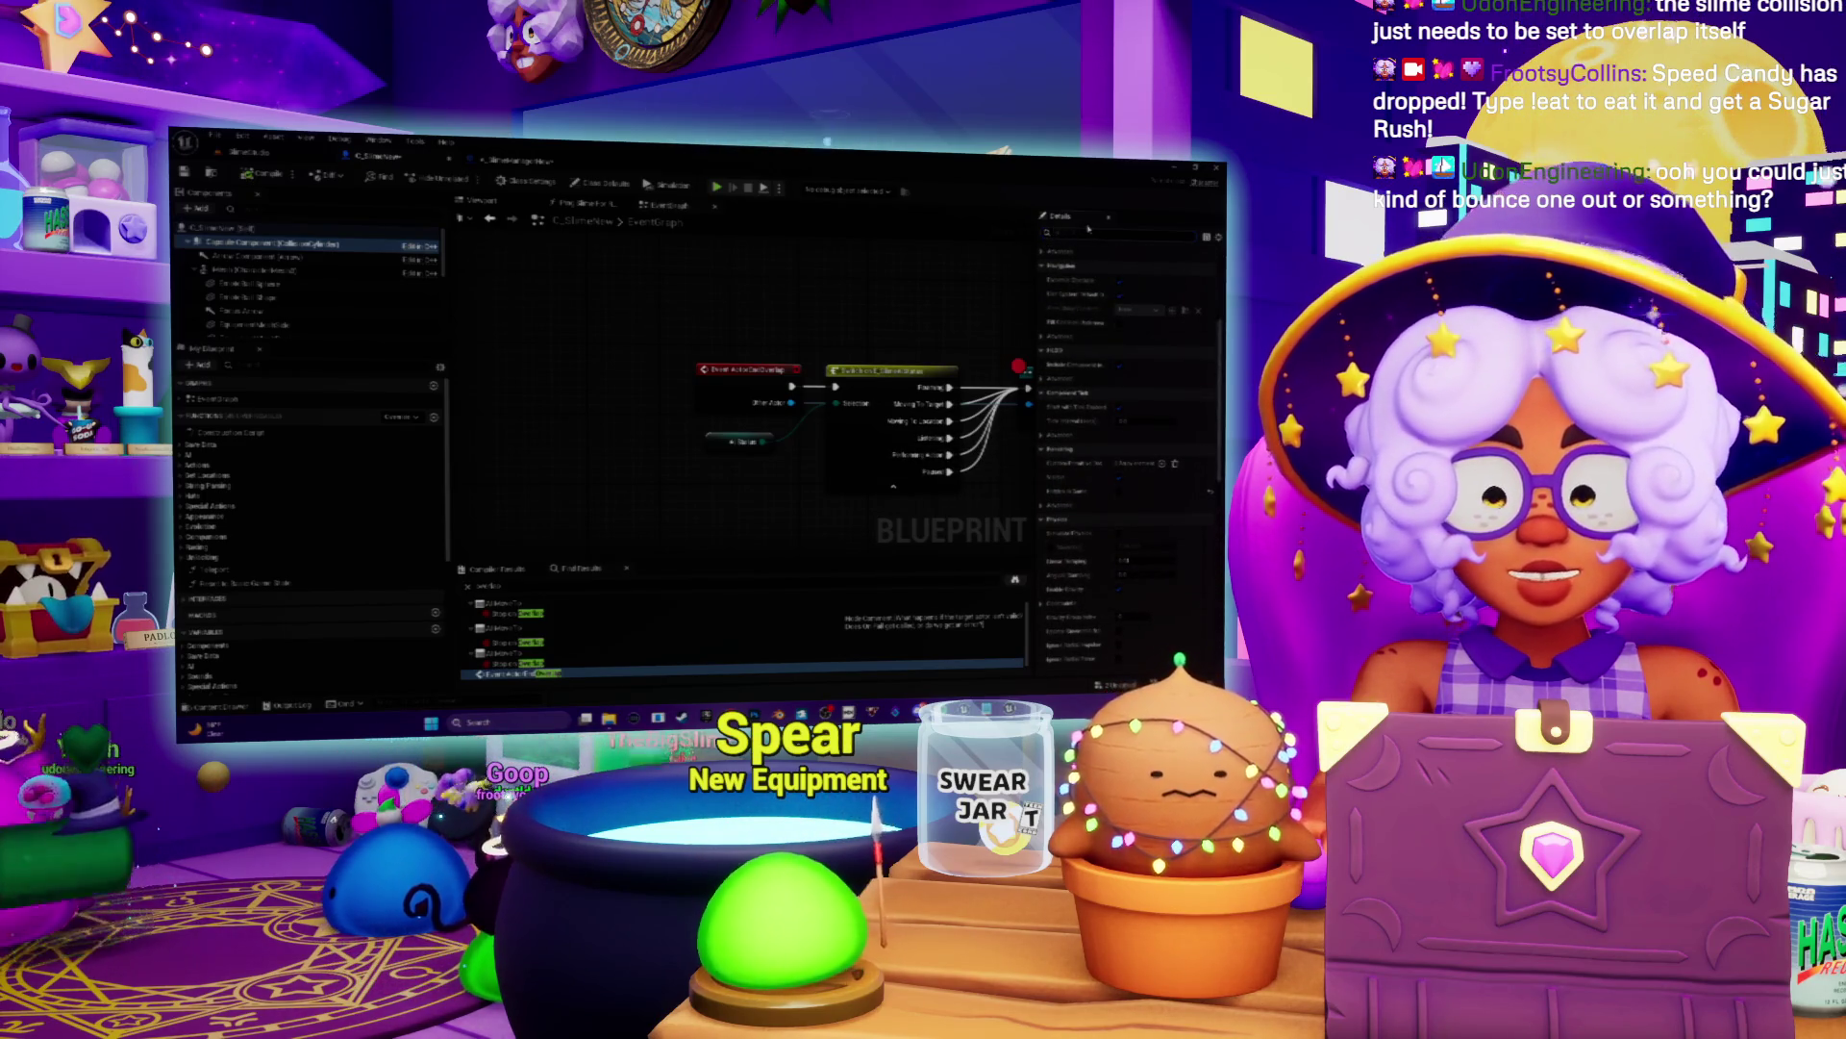
left_click(1089, 232)
type("coll")
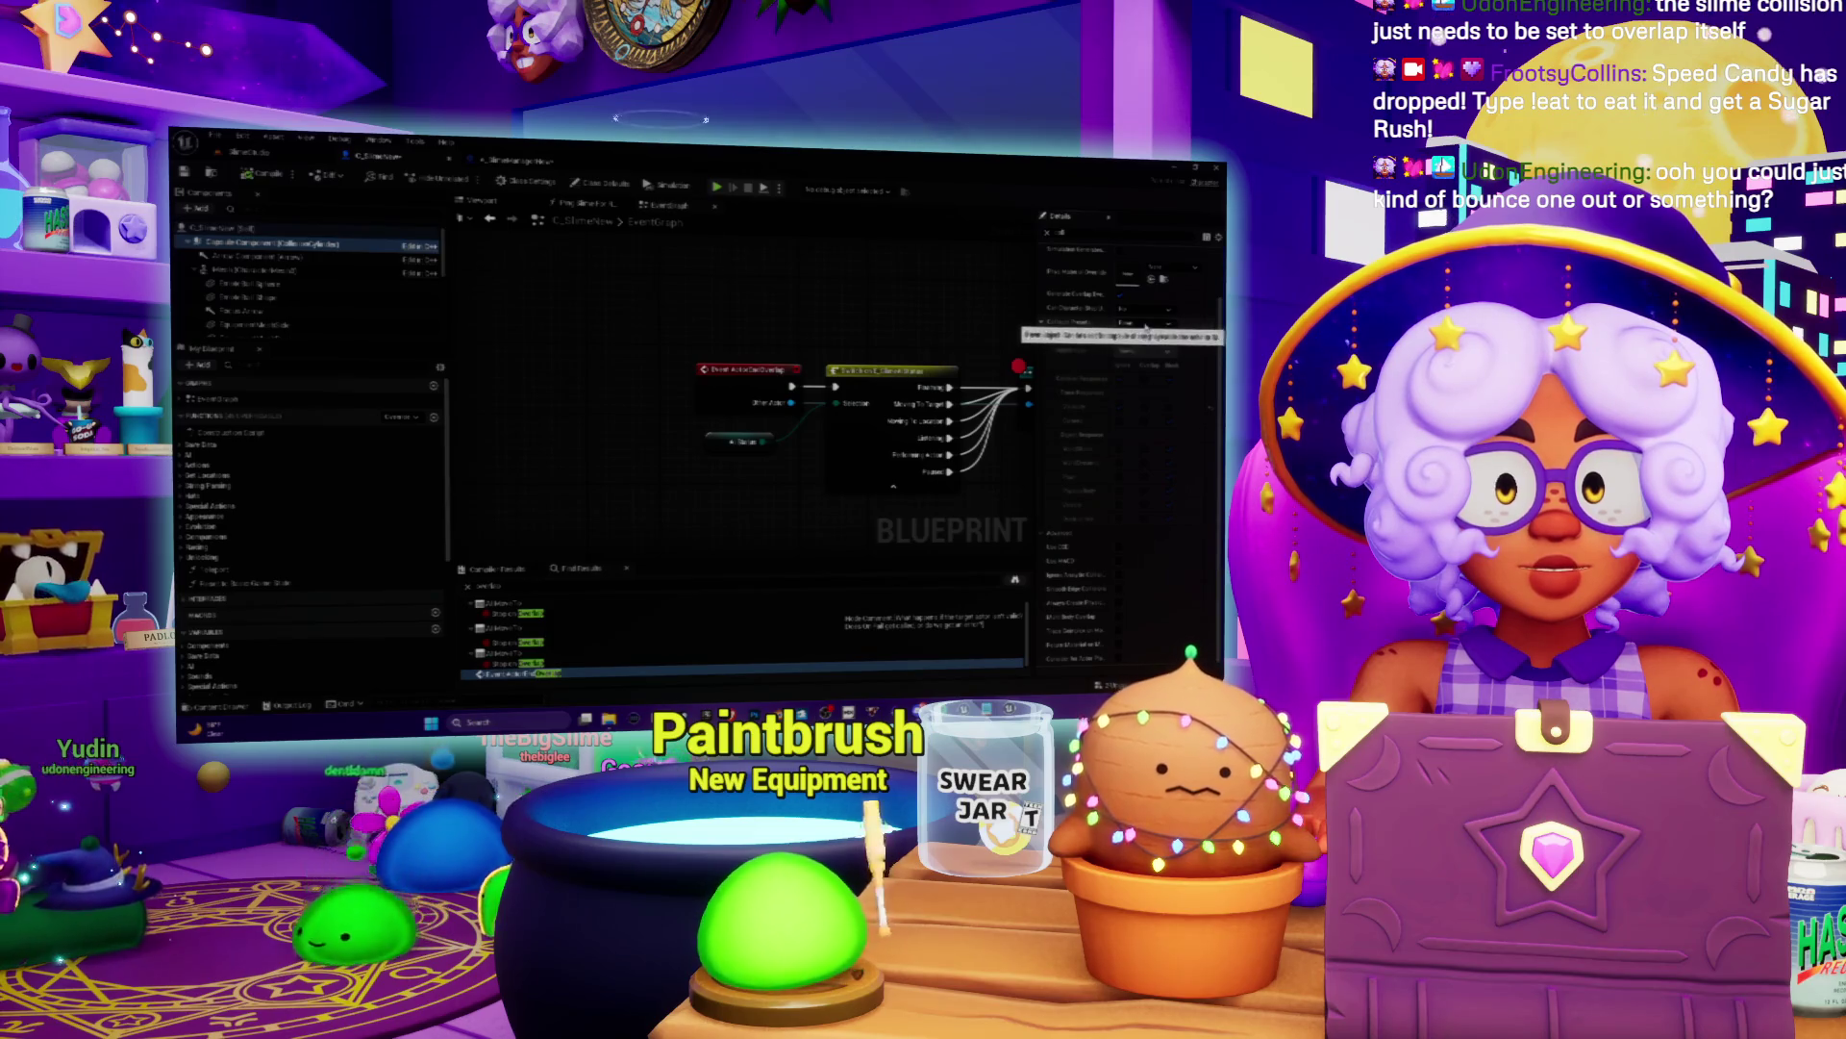
left_click(1145, 327)
left_click(1145, 328)
left_click(1146, 327)
left_click(1142, 336)
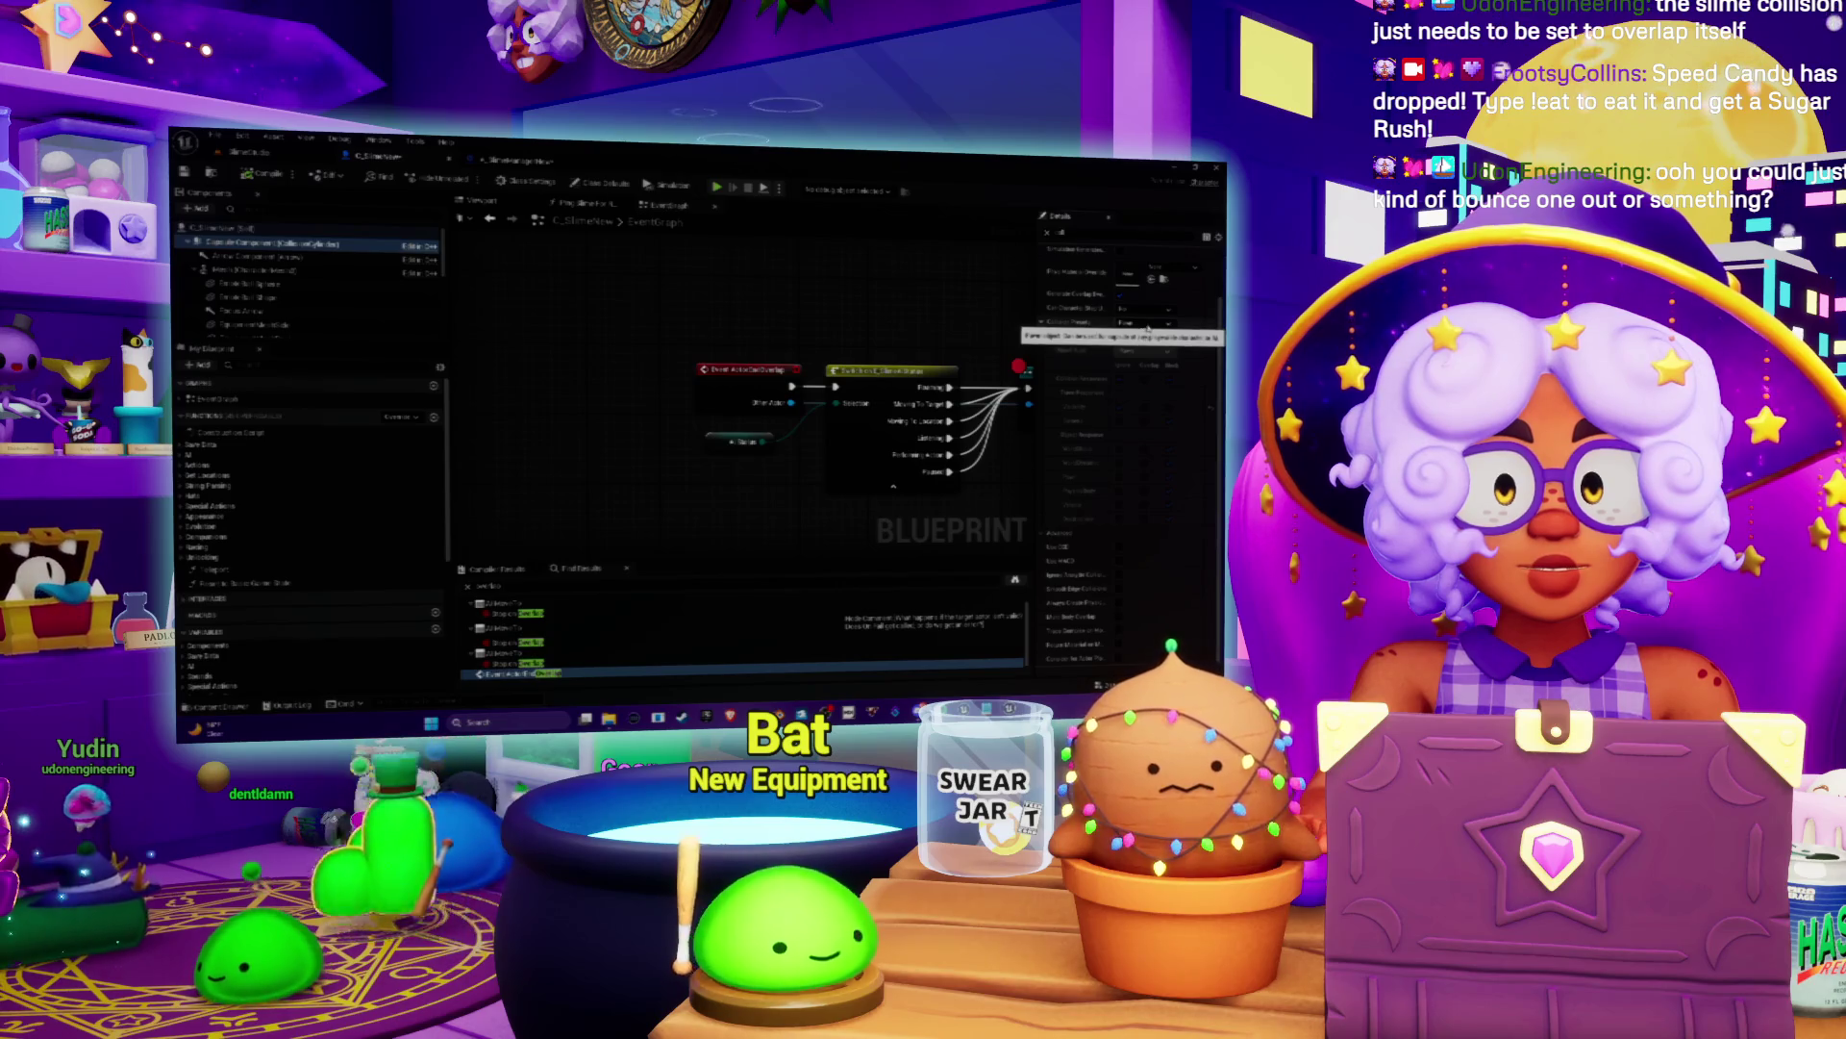
left_click(1146, 327)
left_click(1147, 328)
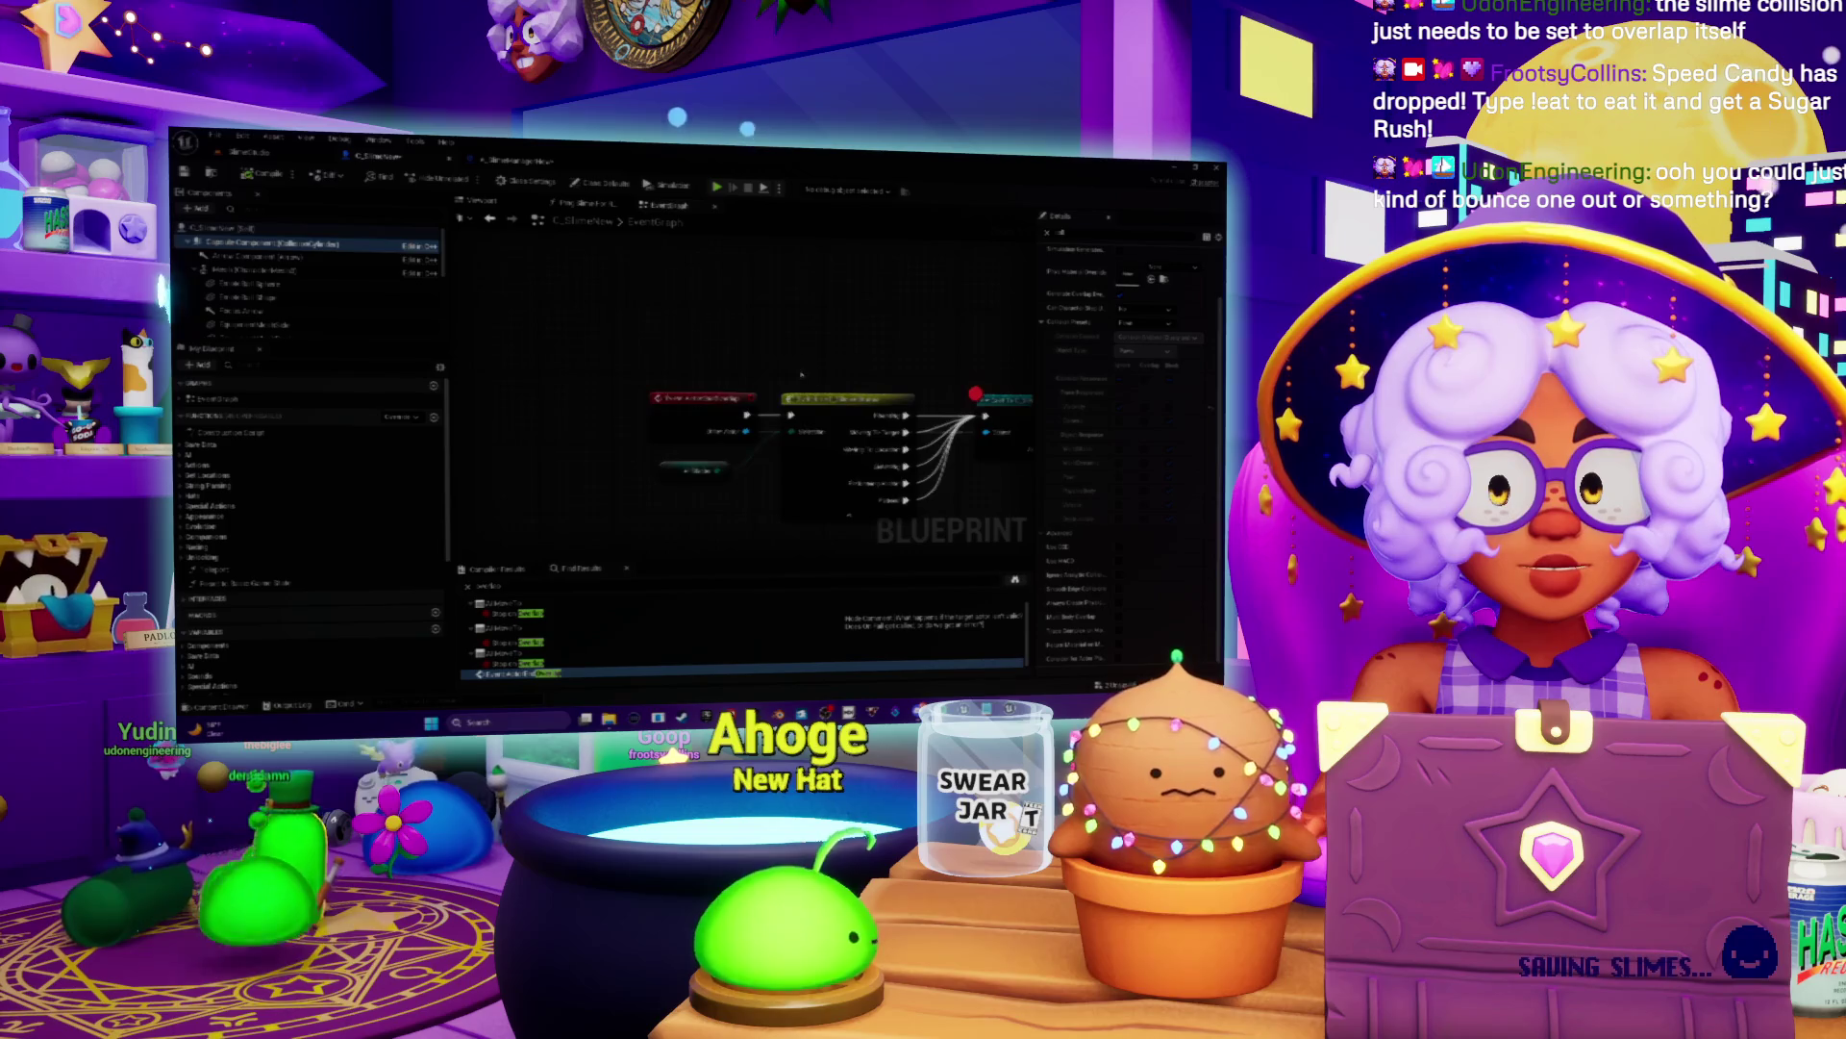
Step: Add the Set node found by searching 'setis' to the Event Graph
right_click(753, 356)
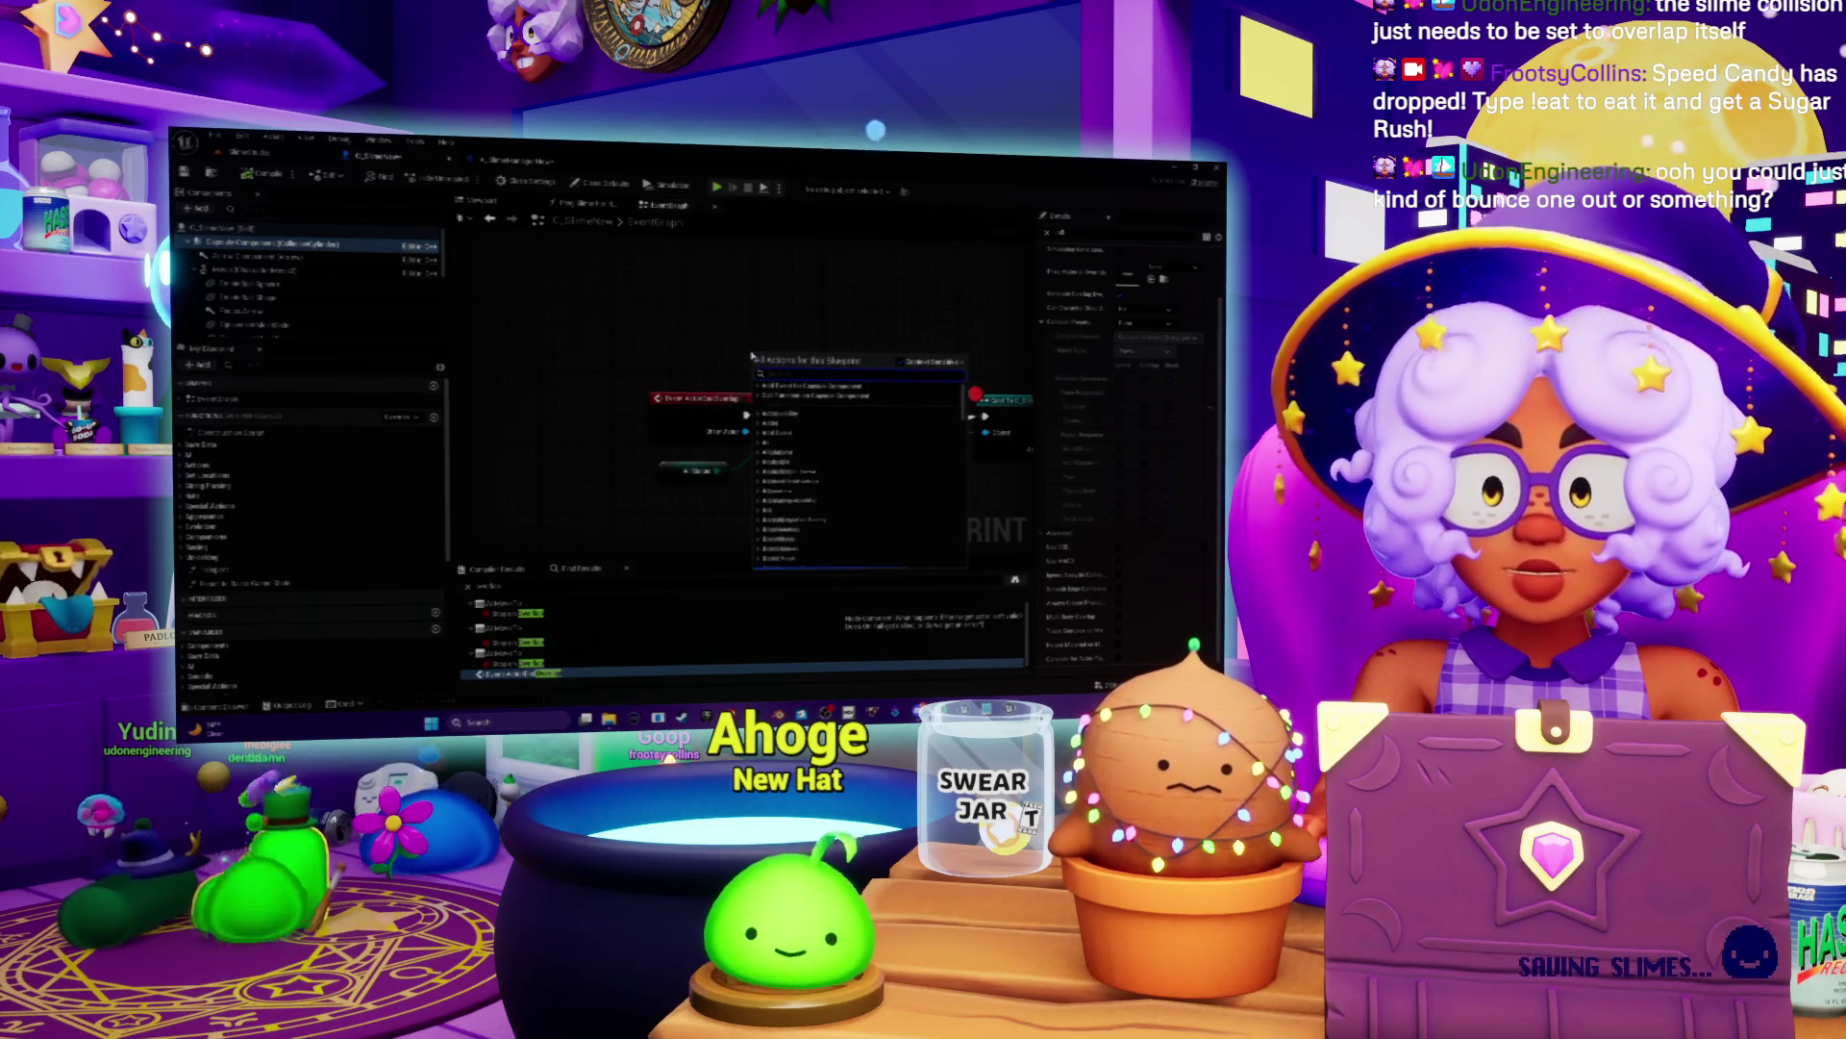
type("set")
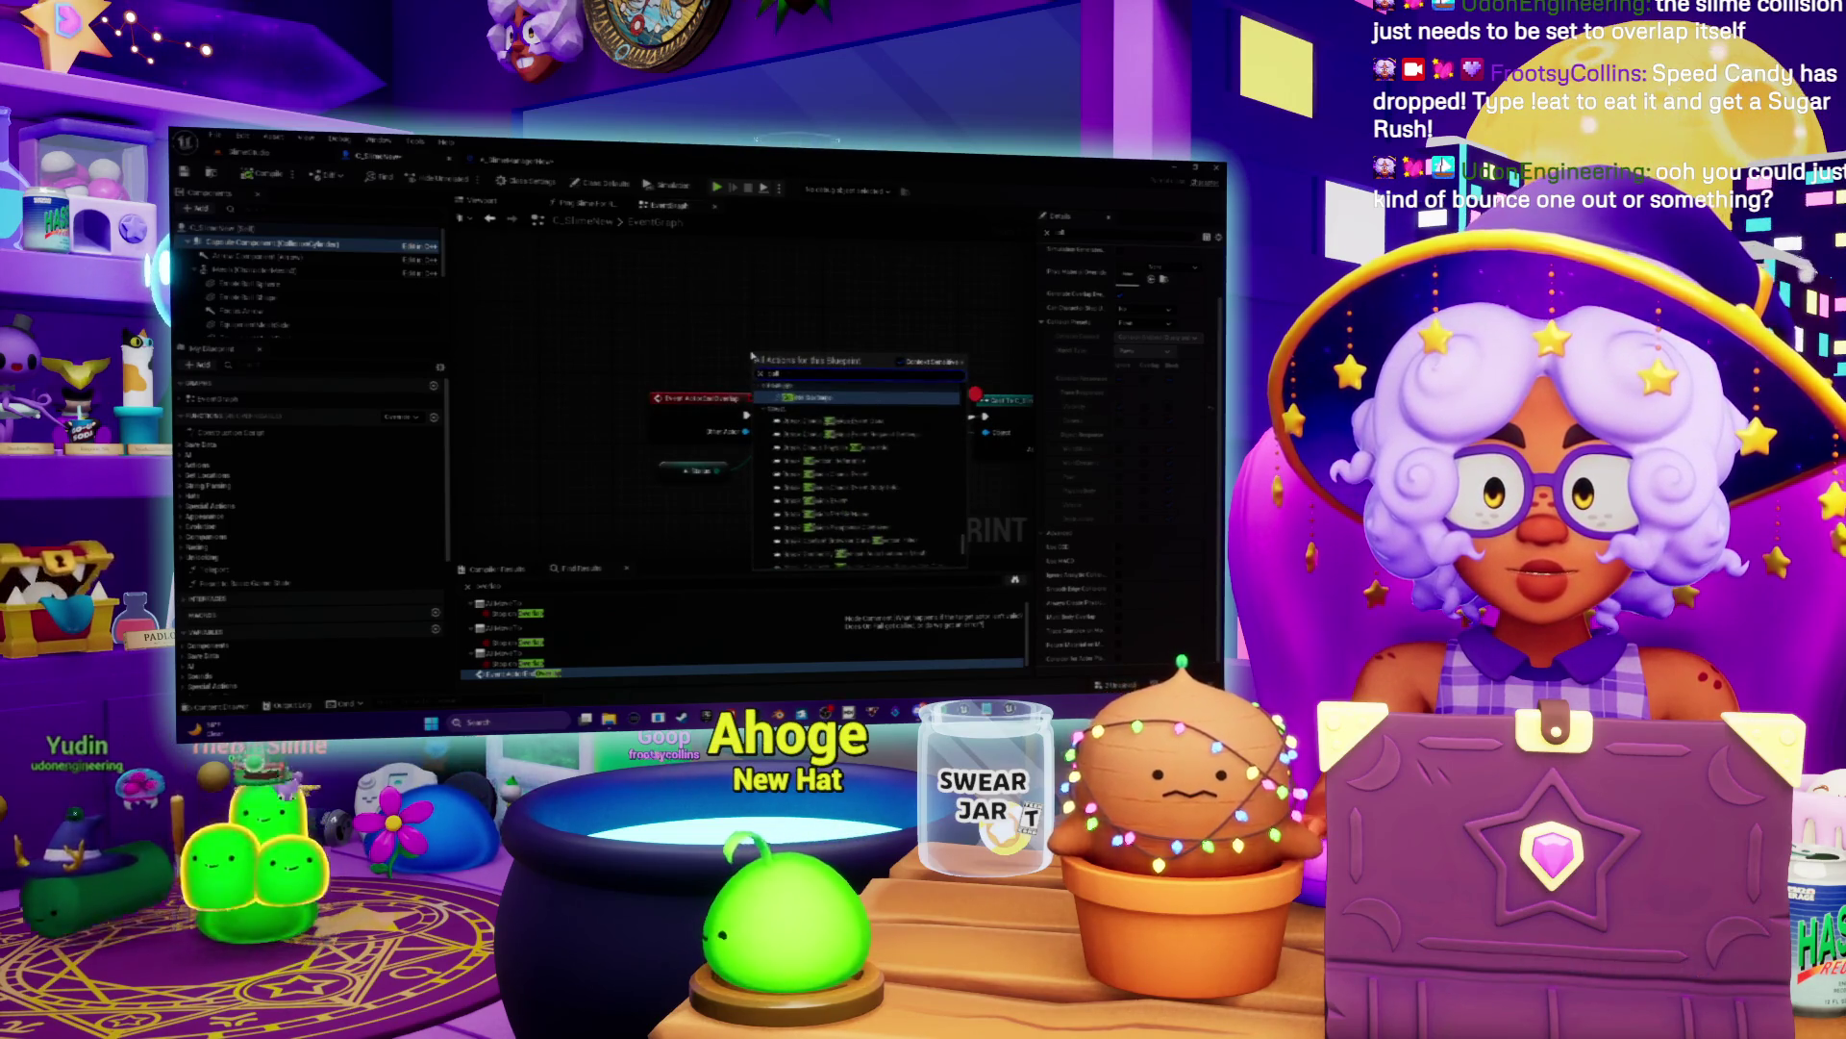
type("i")
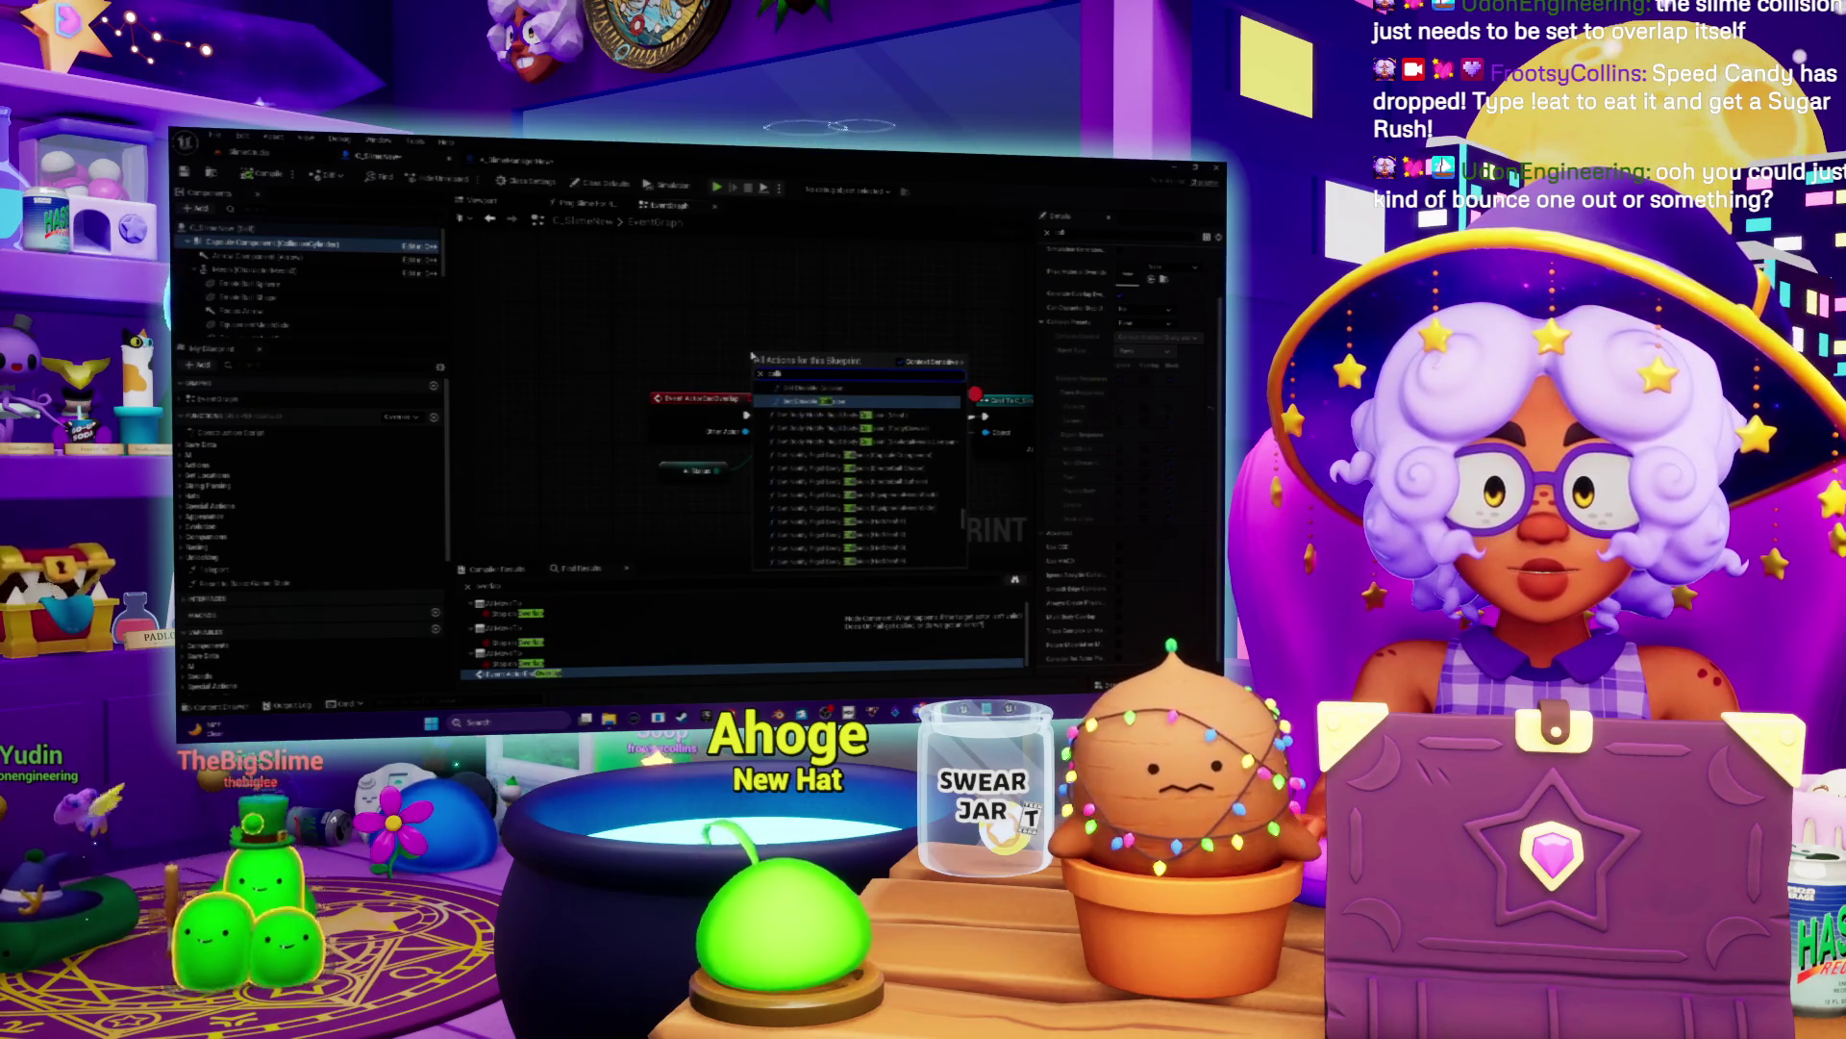
type("s")
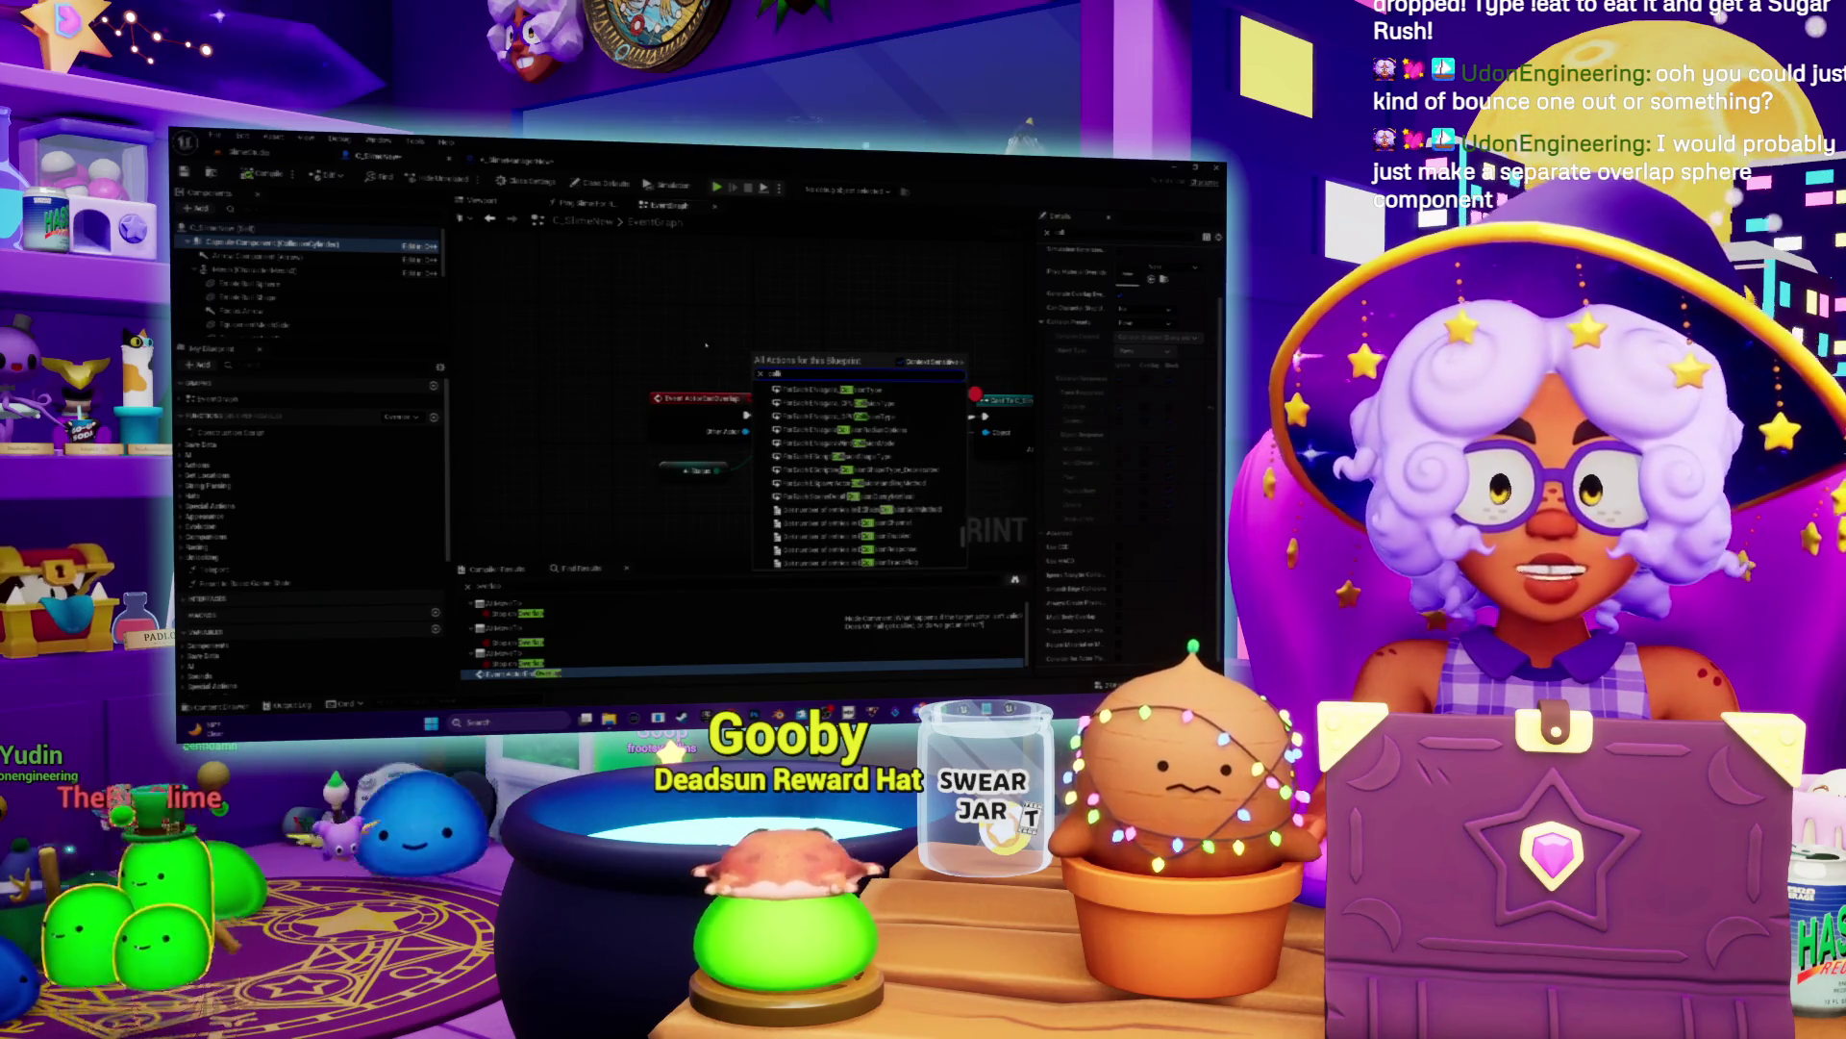
left_click(836, 389)
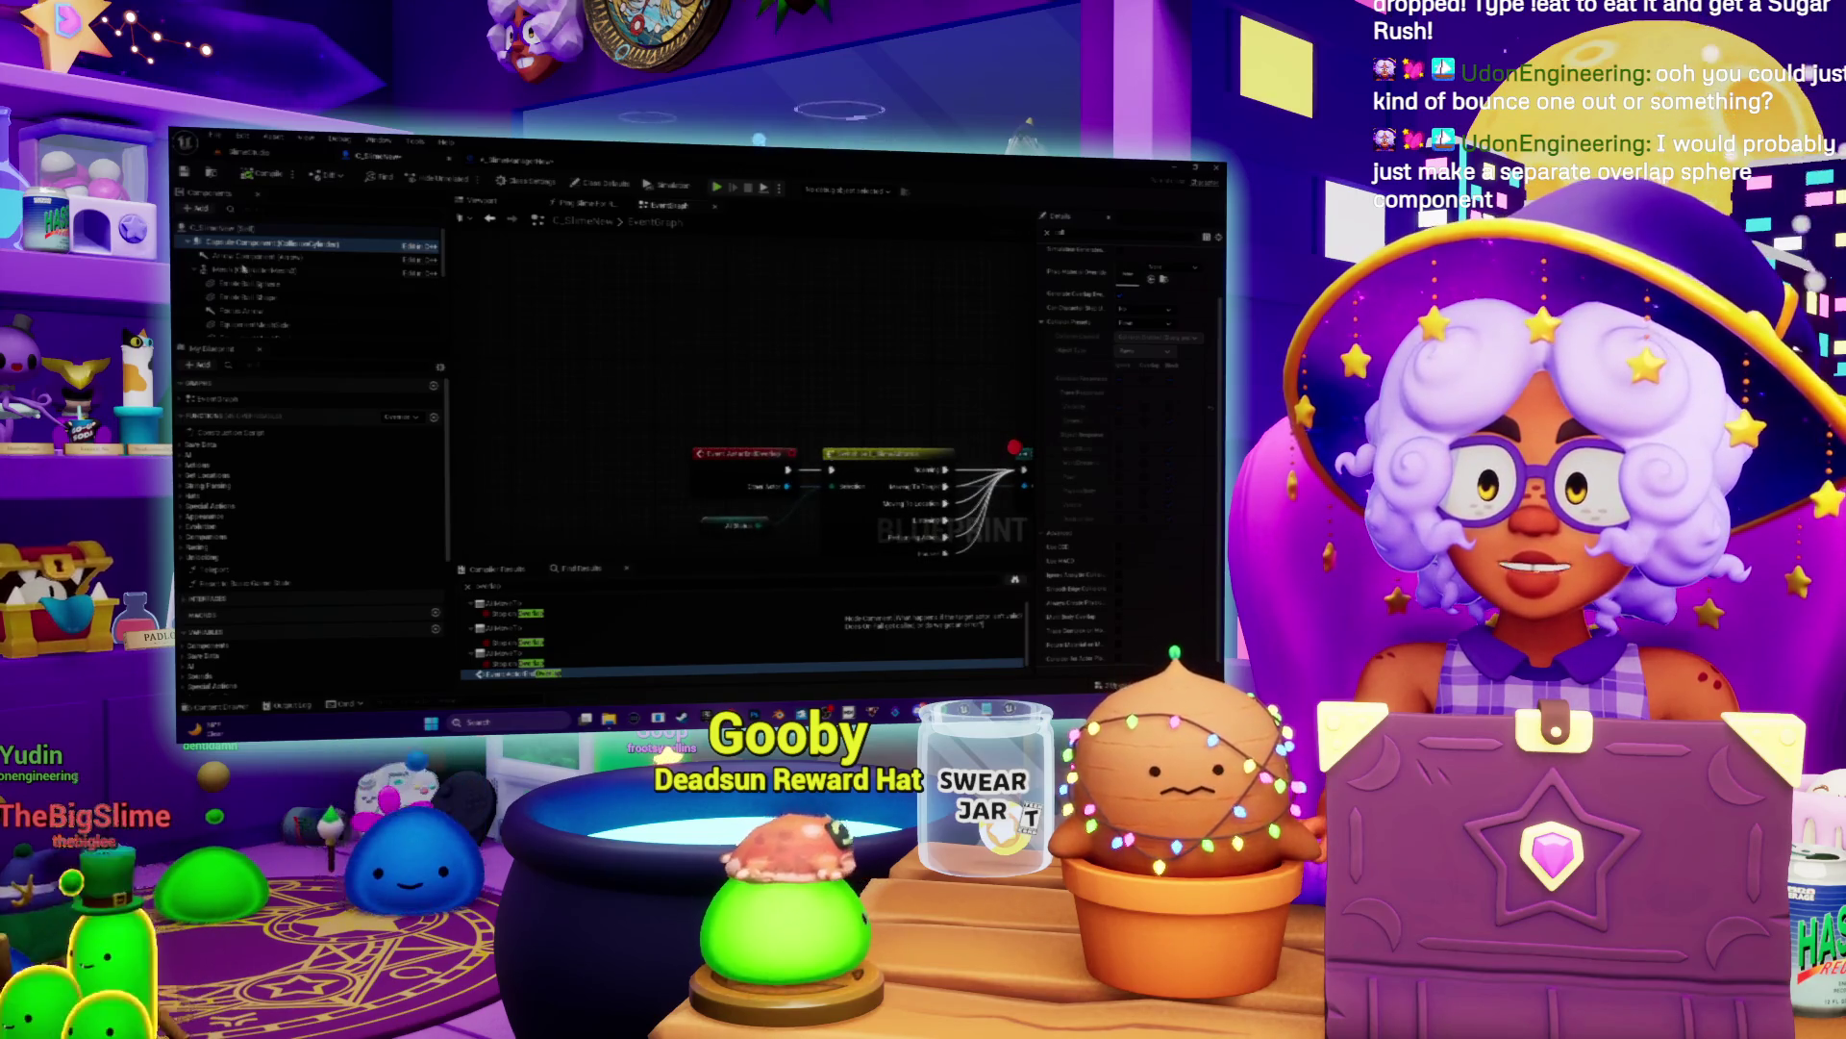
Step: Add a Sphere Collision component and attach it under the Capsule Component
left_click(257, 243)
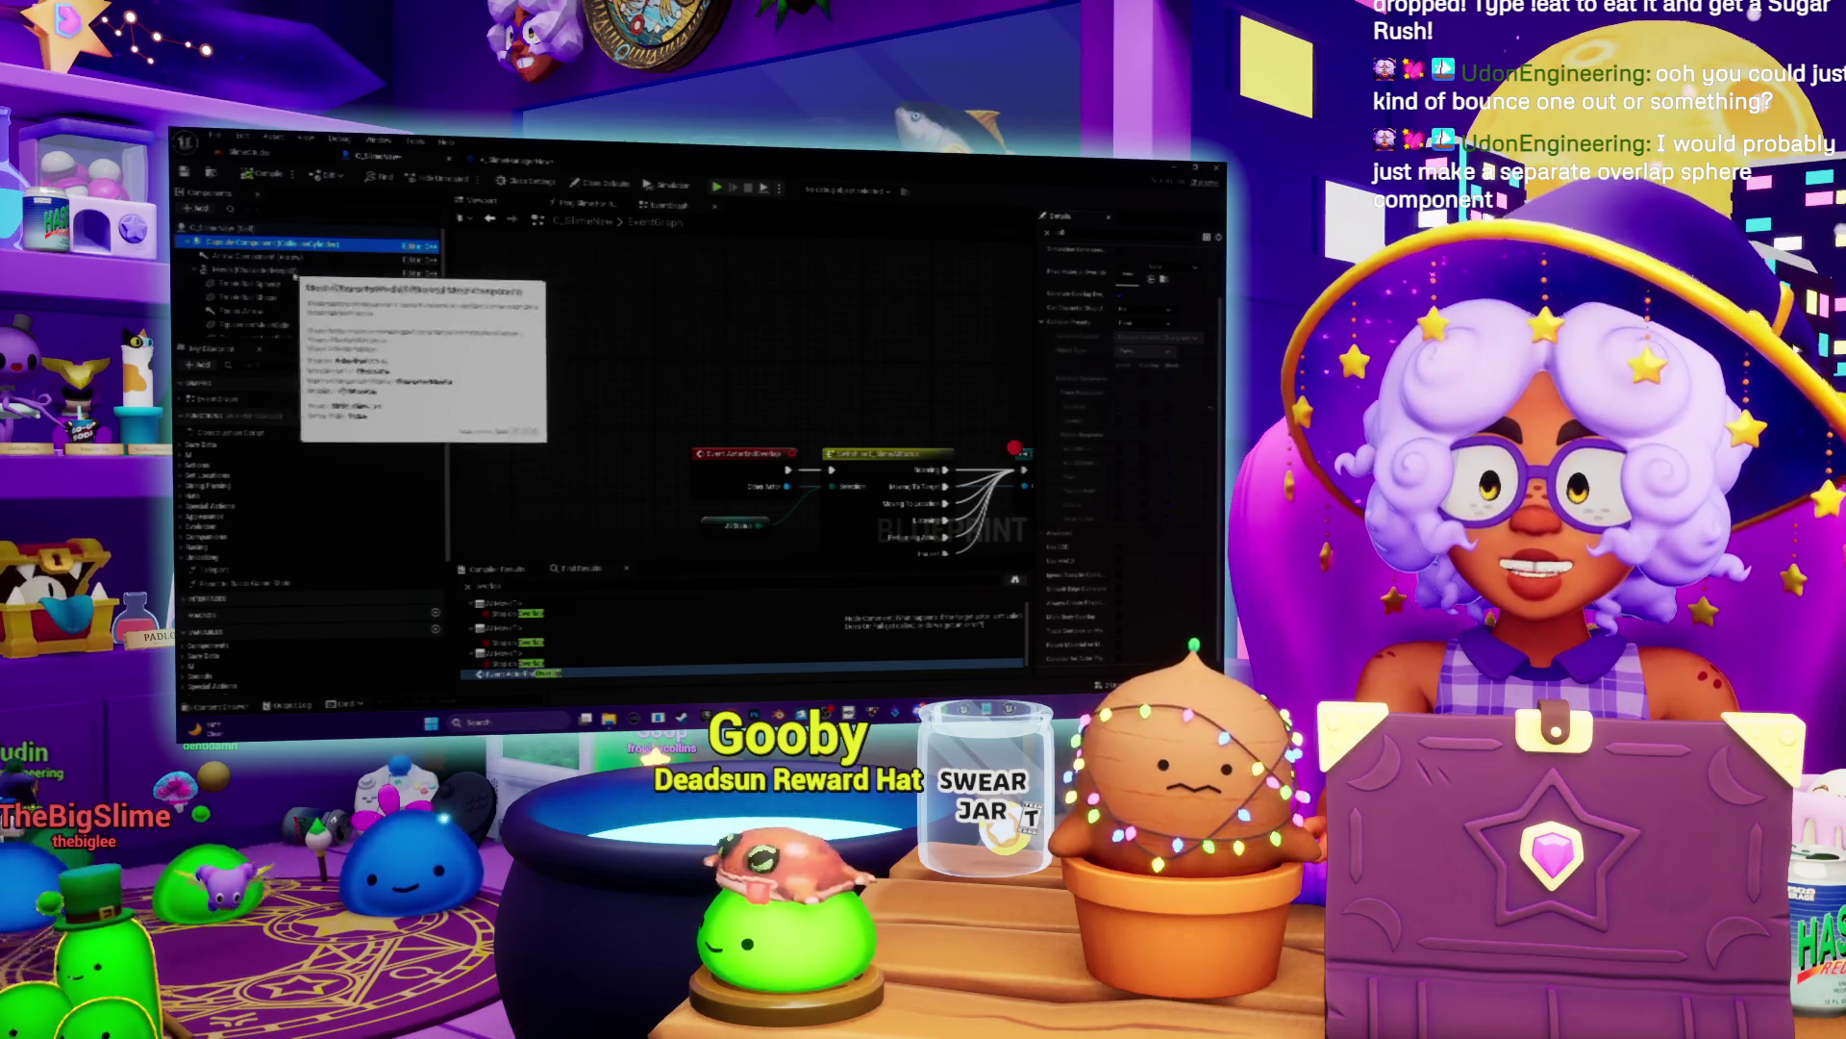
scroll(1100, 505, "up", 2)
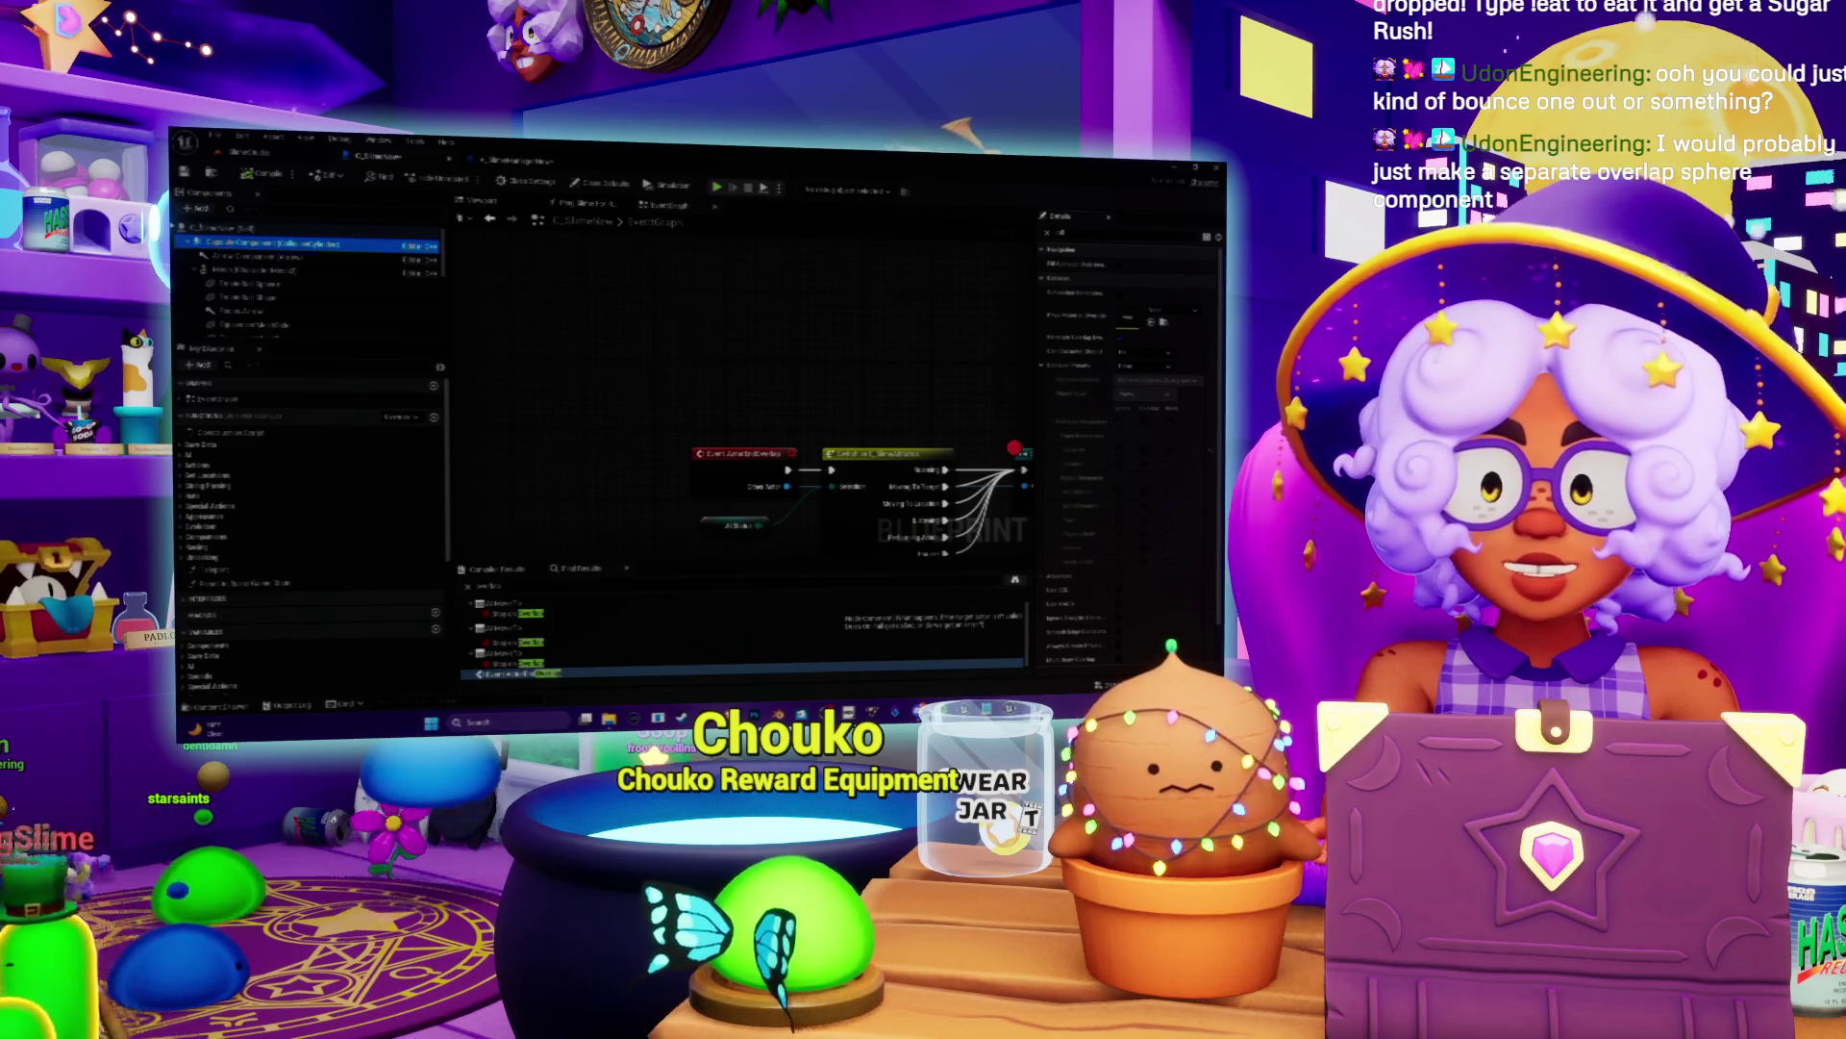
left_click(221, 228)
scroll(257, 273, "down", 3)
scroll(258, 273, "up", 3)
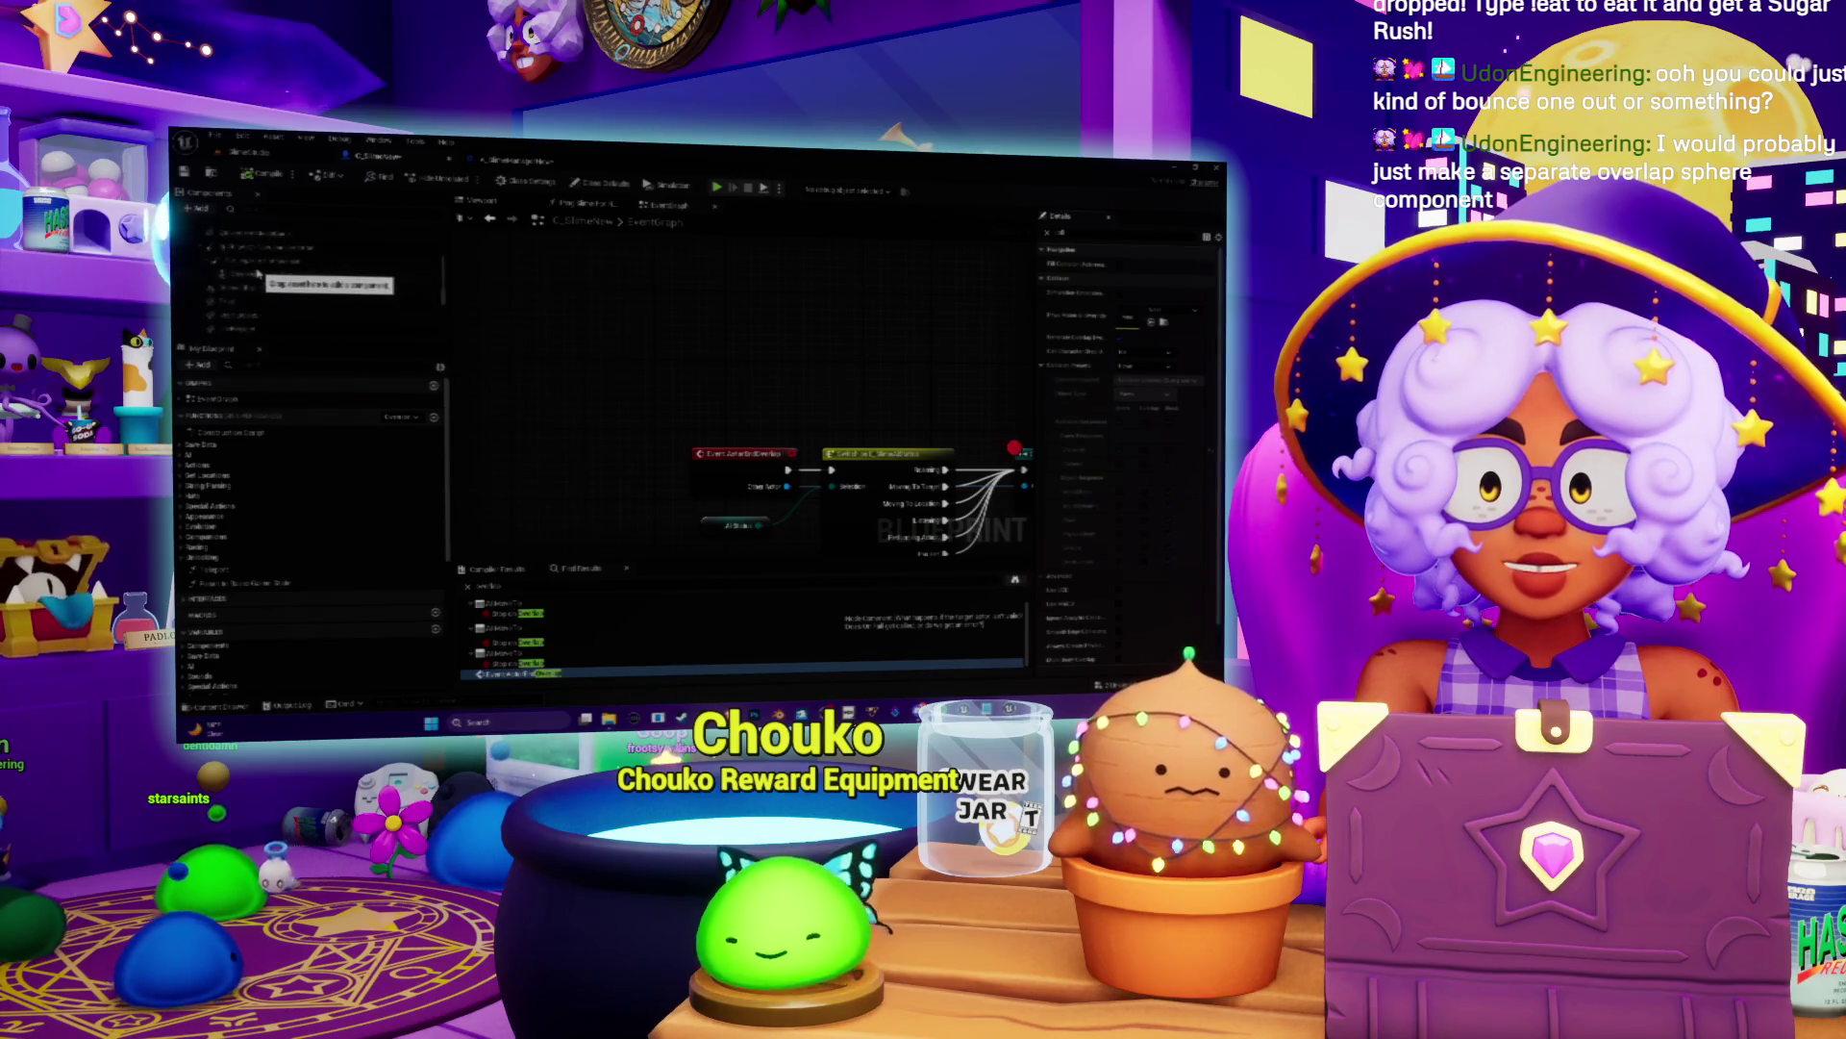
left_click(269, 243)
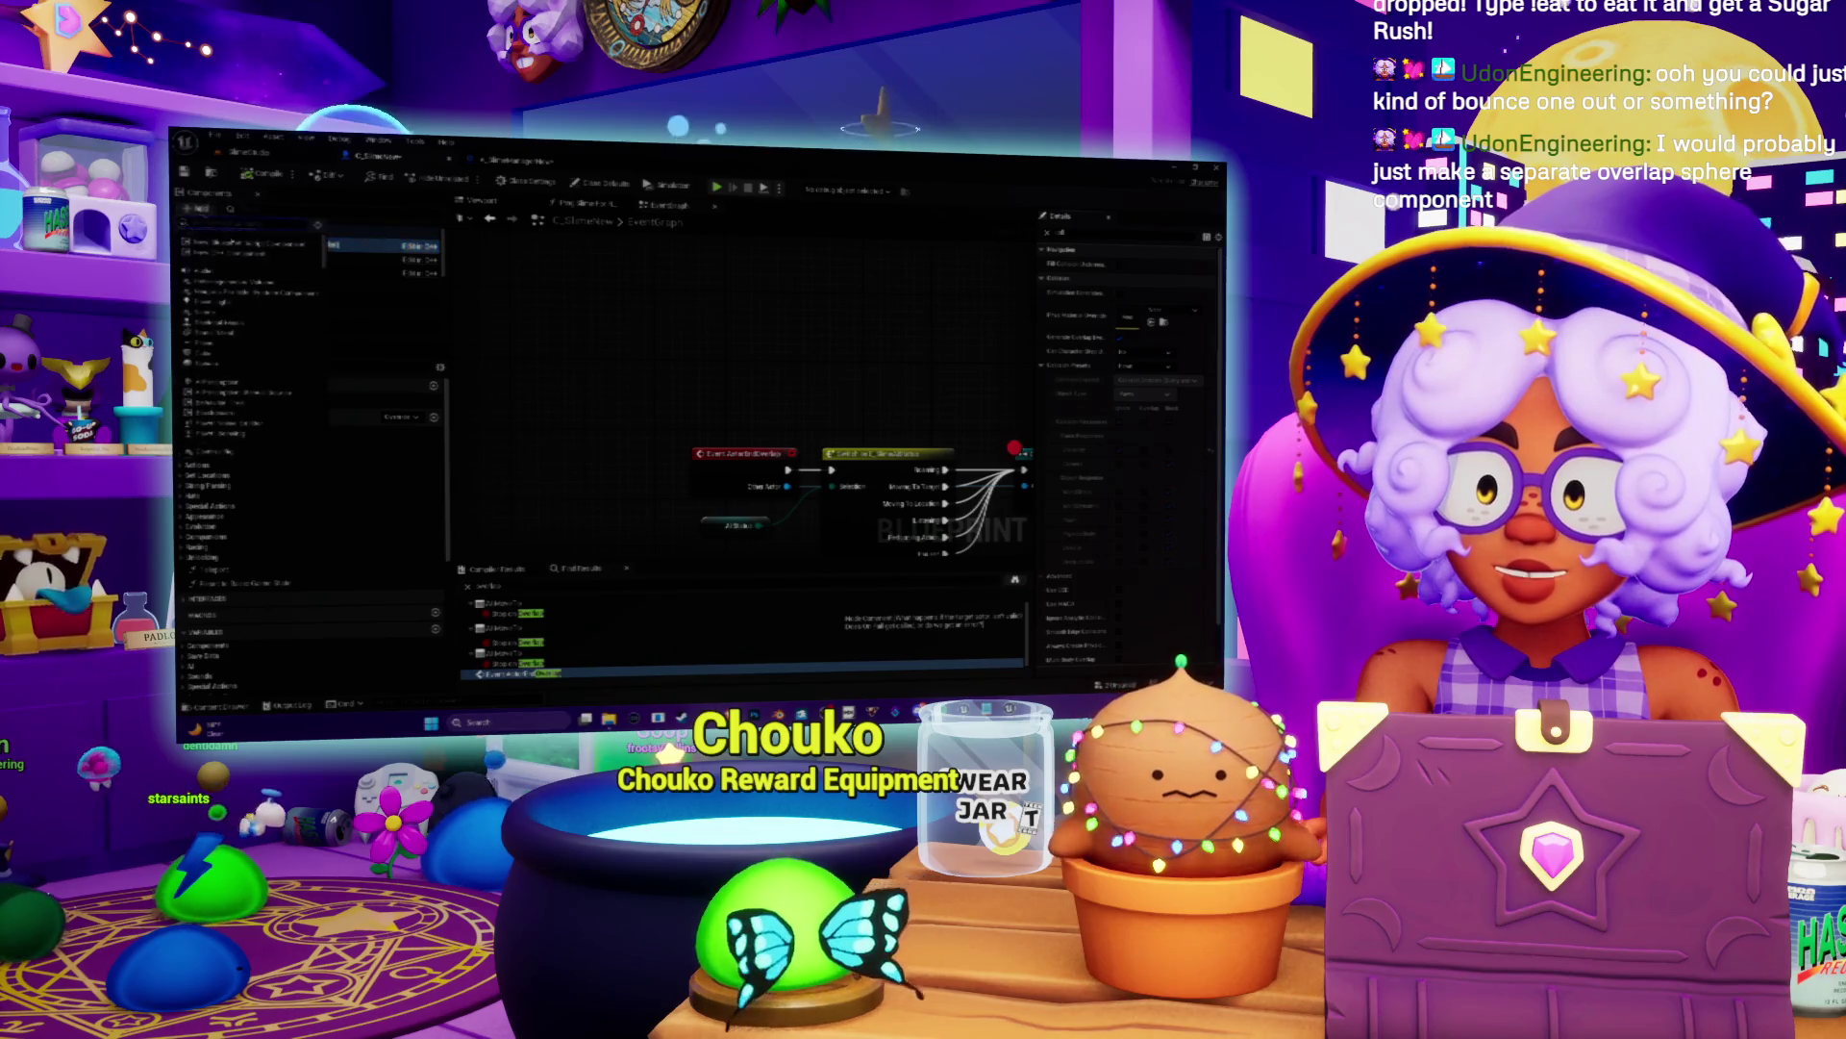
left_click(200, 208)
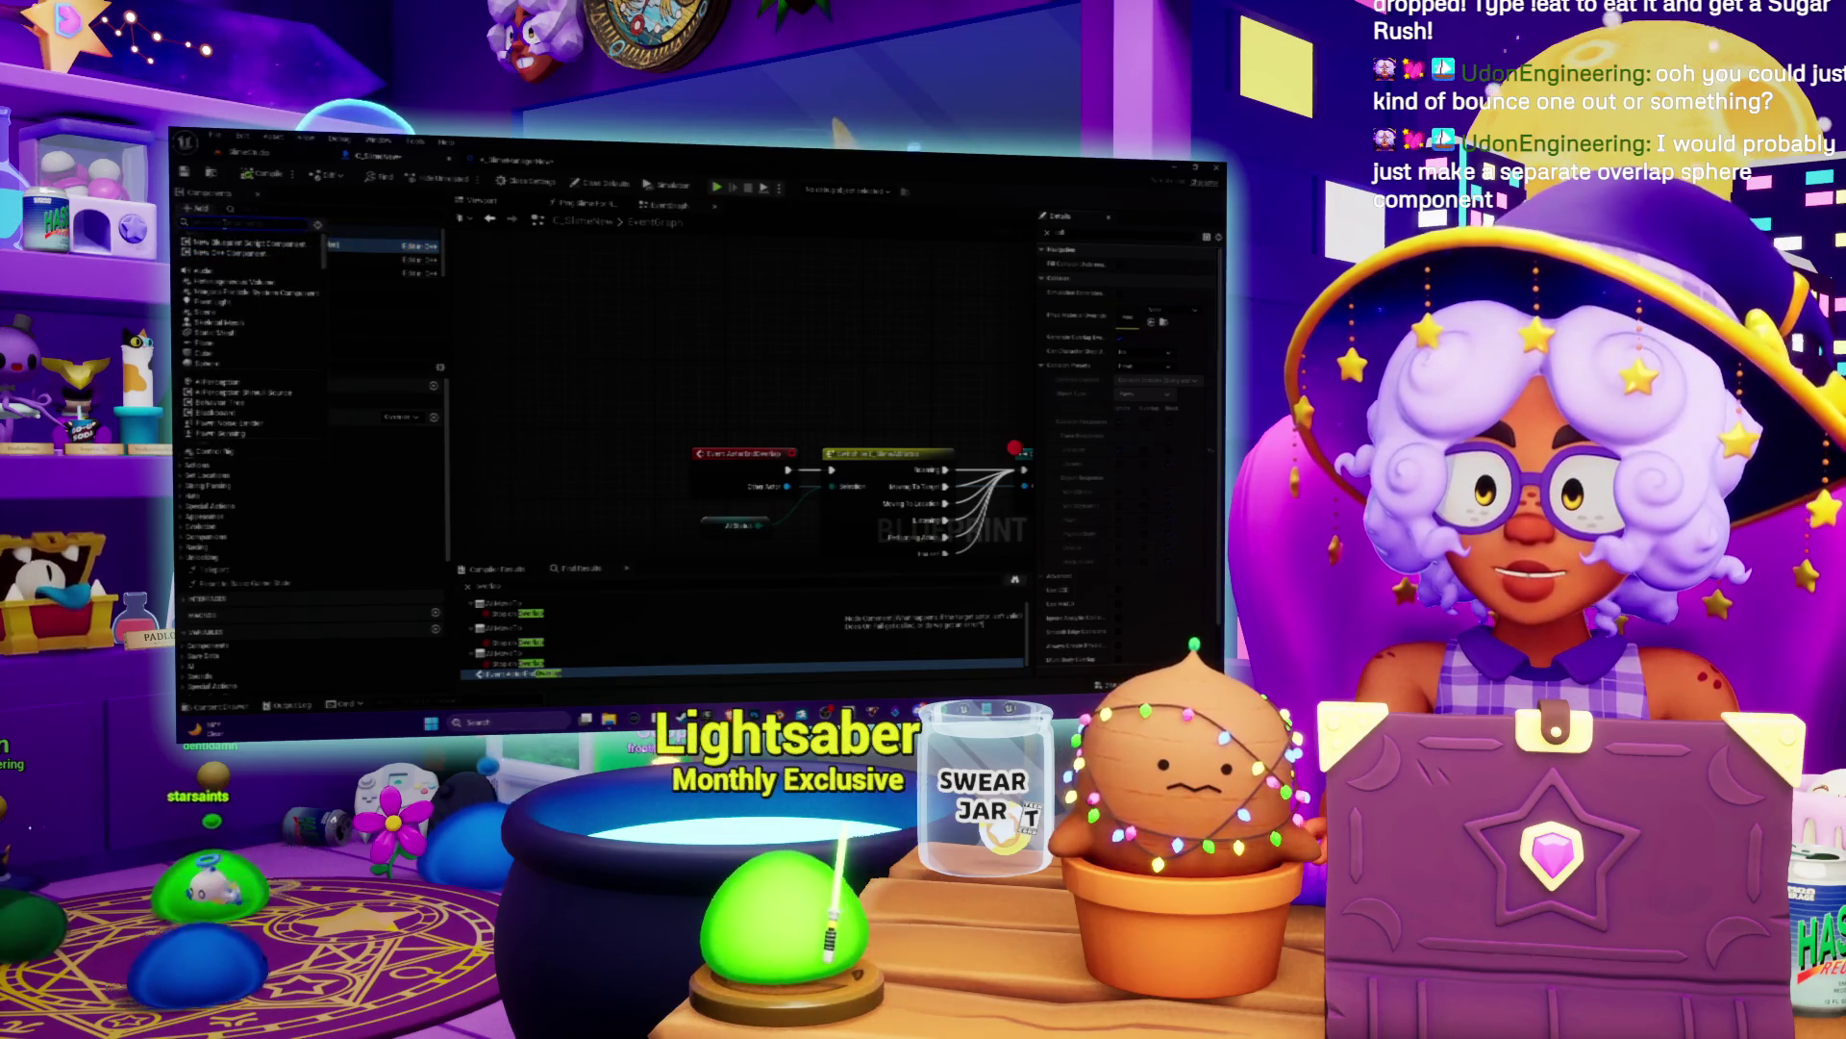
left_click(231, 365)
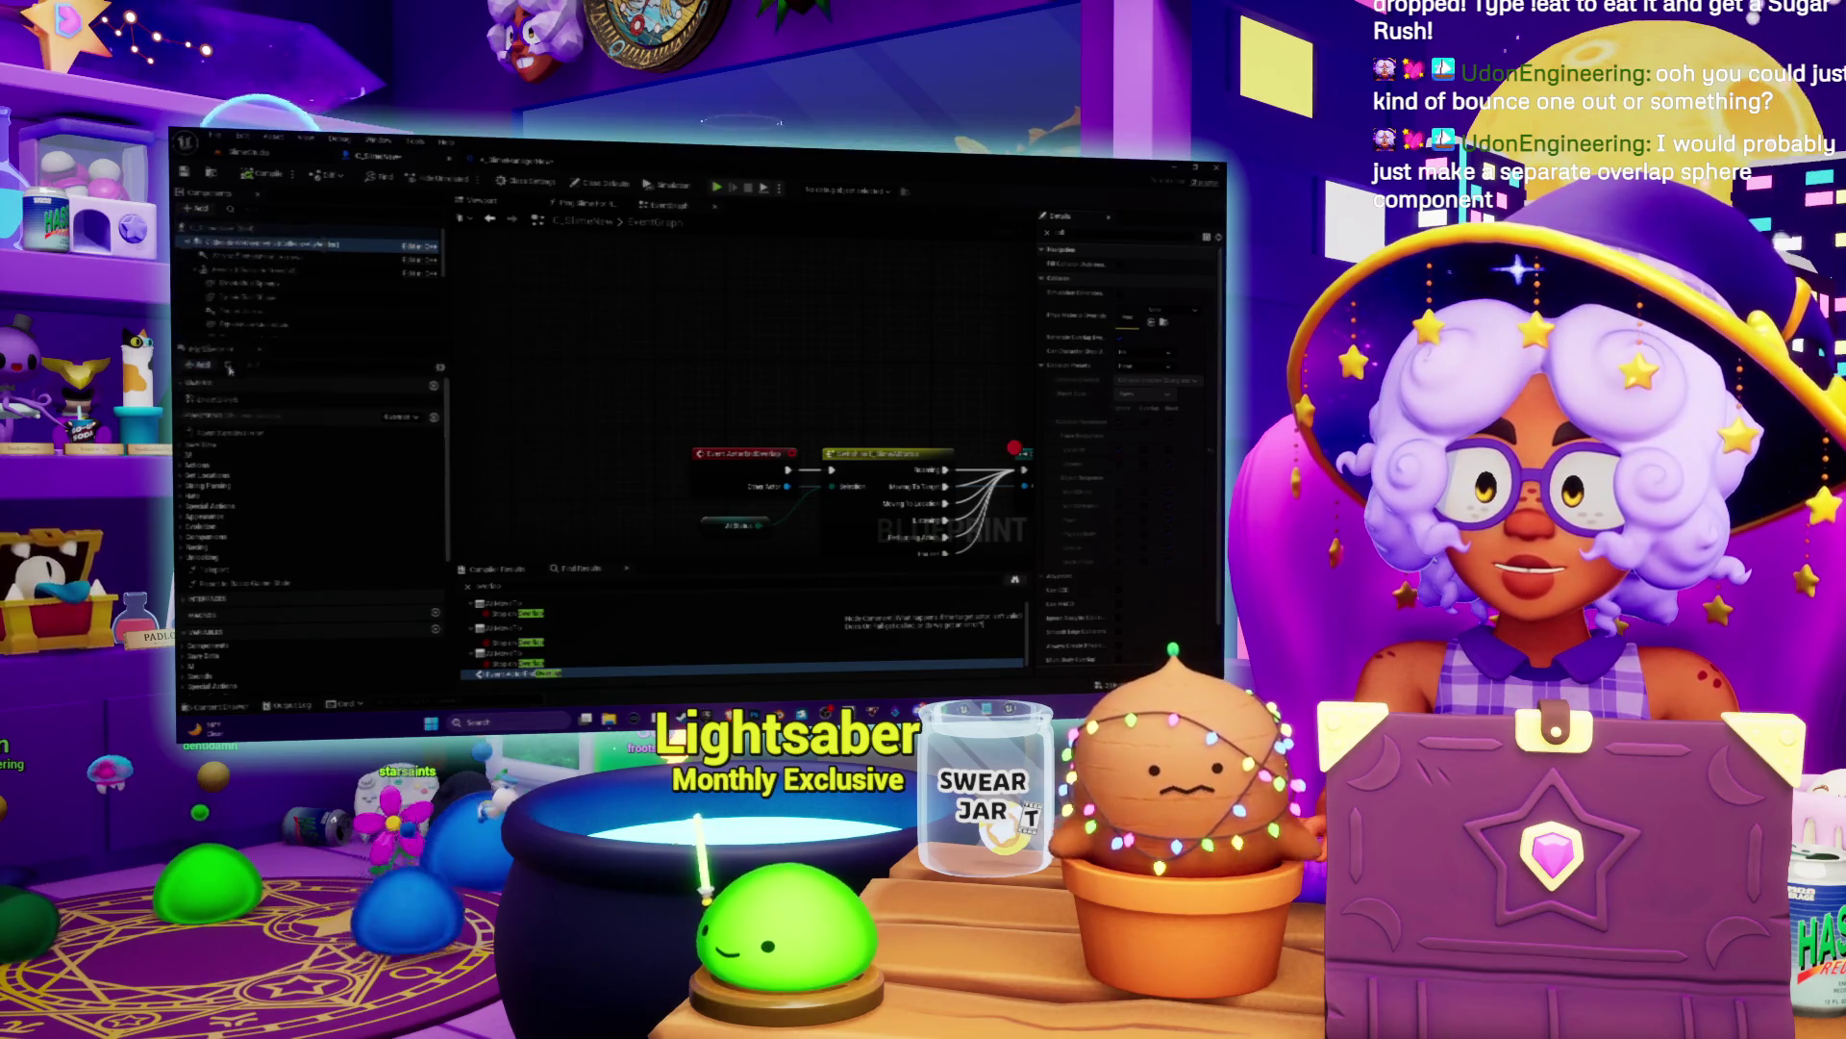
mouse_move(276, 277)
left_mouse_down()
mouse_move(288, 289)
mouse_move(296, 260)
left_mouse_up()
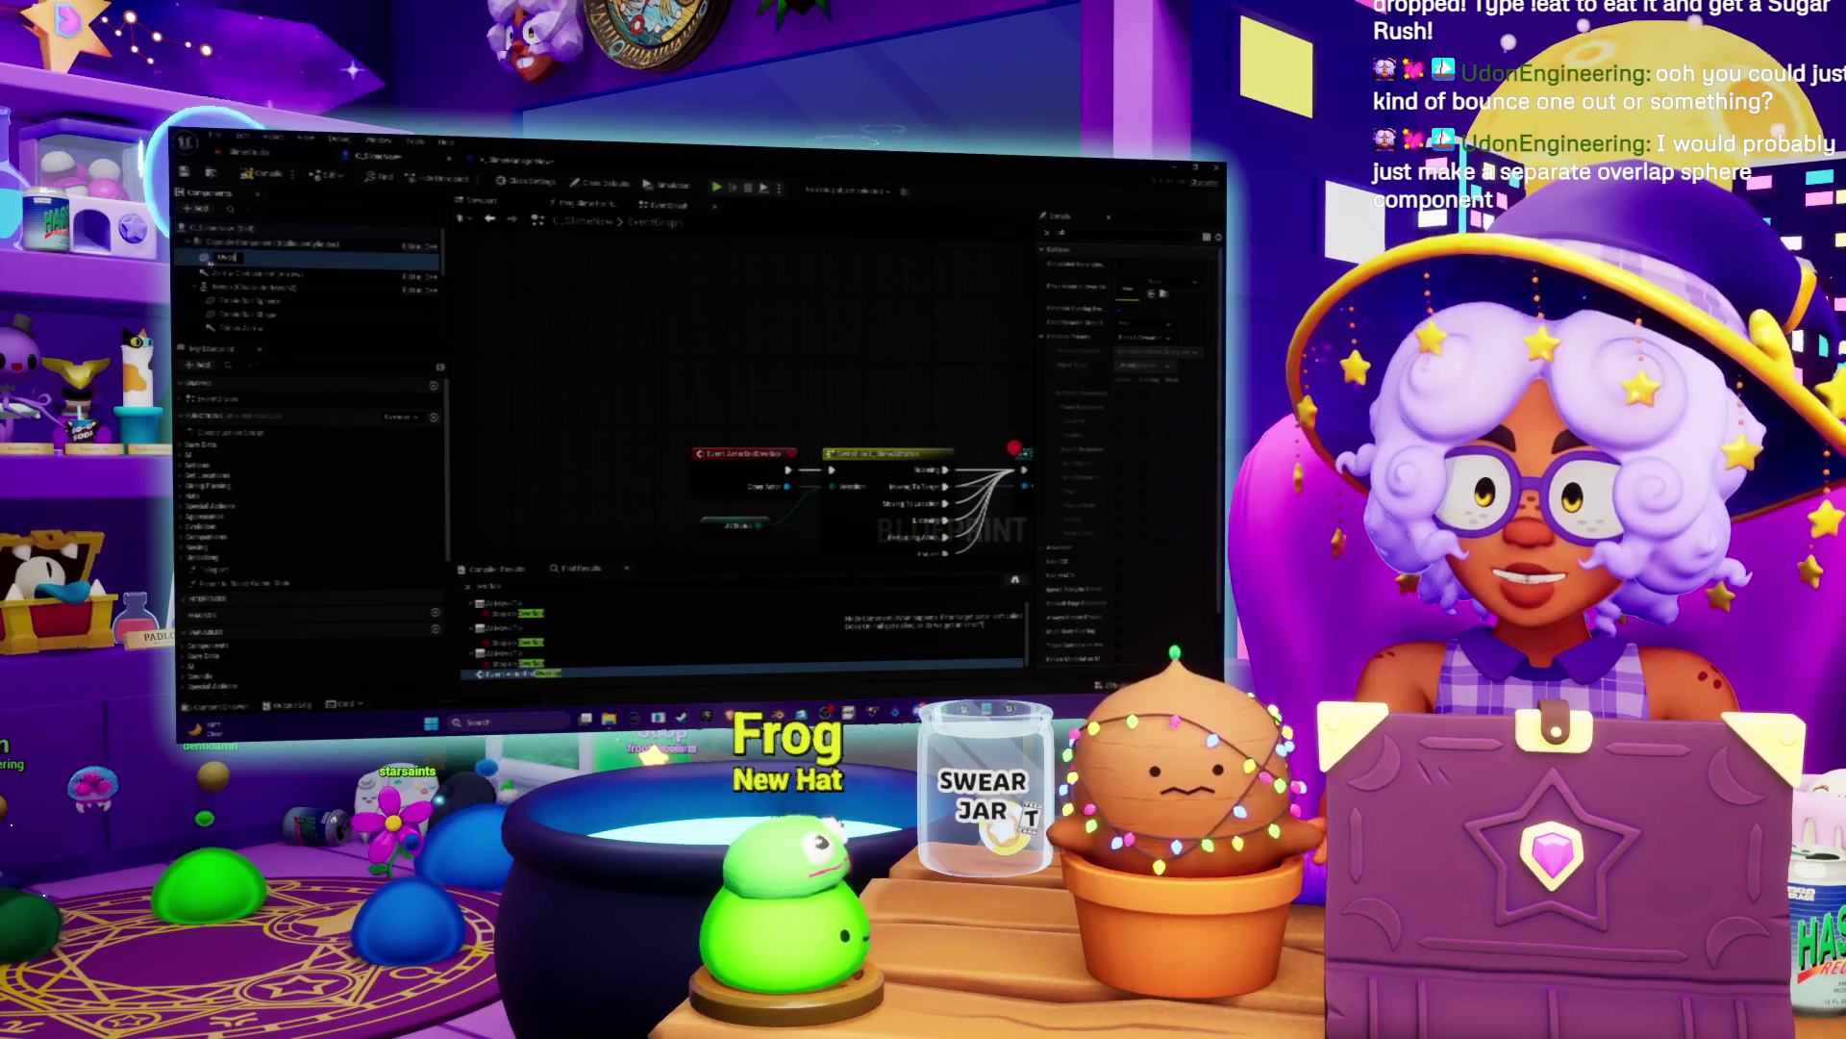
Step: Delete the sphere and add a fresh one by searching 'capsulesphere' in + Add
left_click(231, 244)
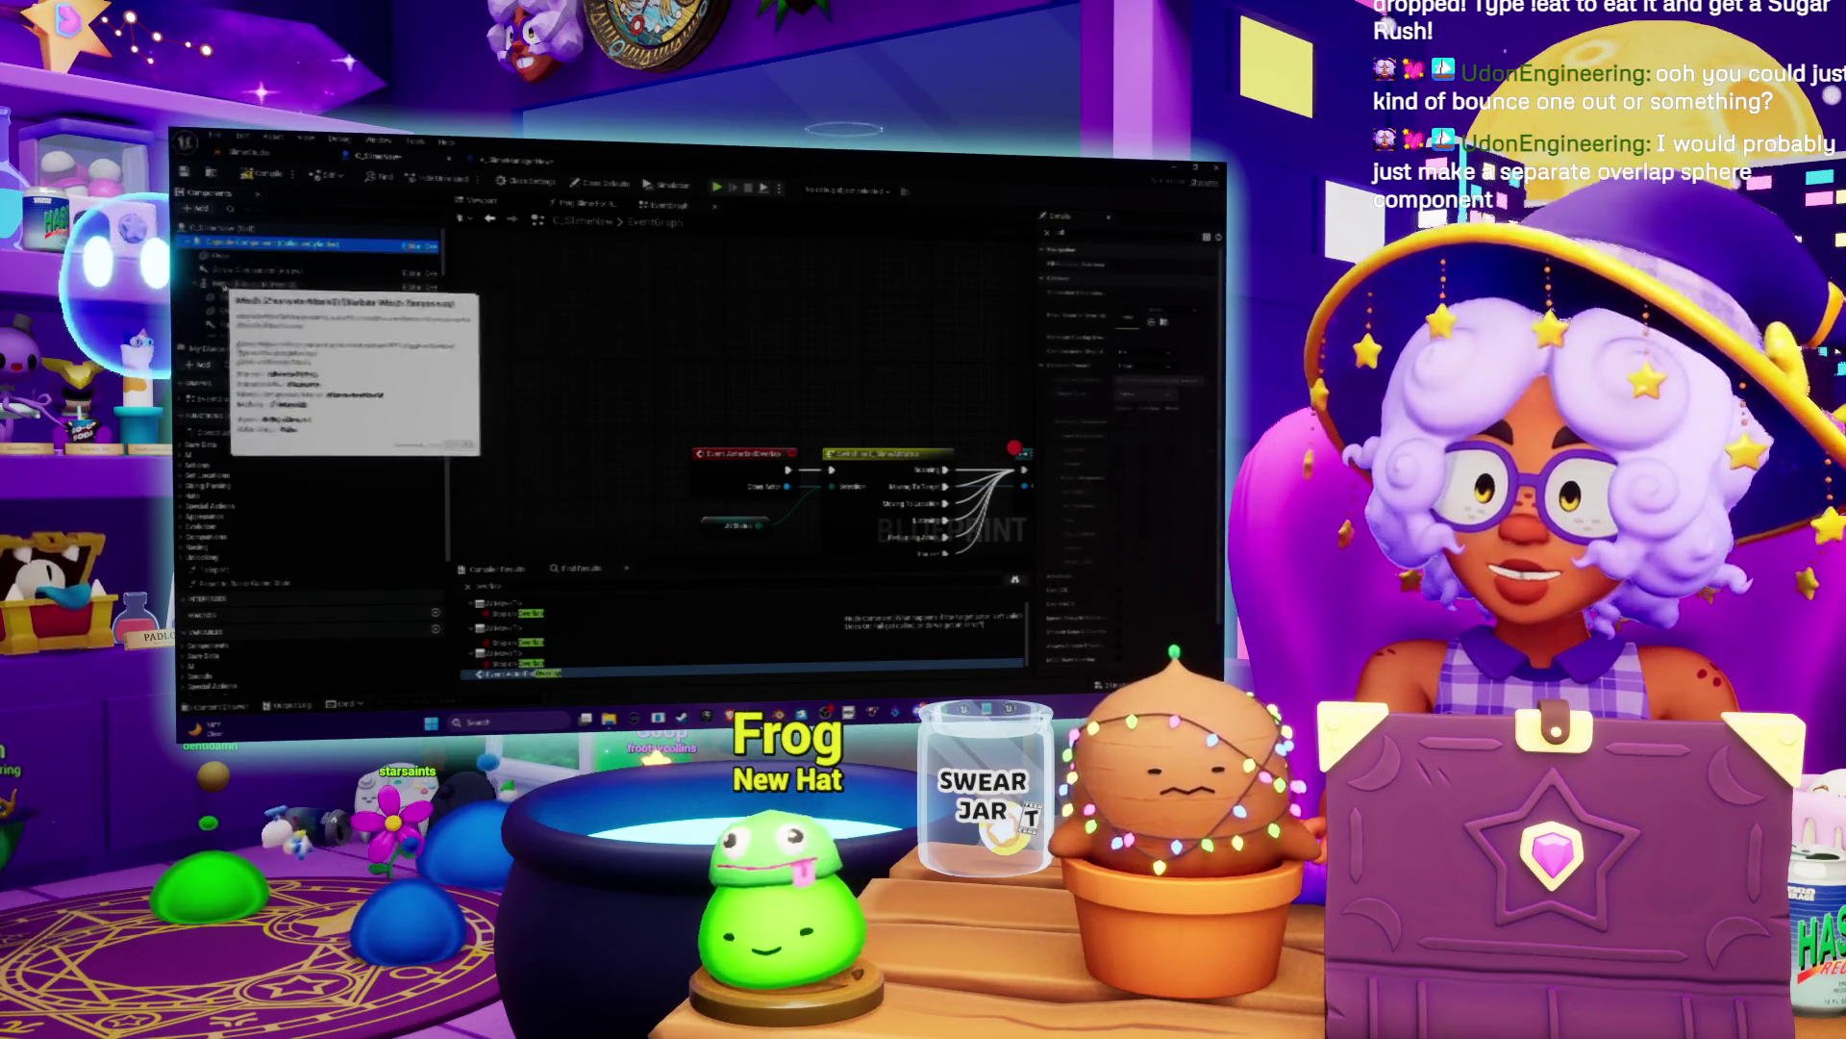
left_click(217, 256)
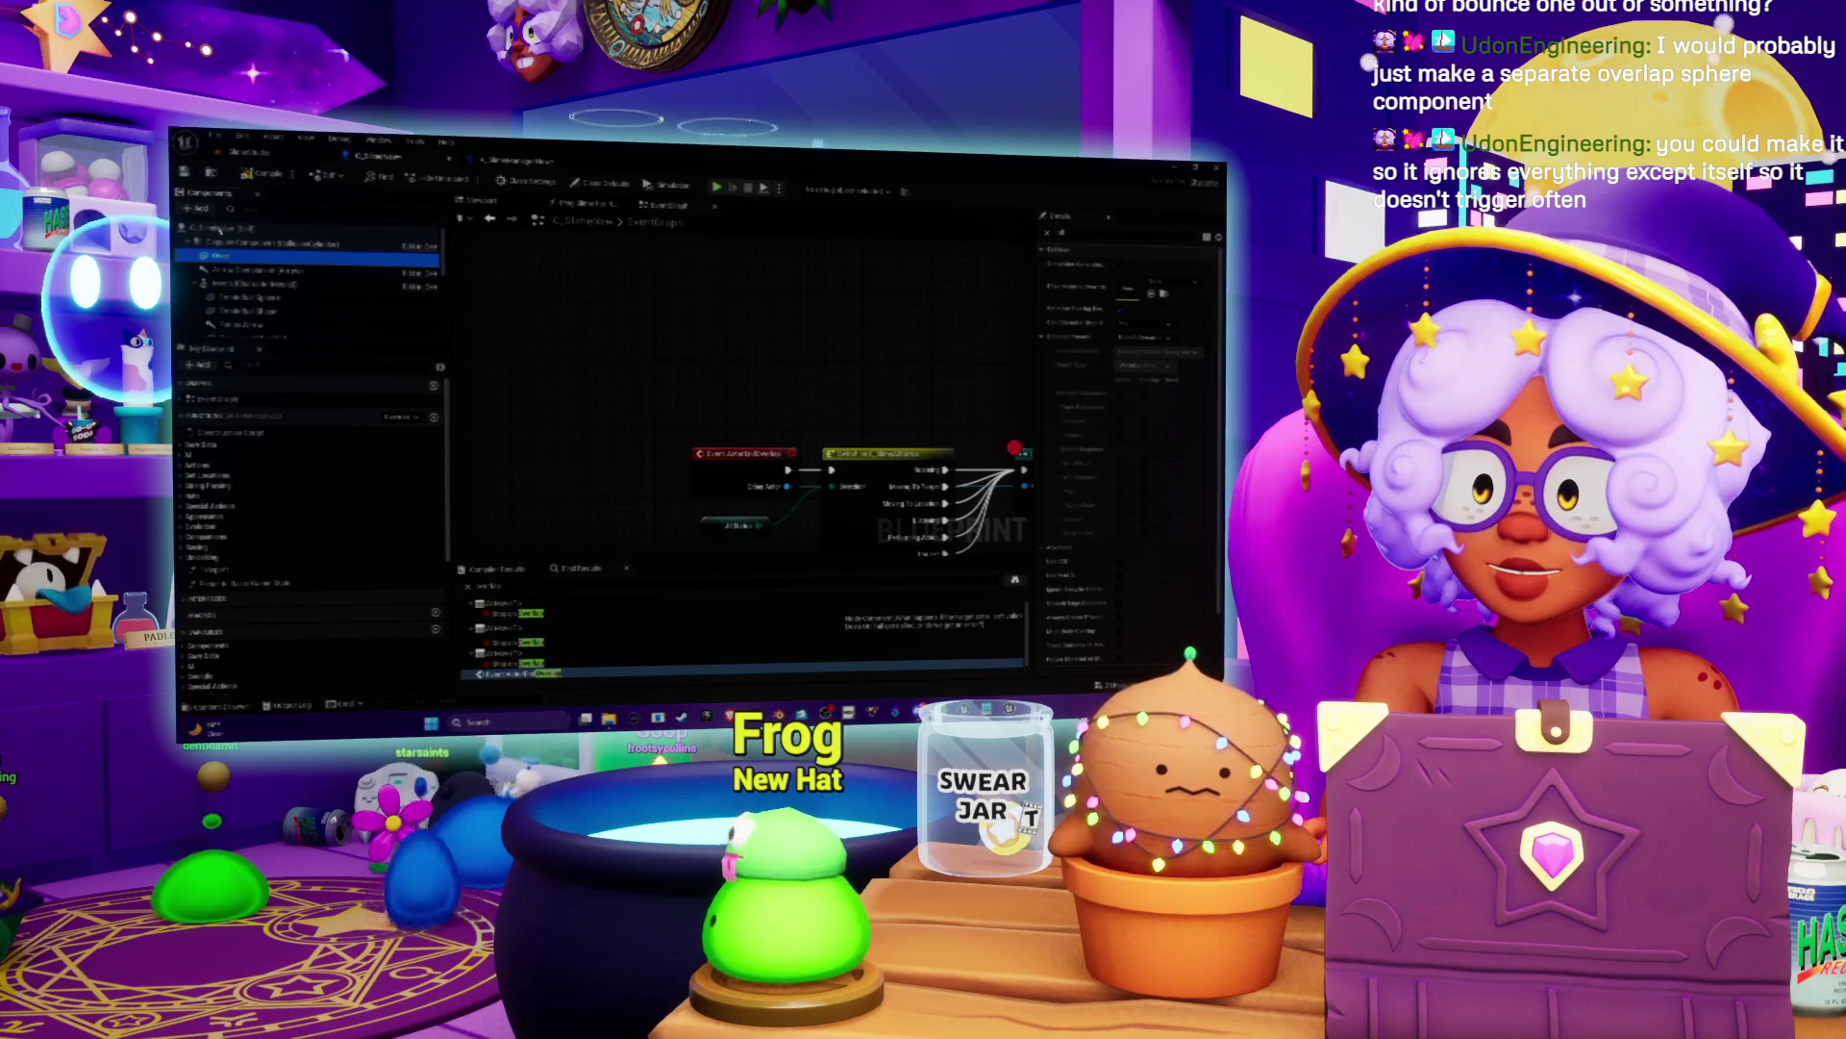
key("Delete")
left_click(197, 209)
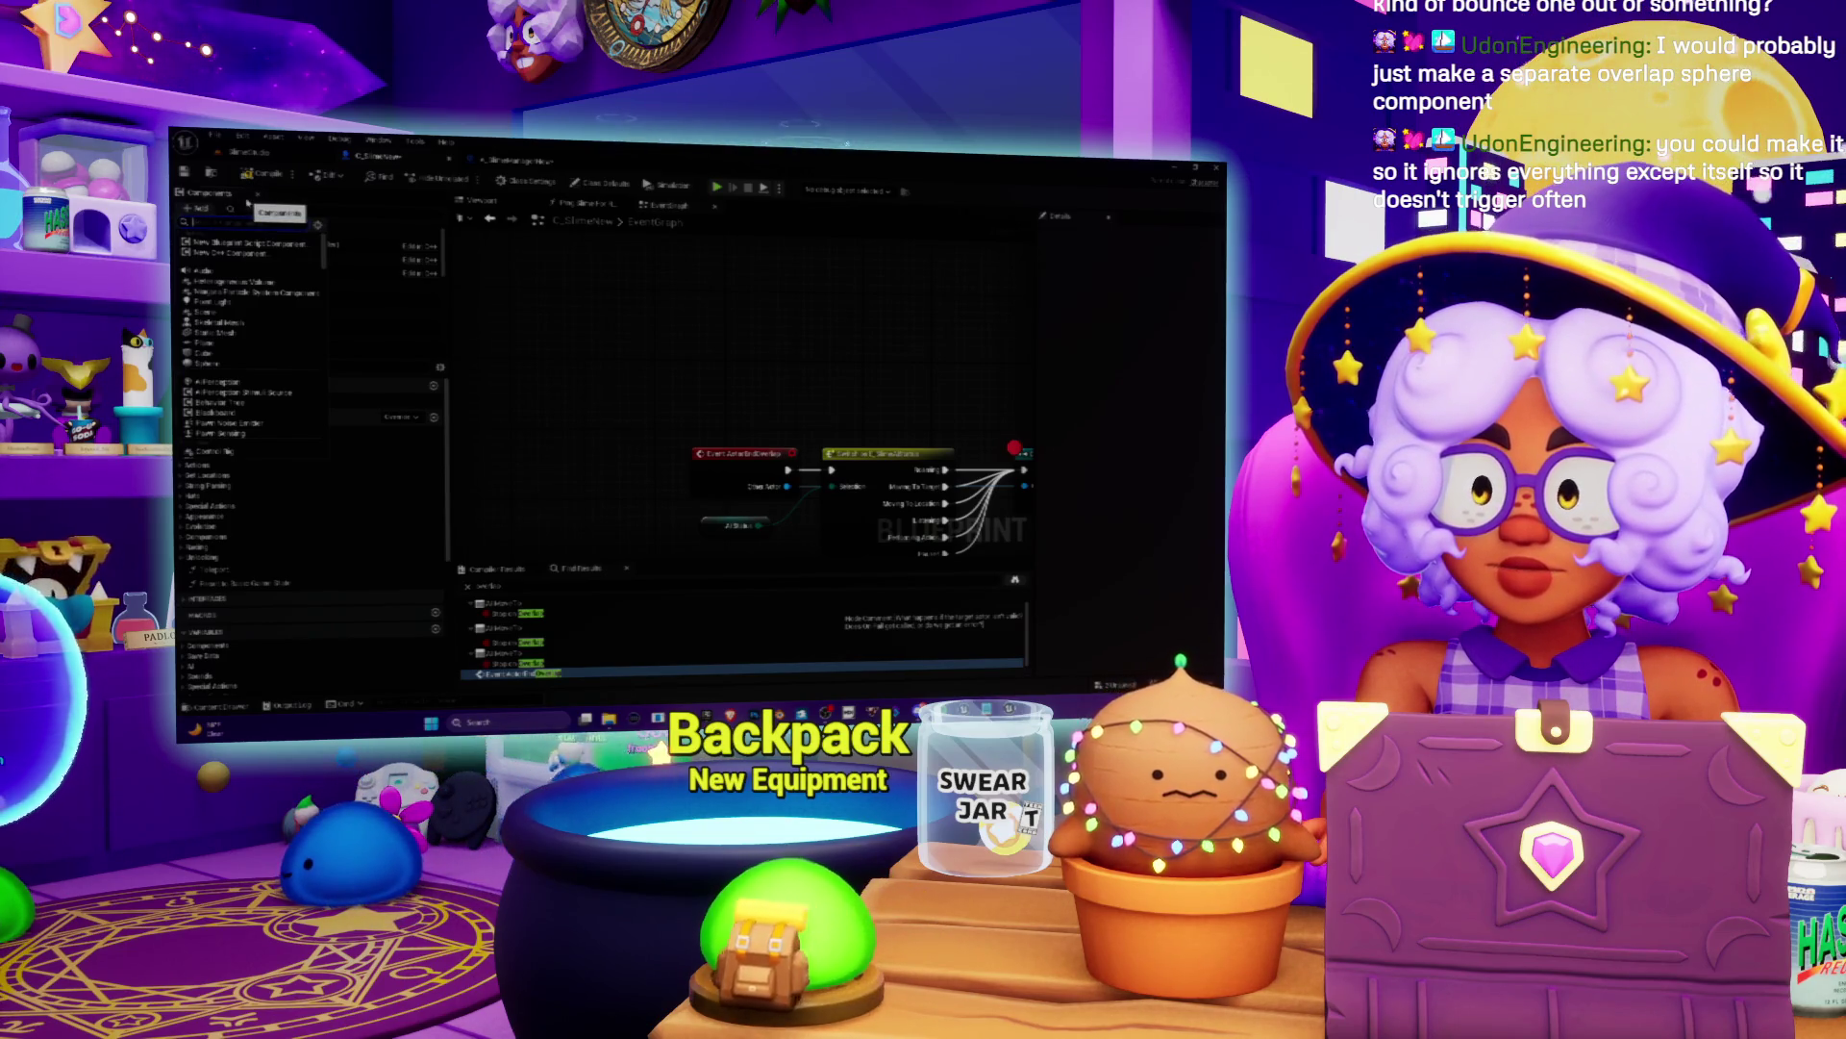
type("capsule")
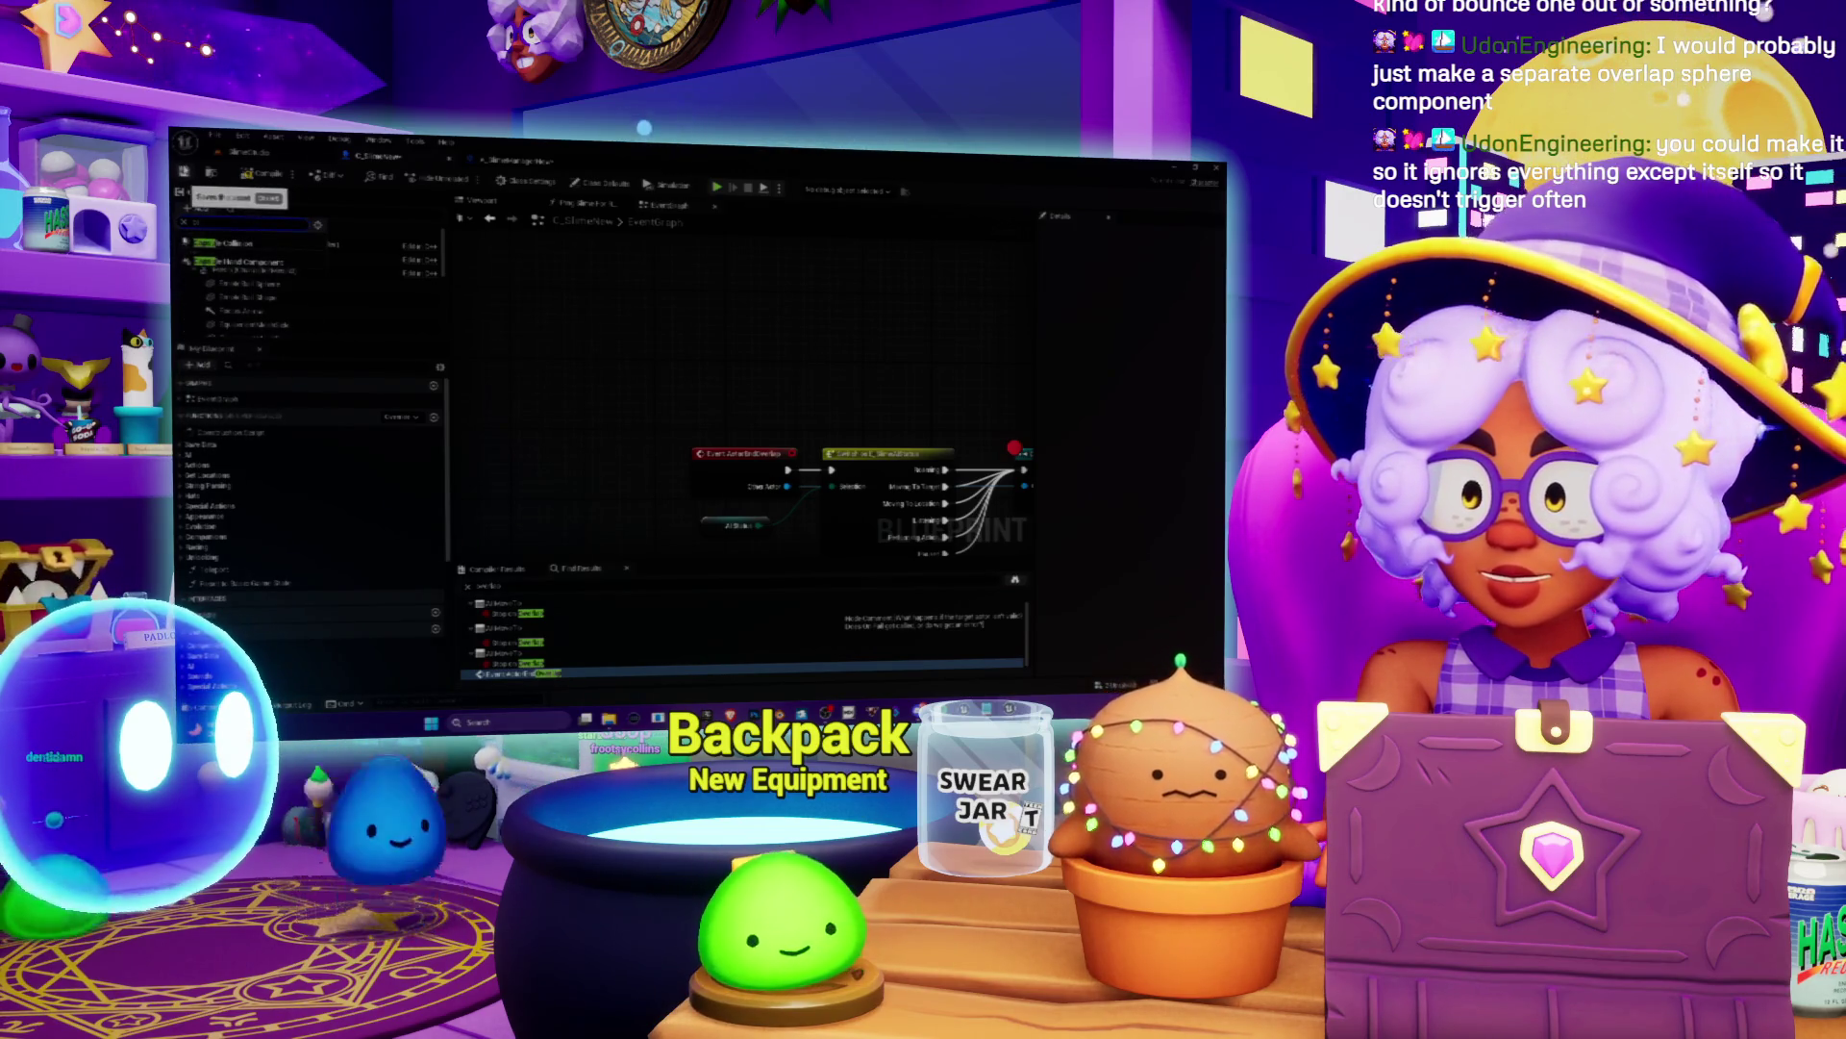
type("sphere")
key("Return")
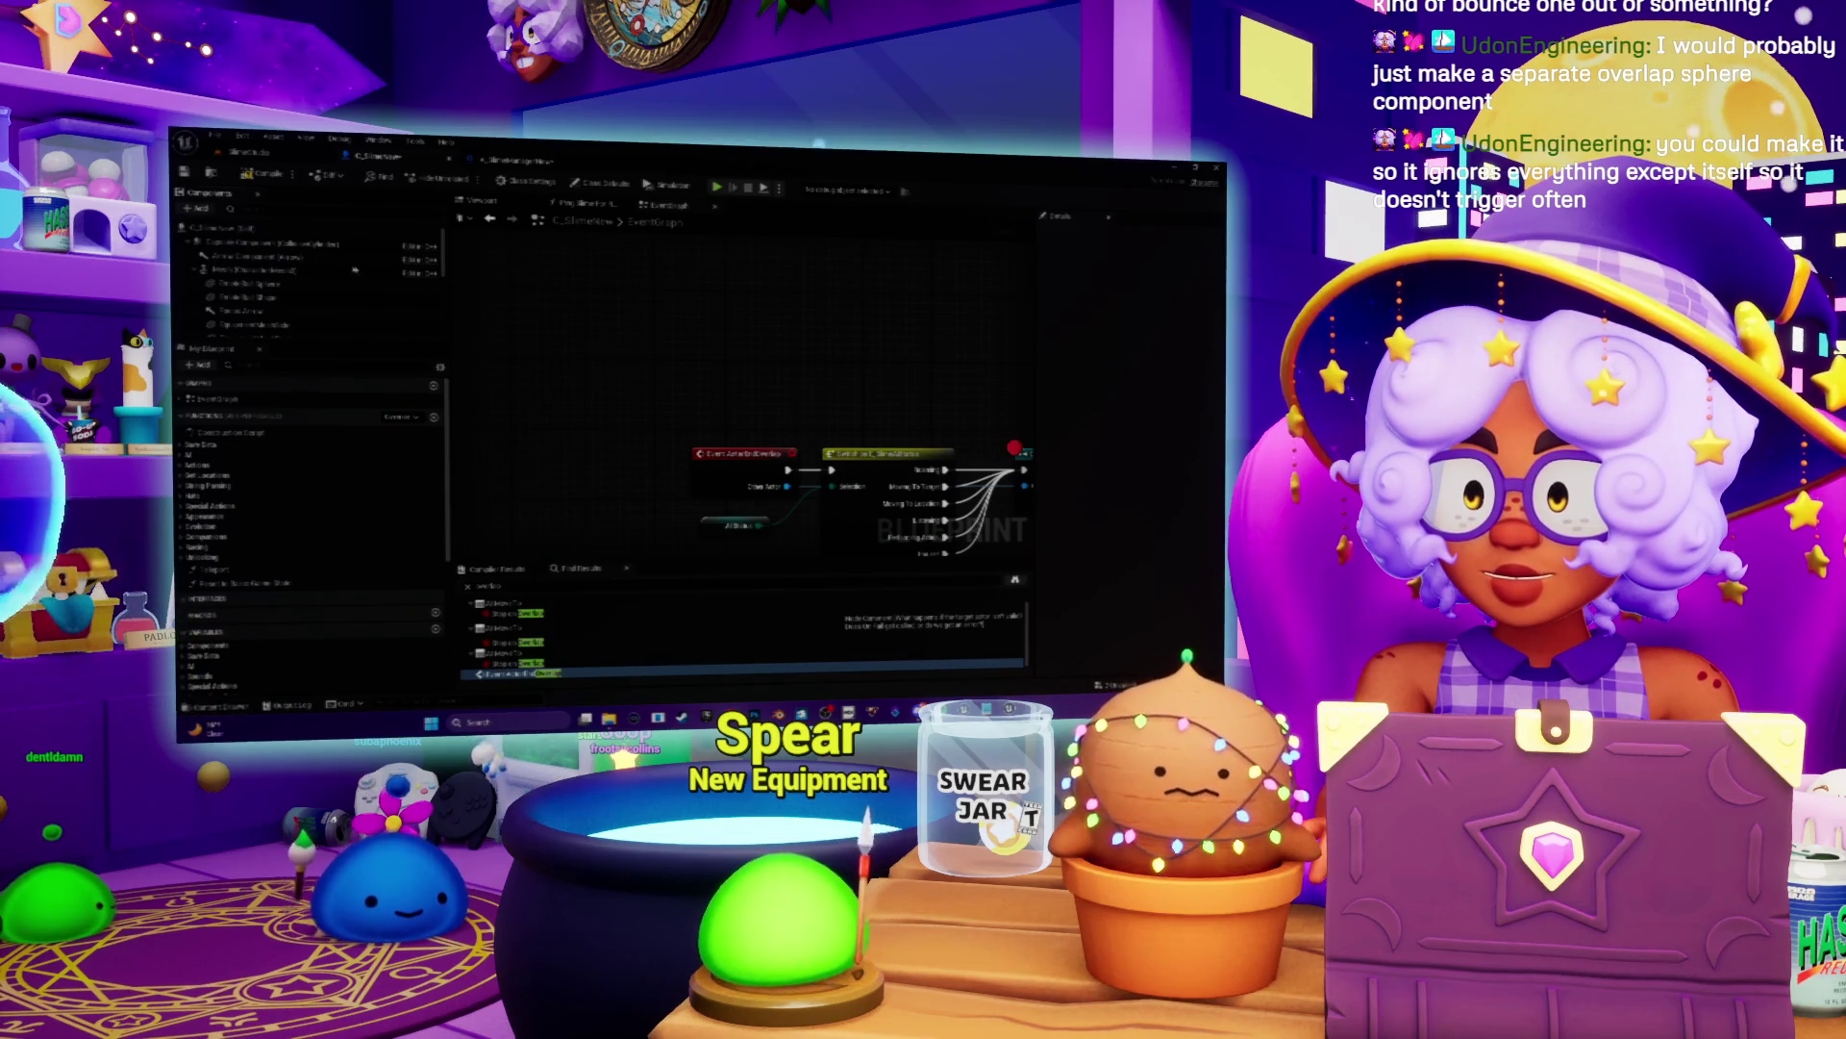
Step: Shrink the new sphere's radius around the slime in the Viewport, then return to Event Graph
left_click(346, 259)
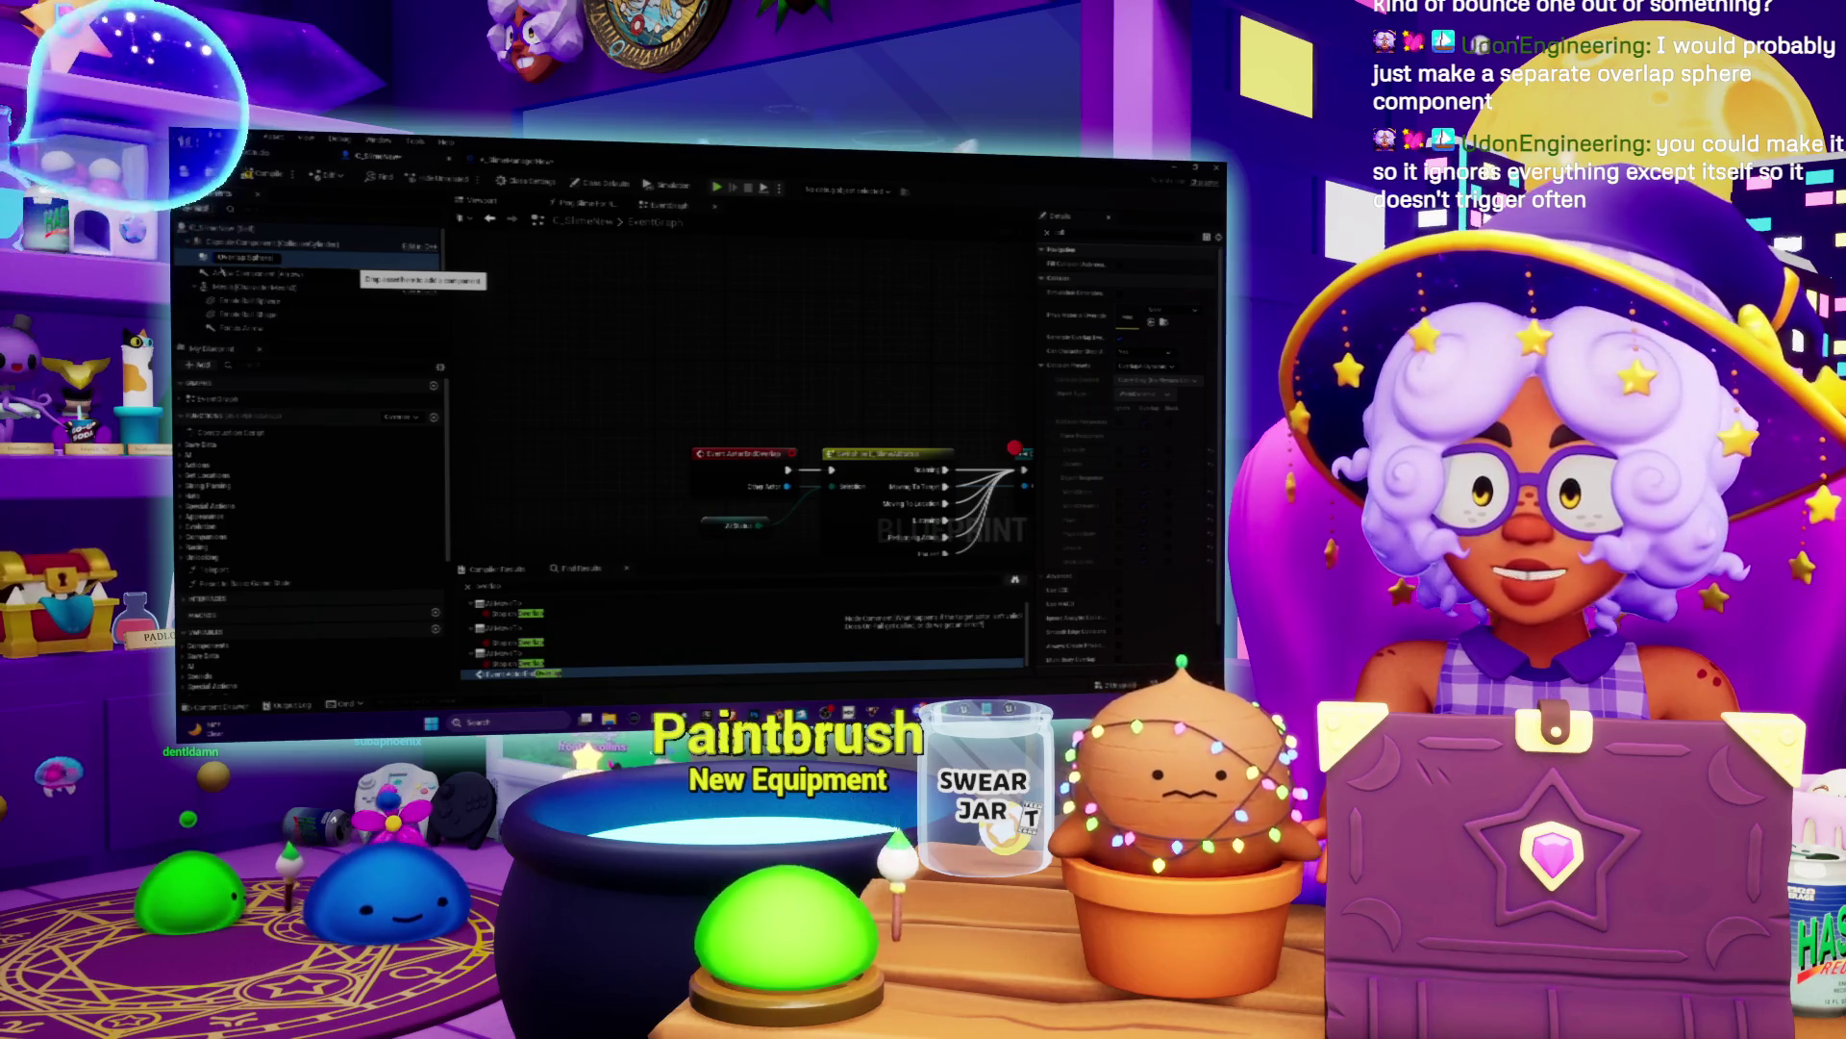
left_click(480, 200)
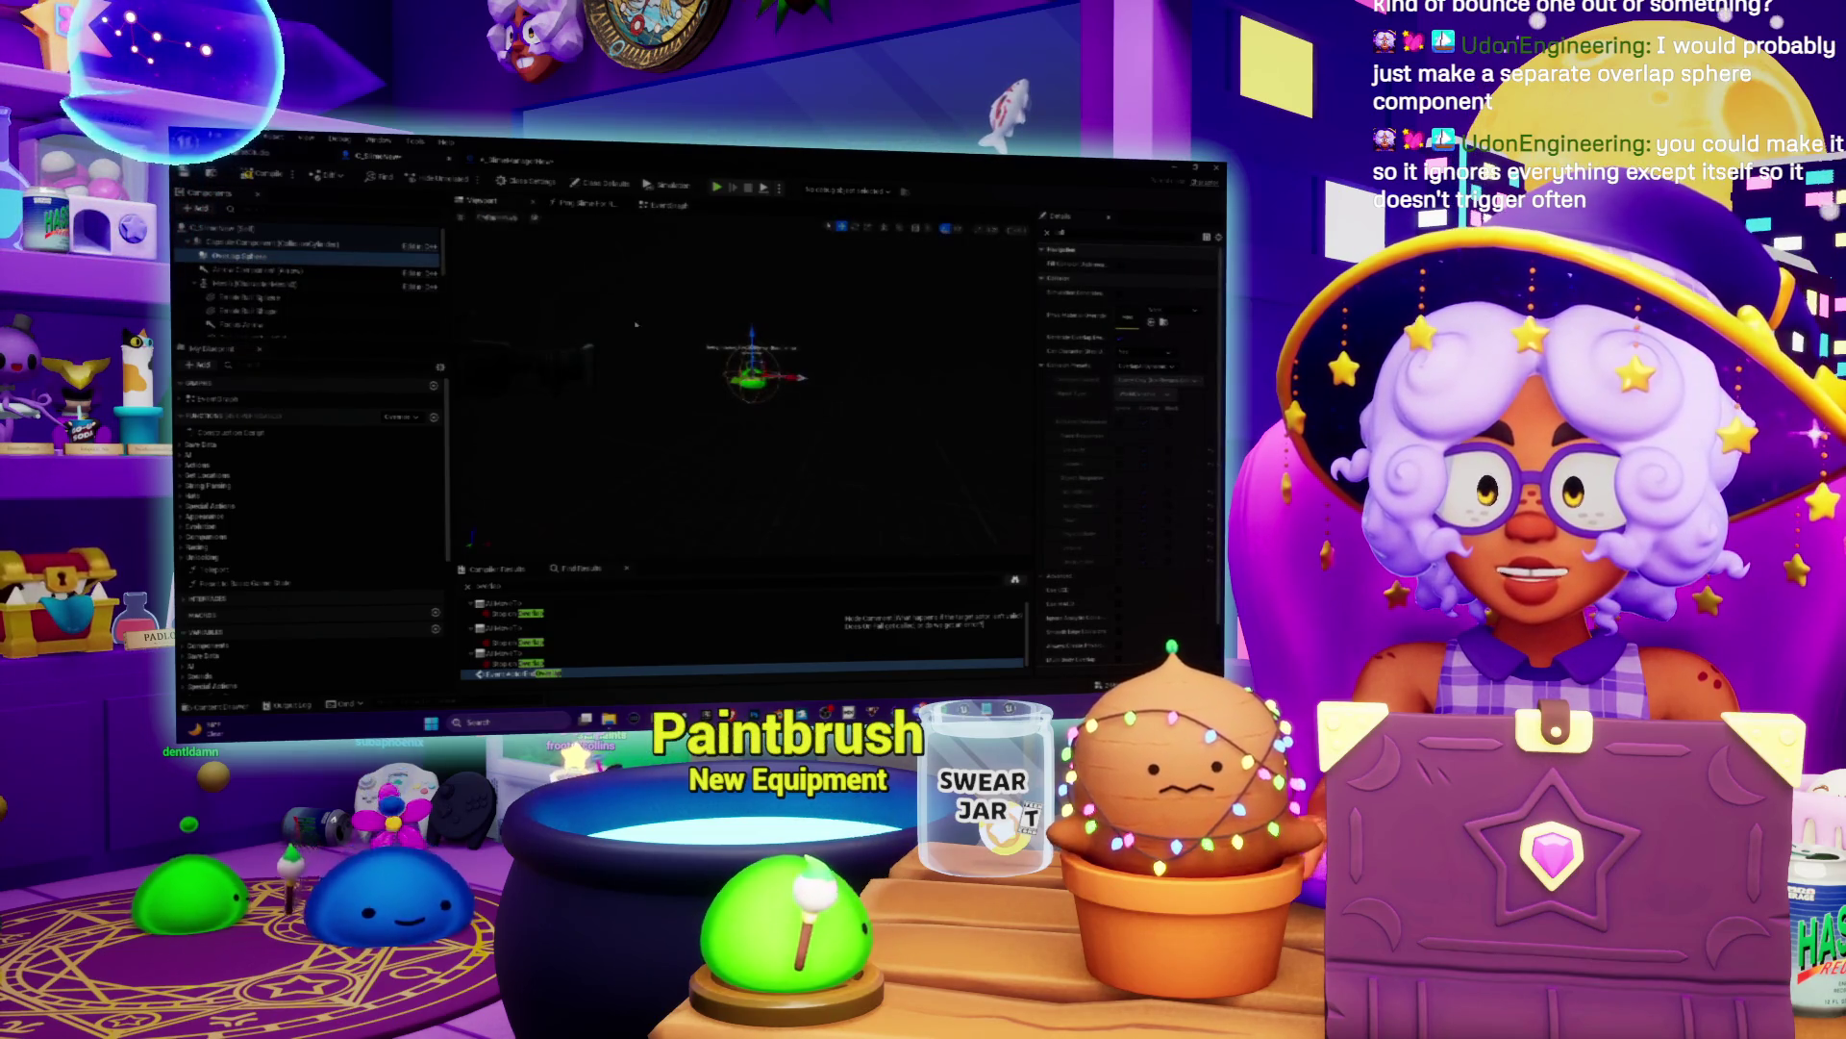
scroll(741, 404, "up", 8)
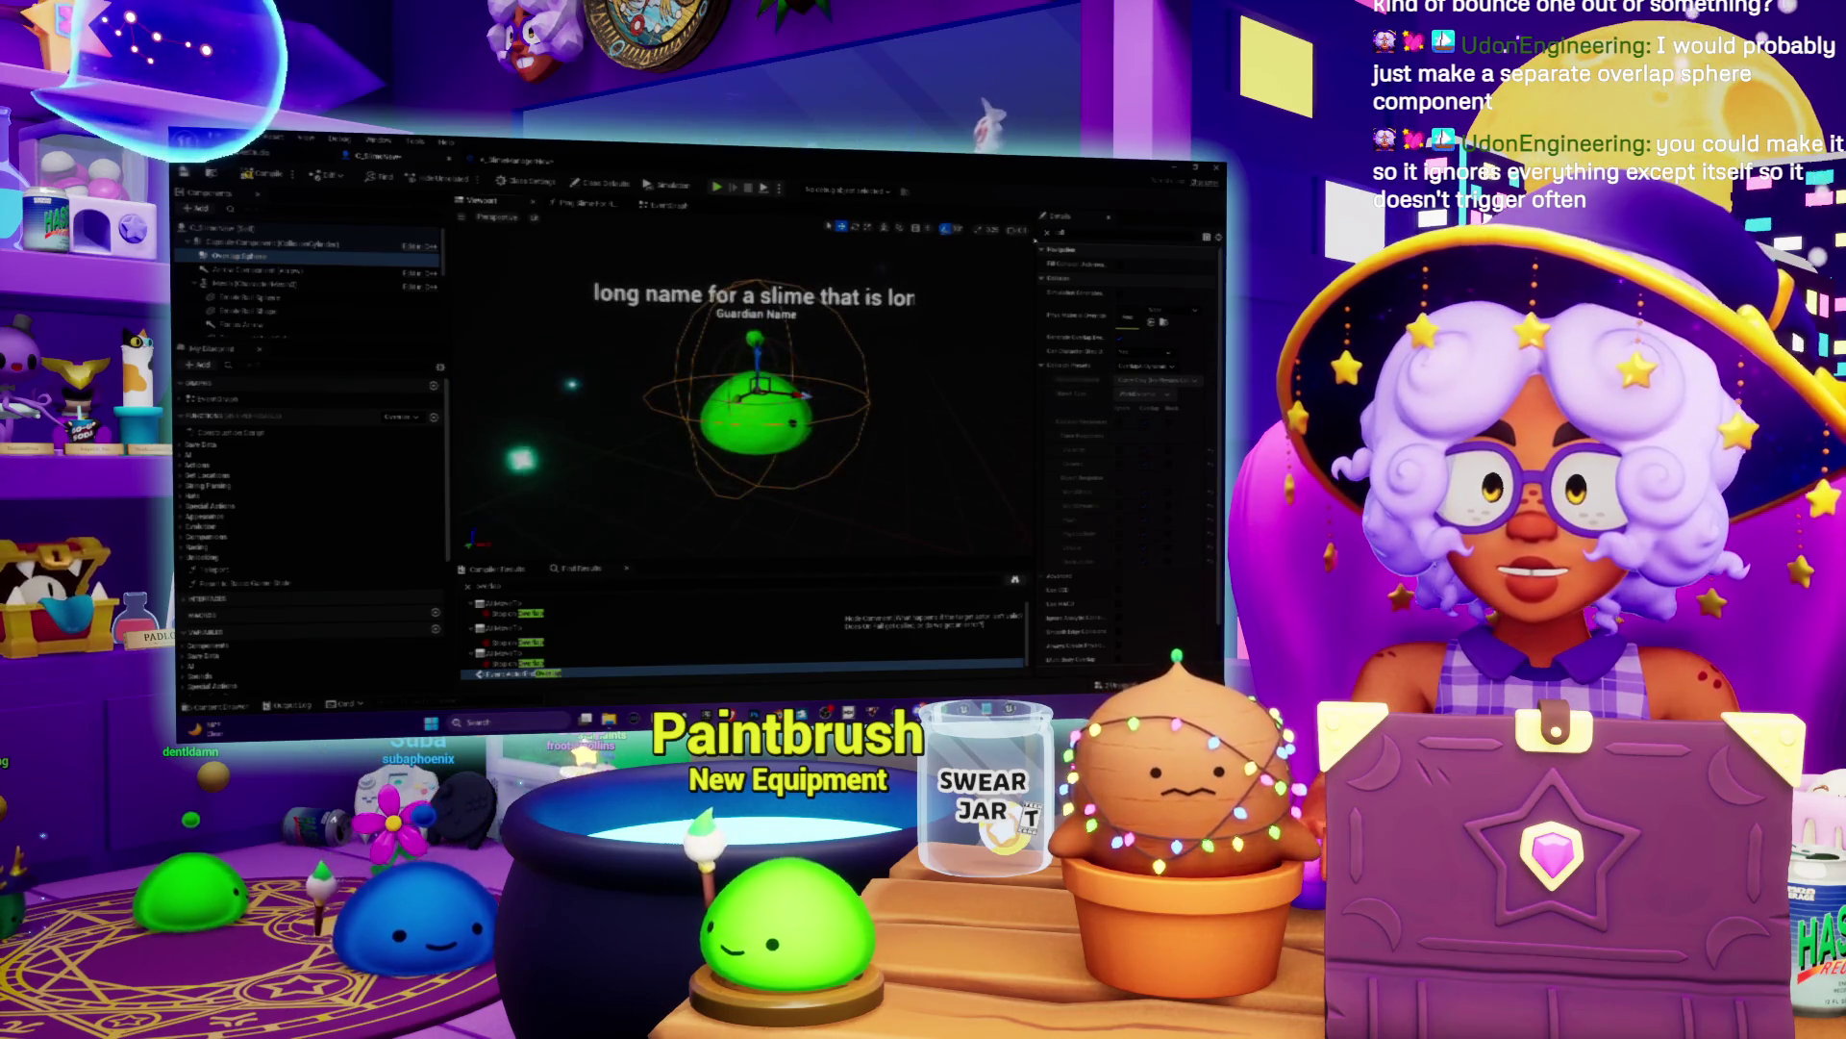
scroll(1109, 336, "up", 5)
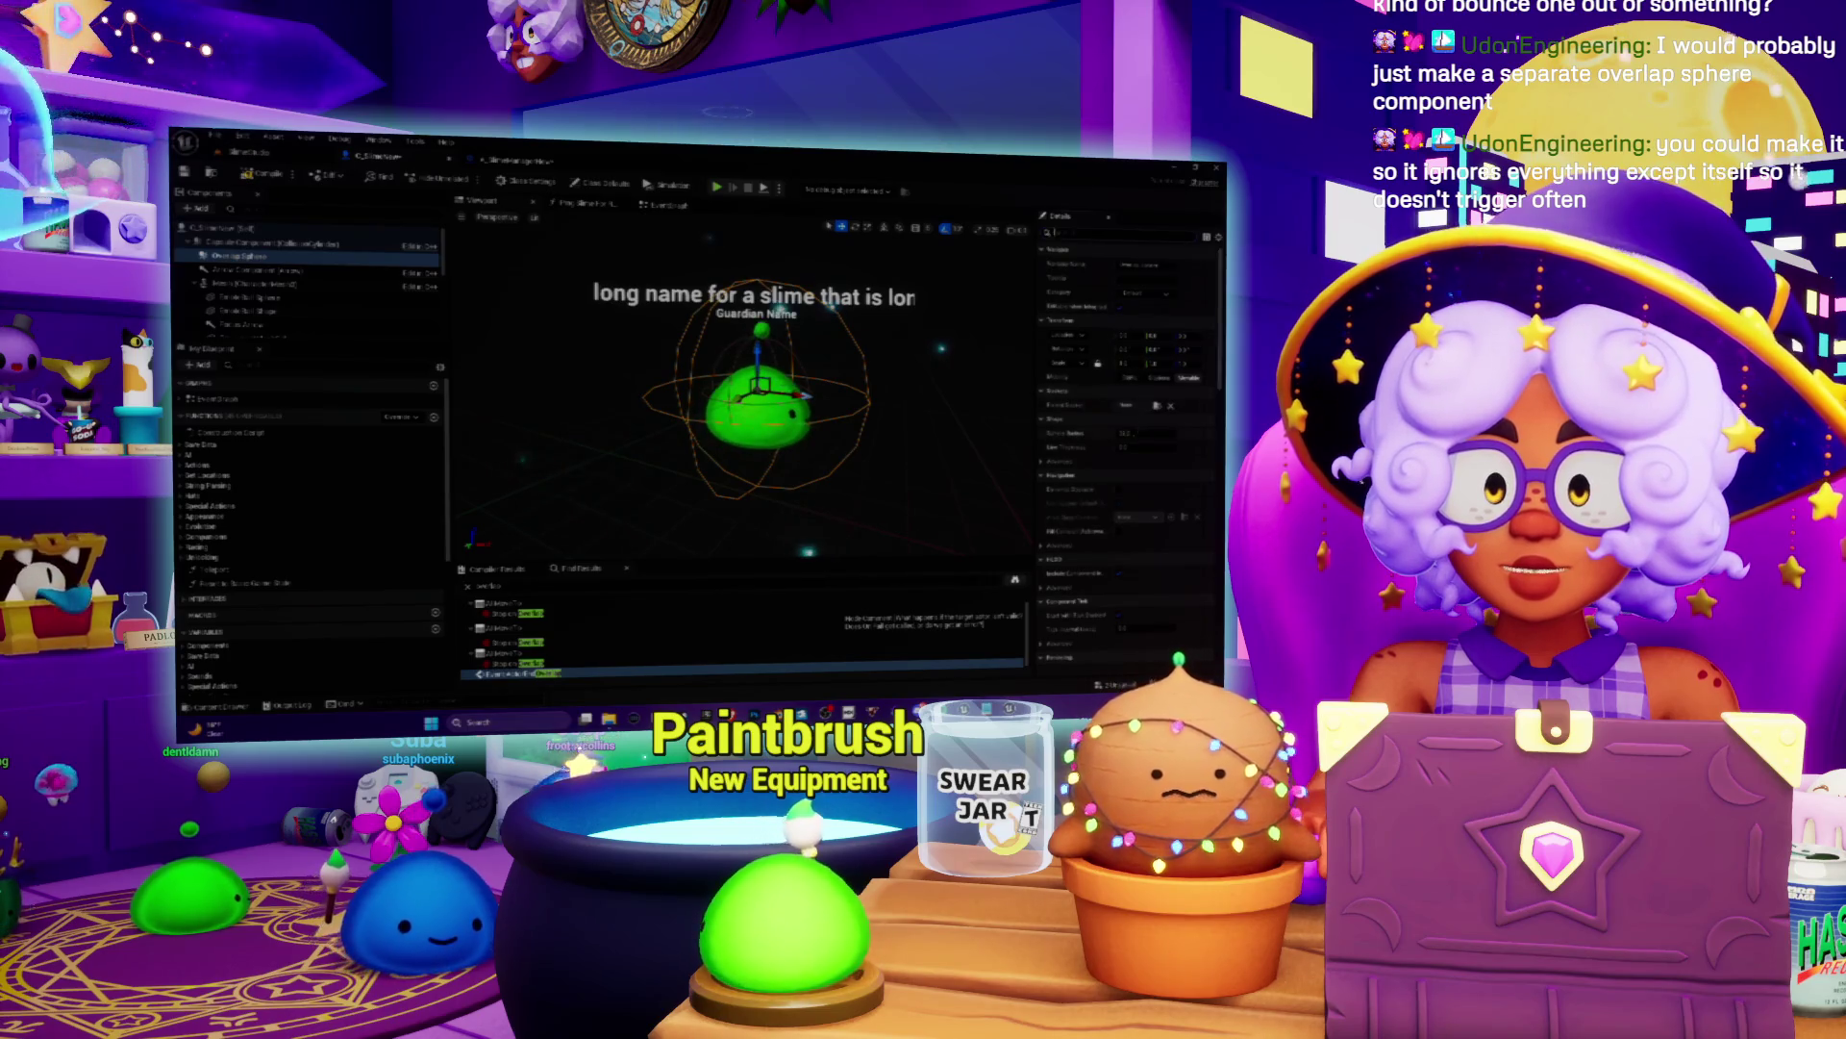
left_click_drag(1130, 433, 1106, 432)
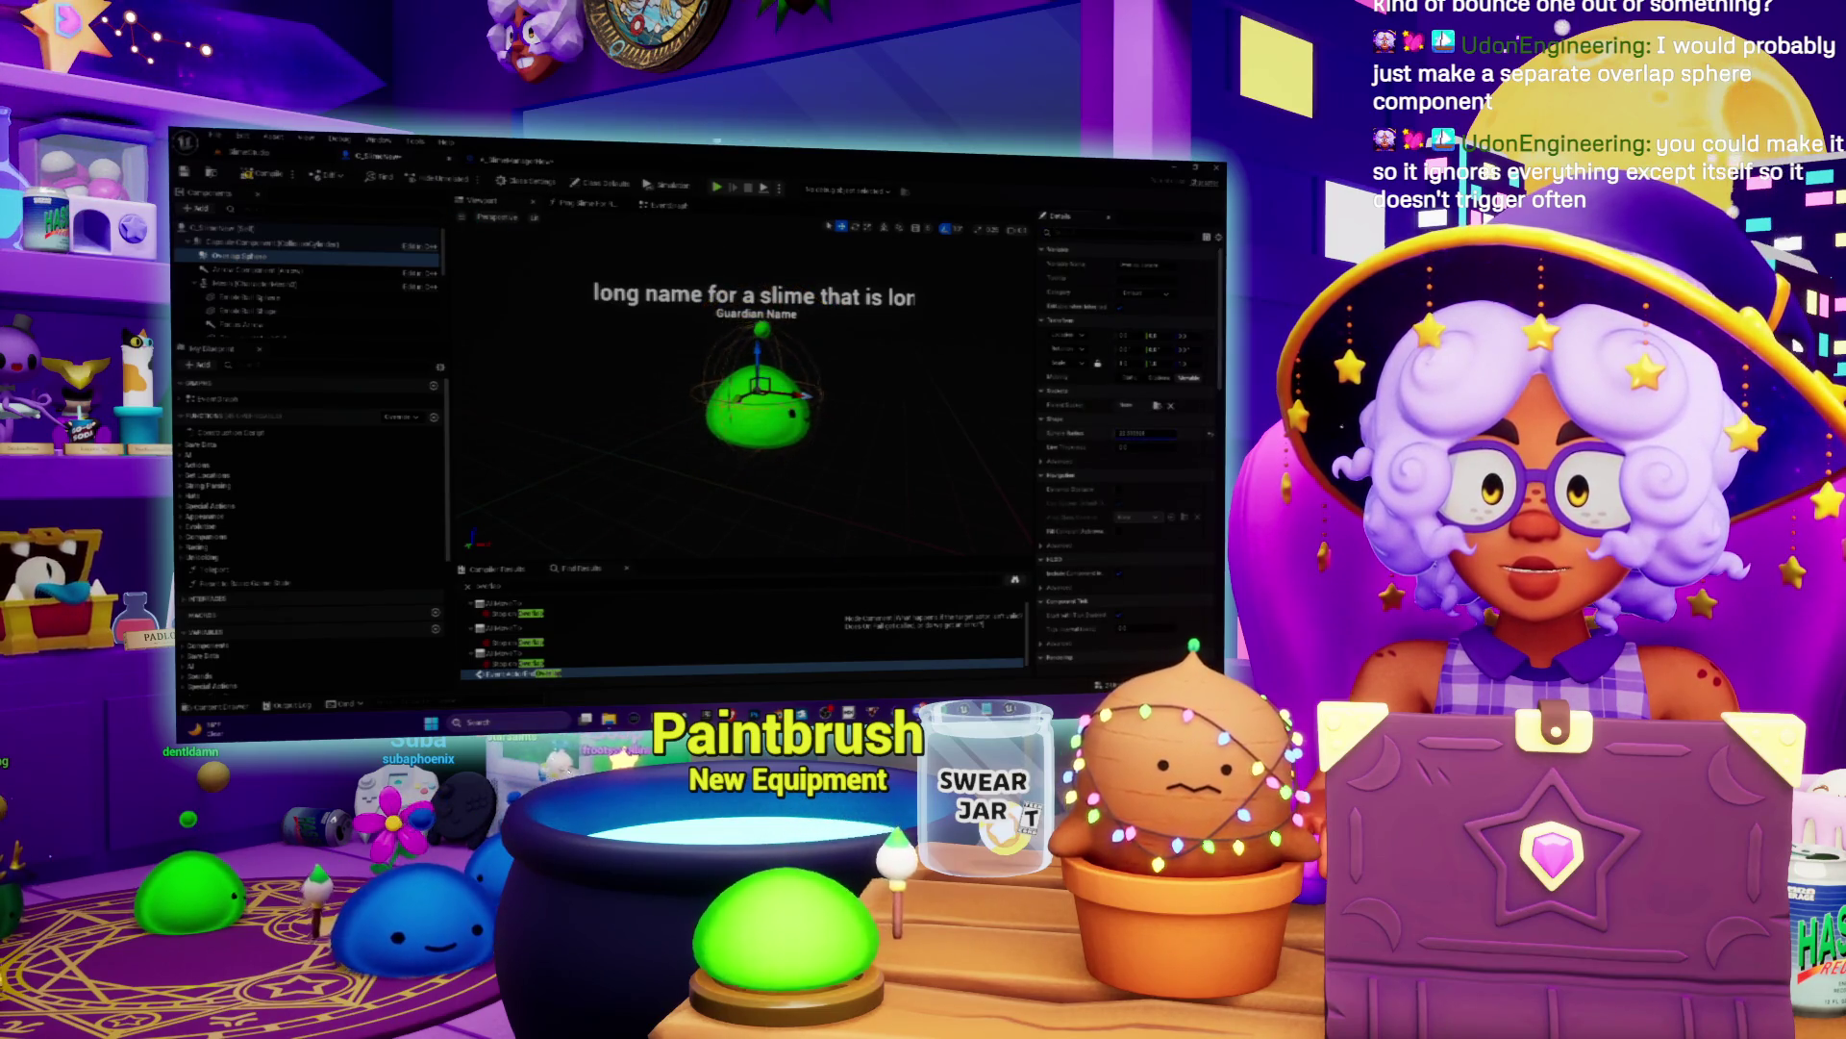
left_click(663, 204)
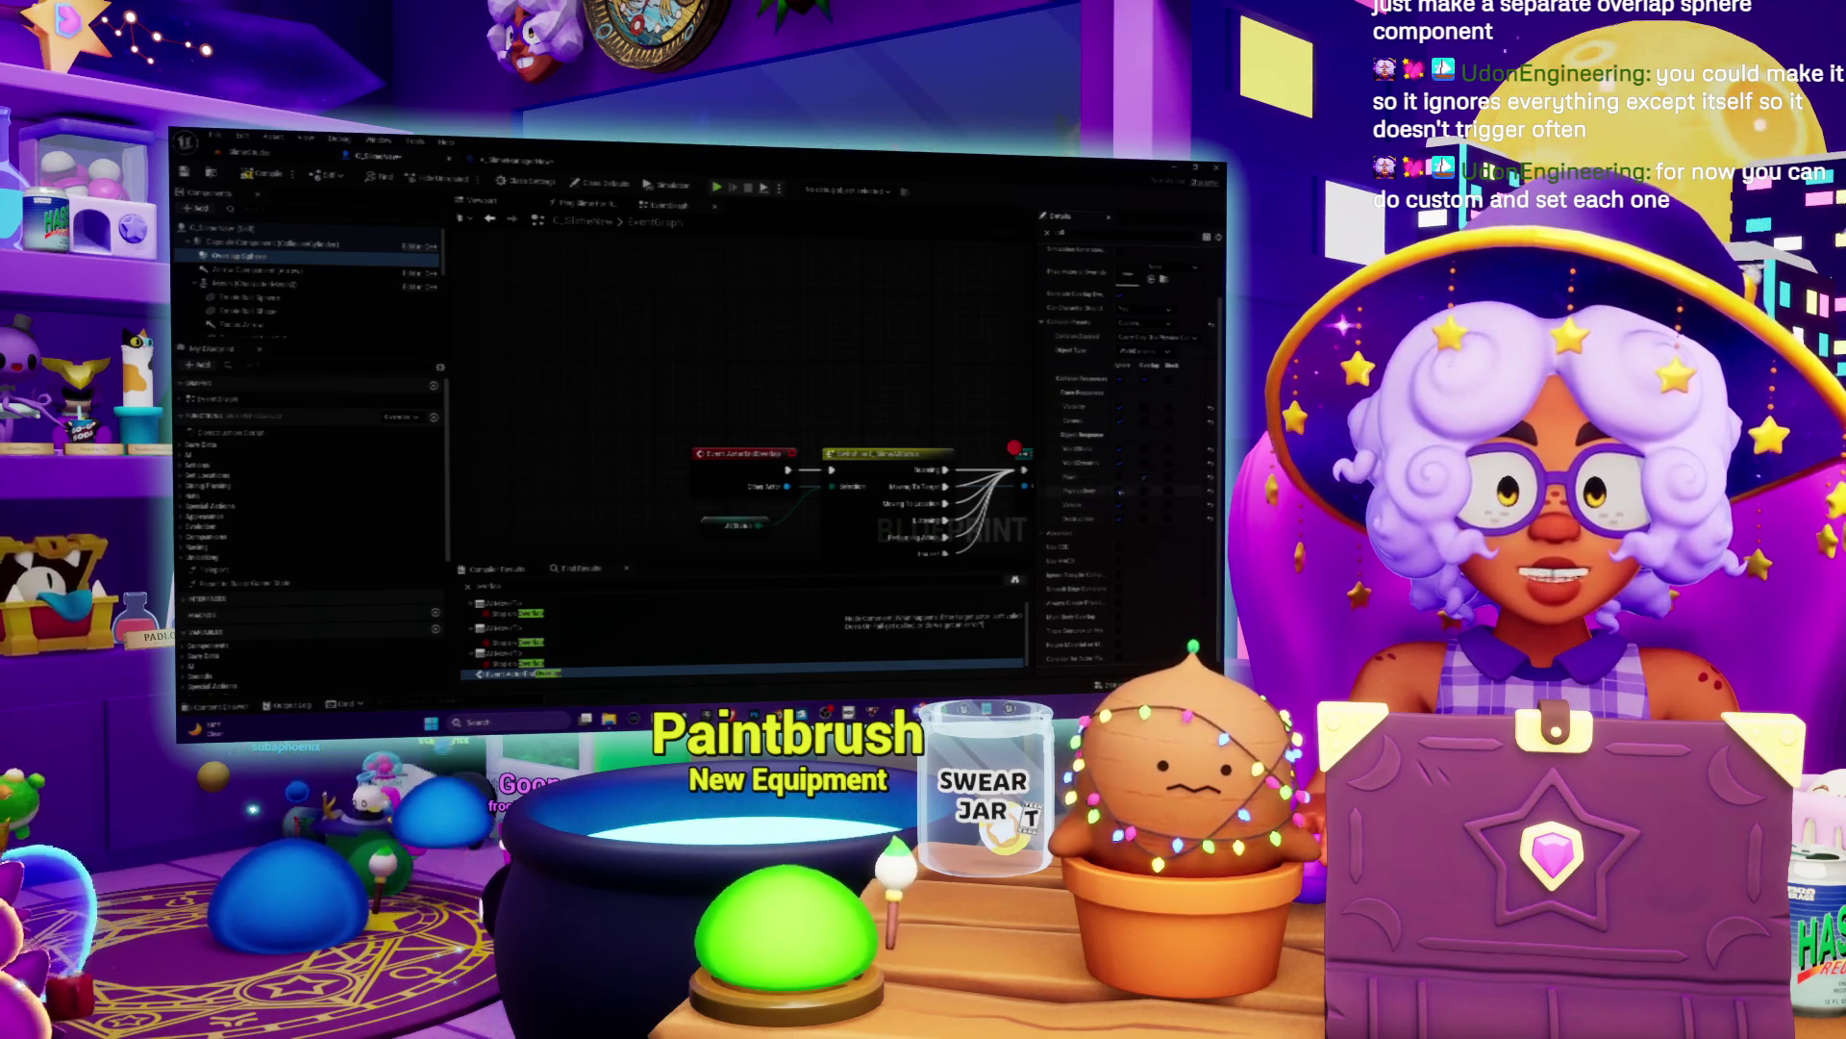
left_click(1102, 498)
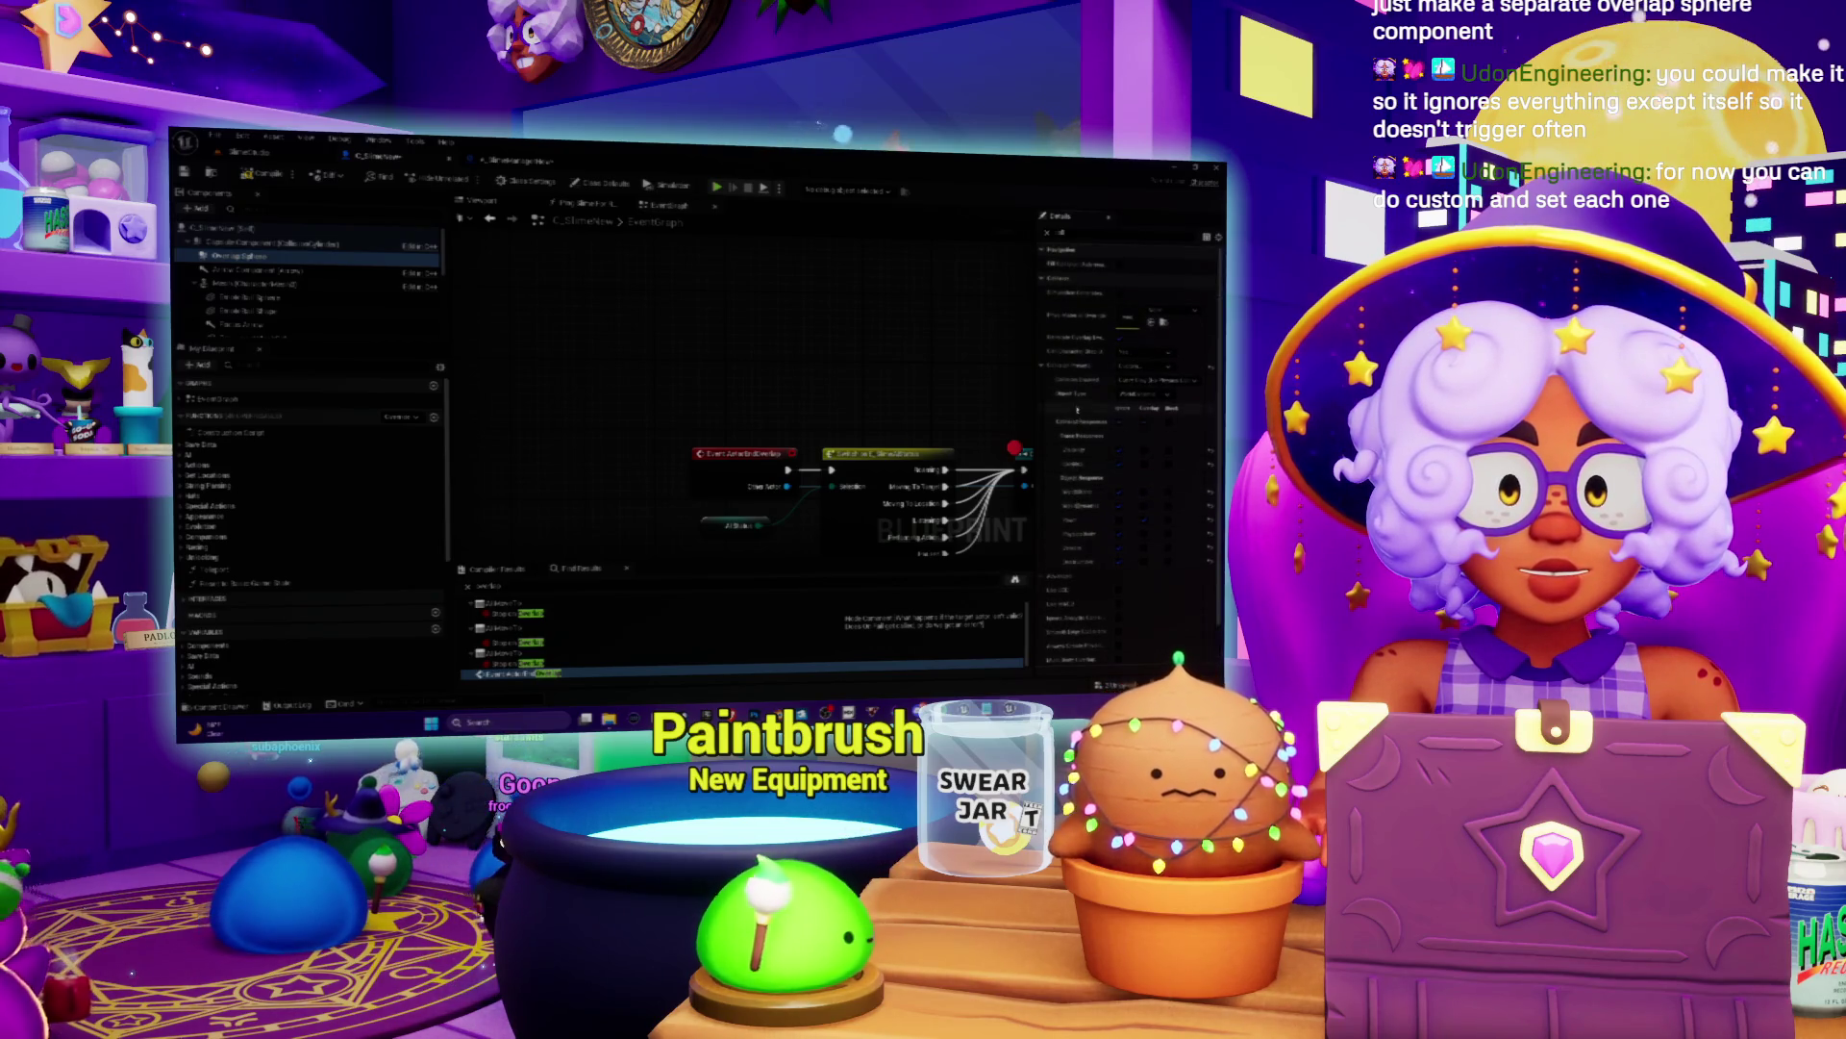
Step: Switch the overlap sphere to another collision preset and widen Details to review its responses
left_click(1135, 395)
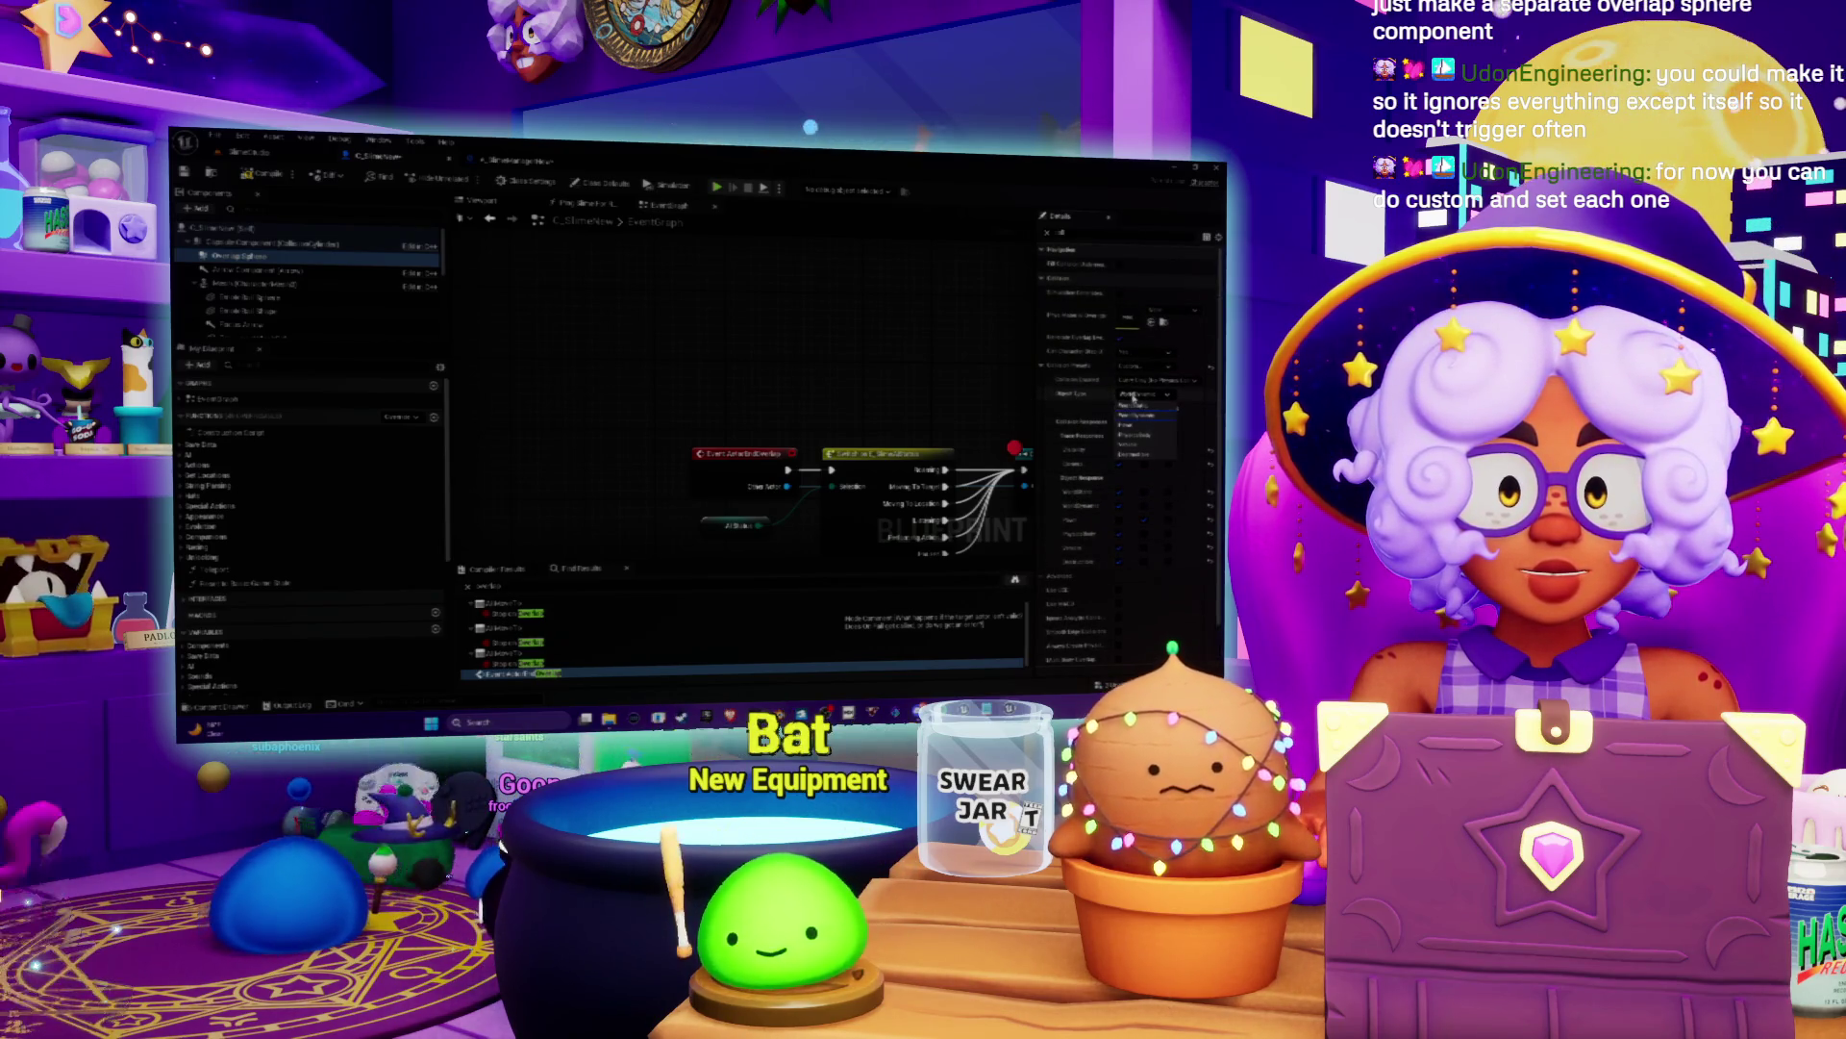
left_click(1135, 424)
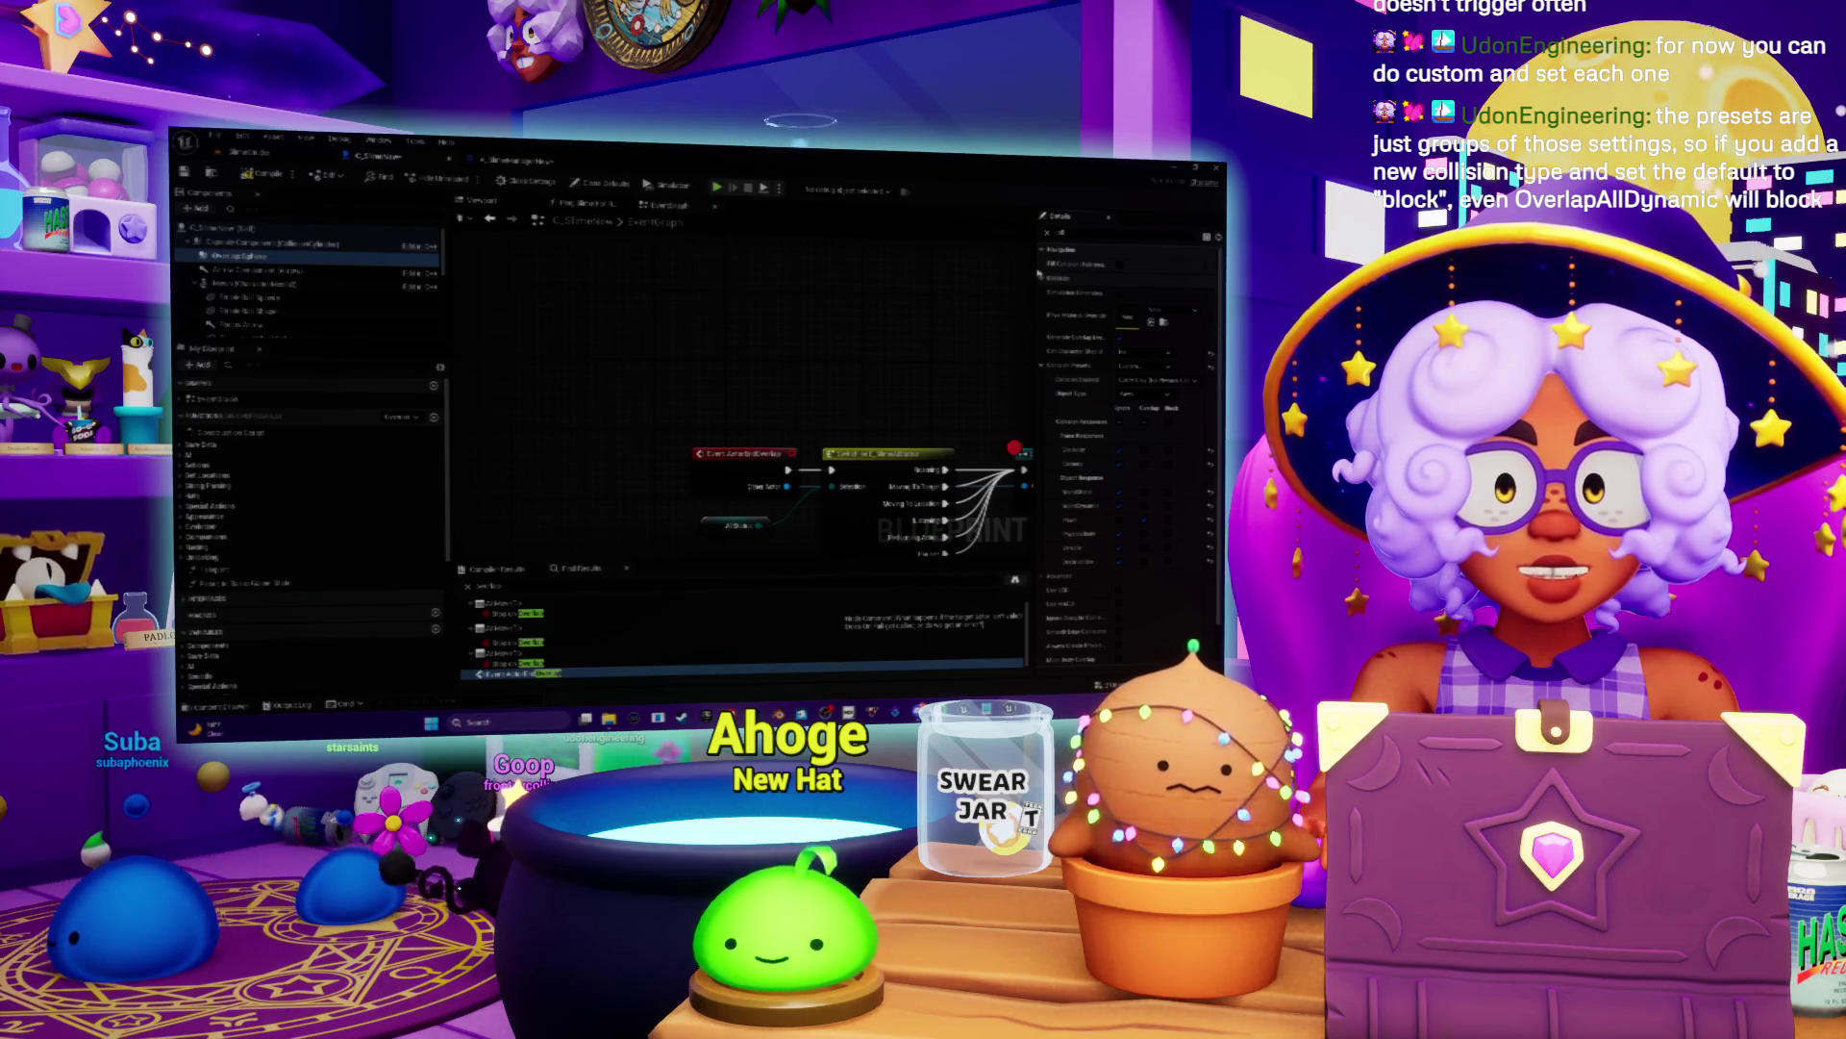
left_click_drag(1034, 433, 870, 433)
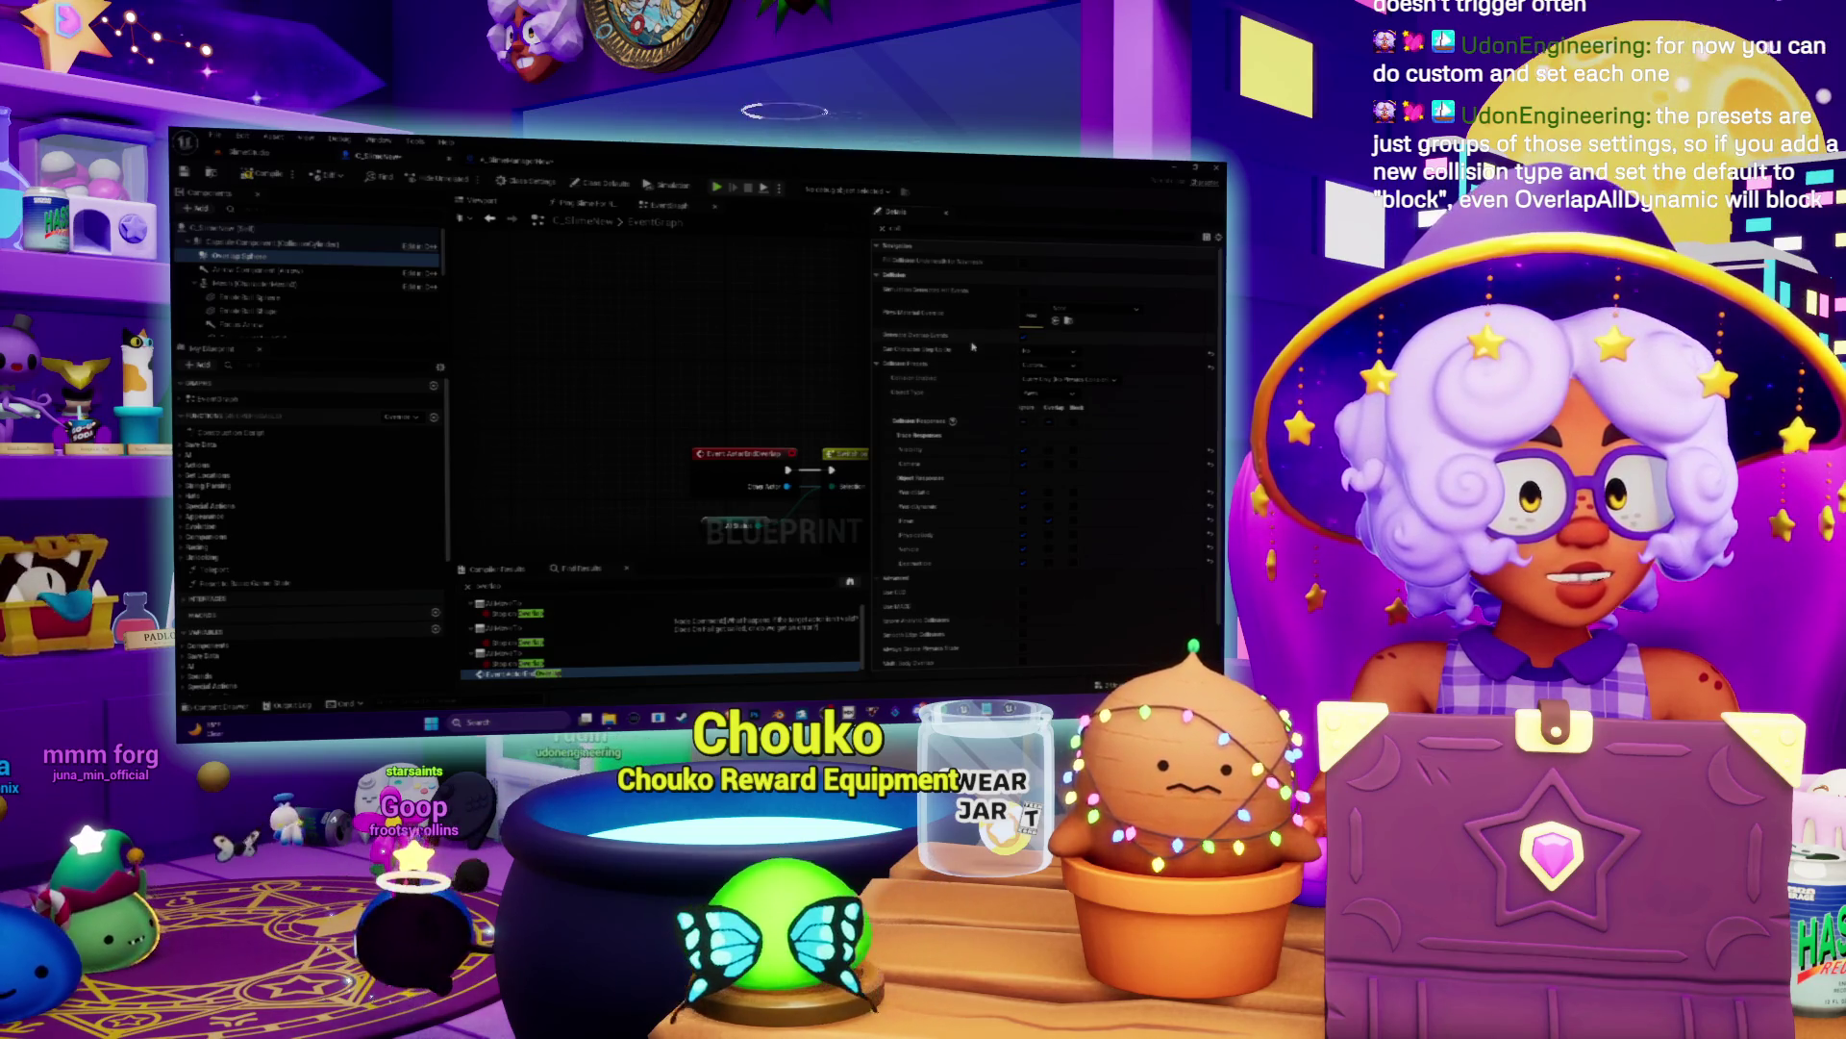
scroll(986, 344, "down", 2)
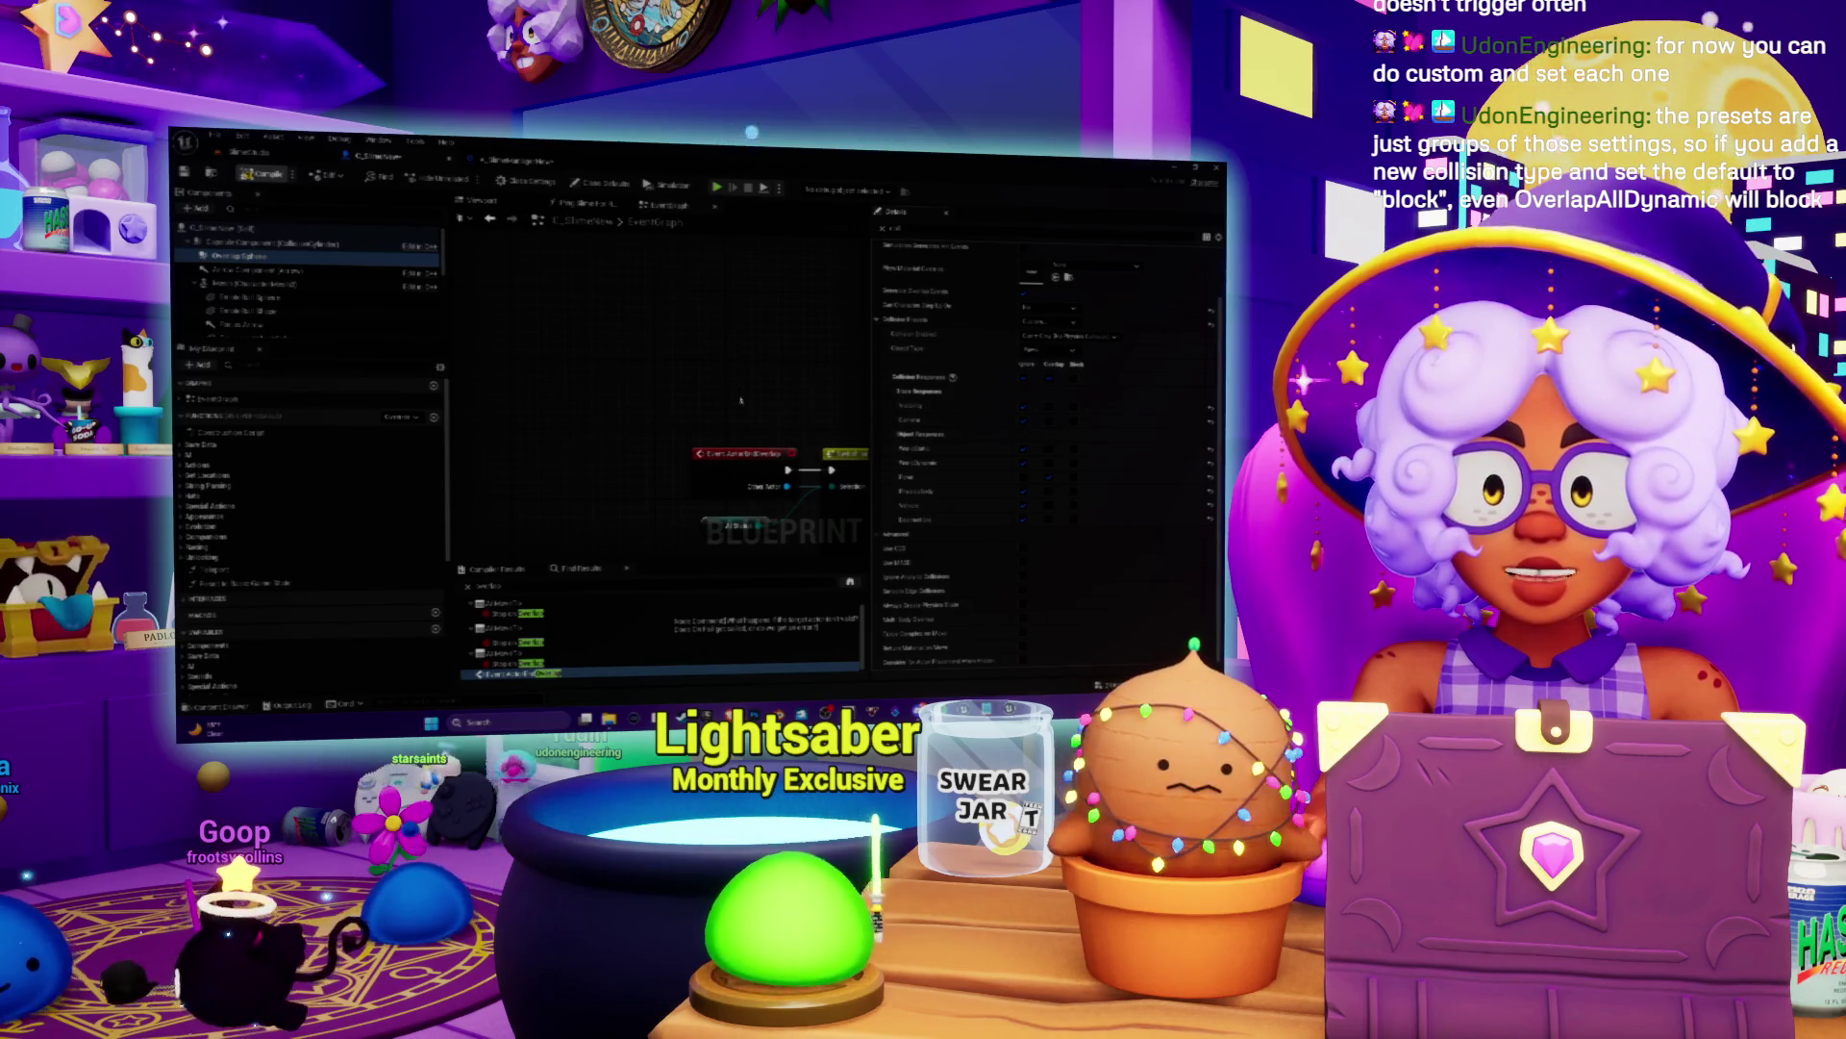
right_click(874, 383)
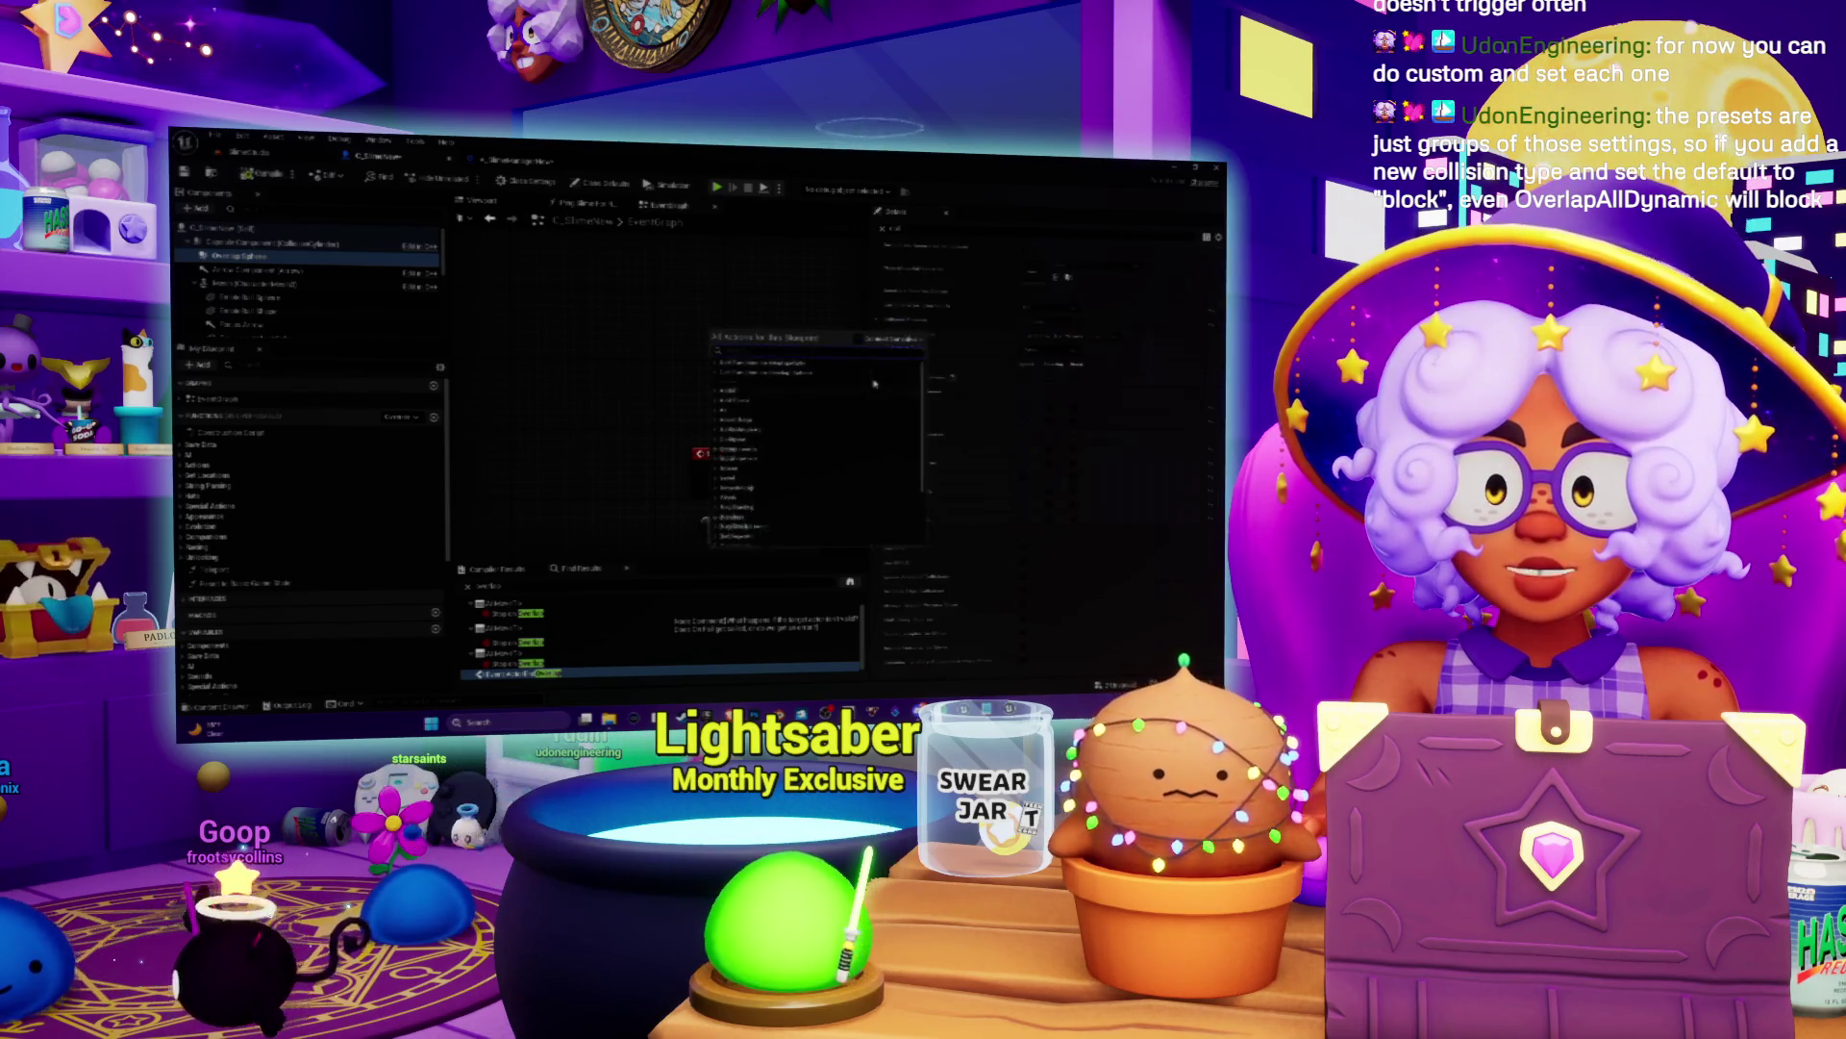
Step: Add a new event node from the action list and frame it in the graph
left_click(760, 363)
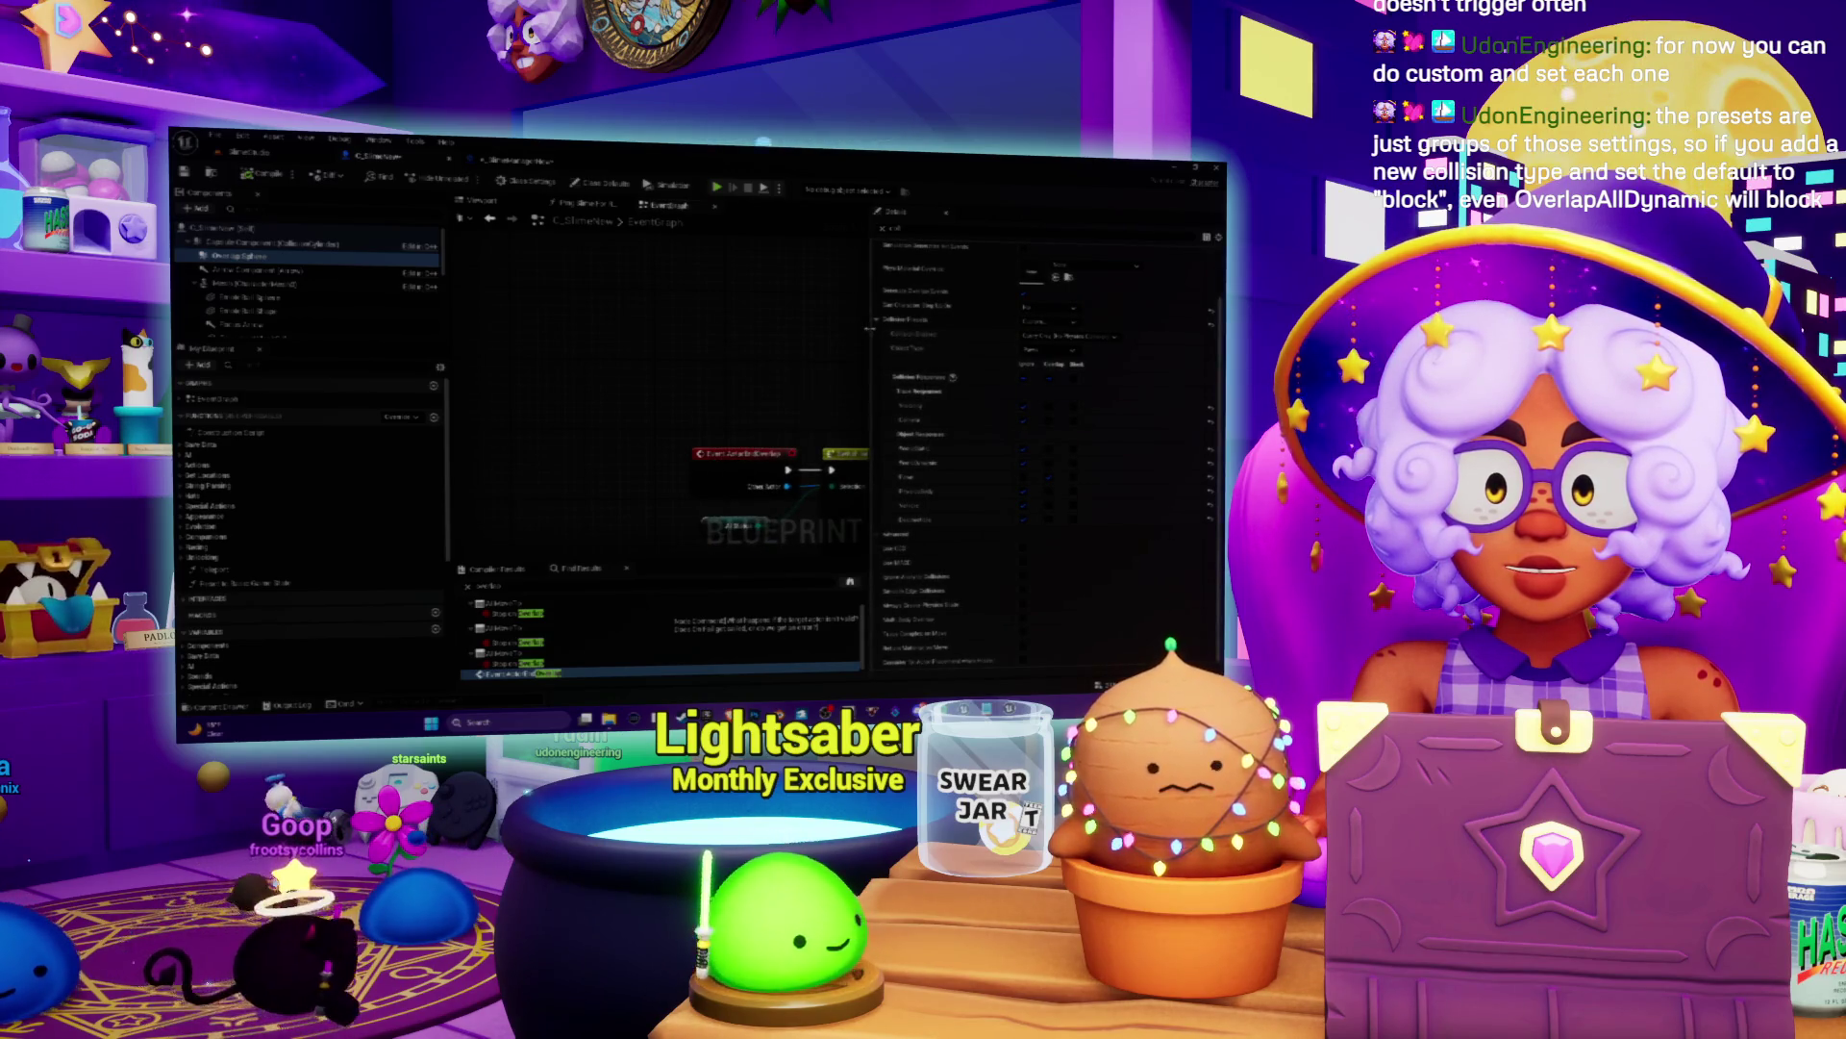
left_click_drag(870, 327, 1012, 327)
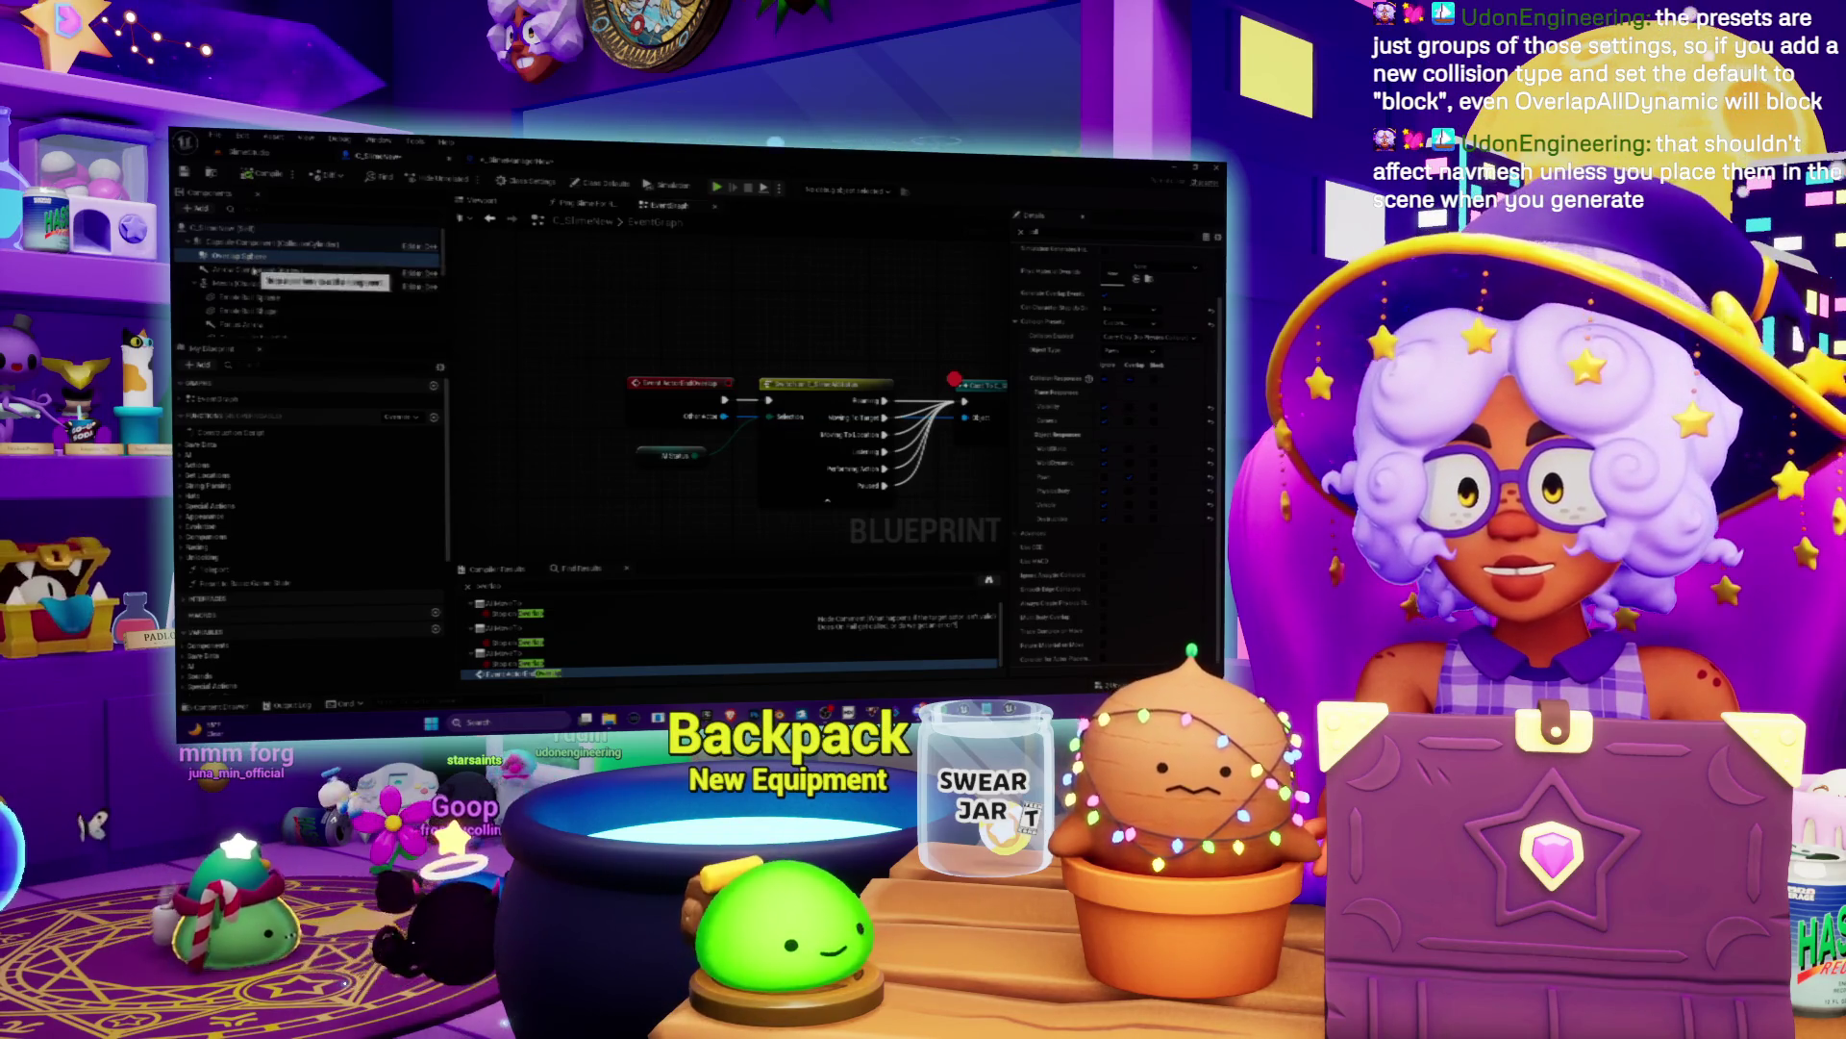
left_click_drag(674, 349, 645, 379)
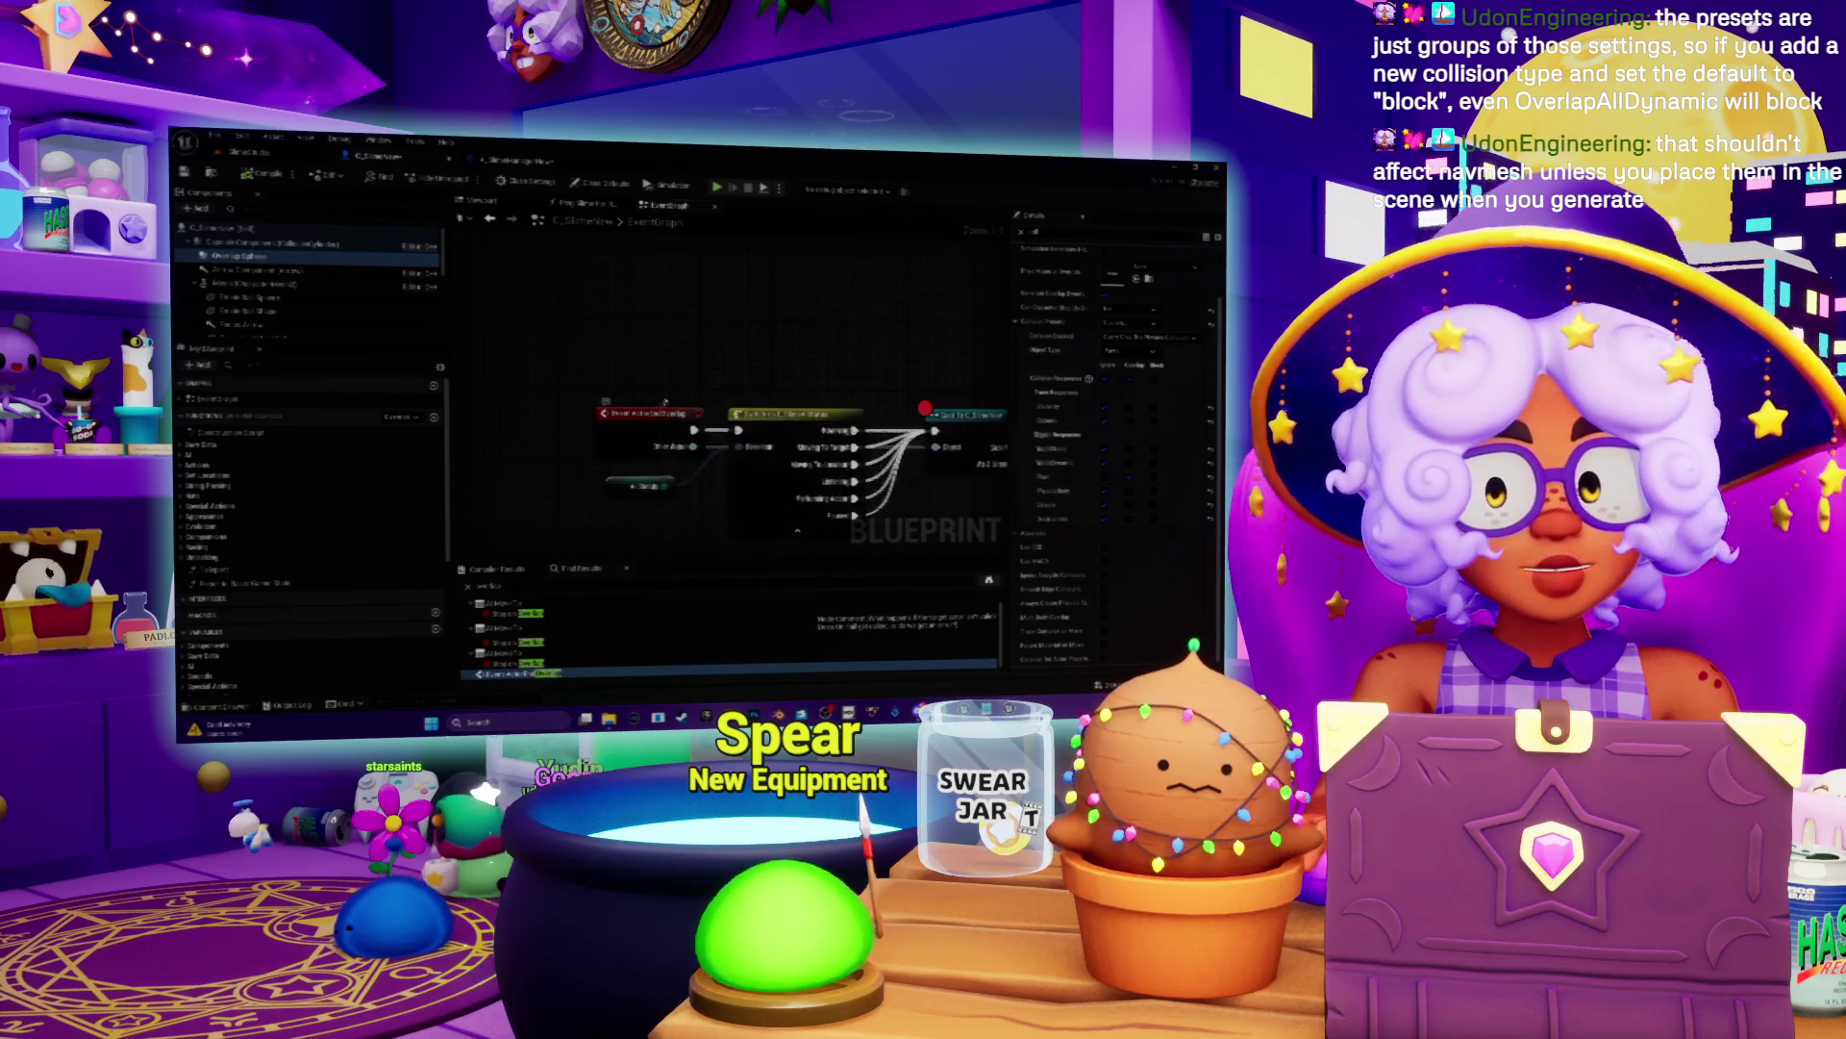
left_click_drag(645, 449, 650, 395)
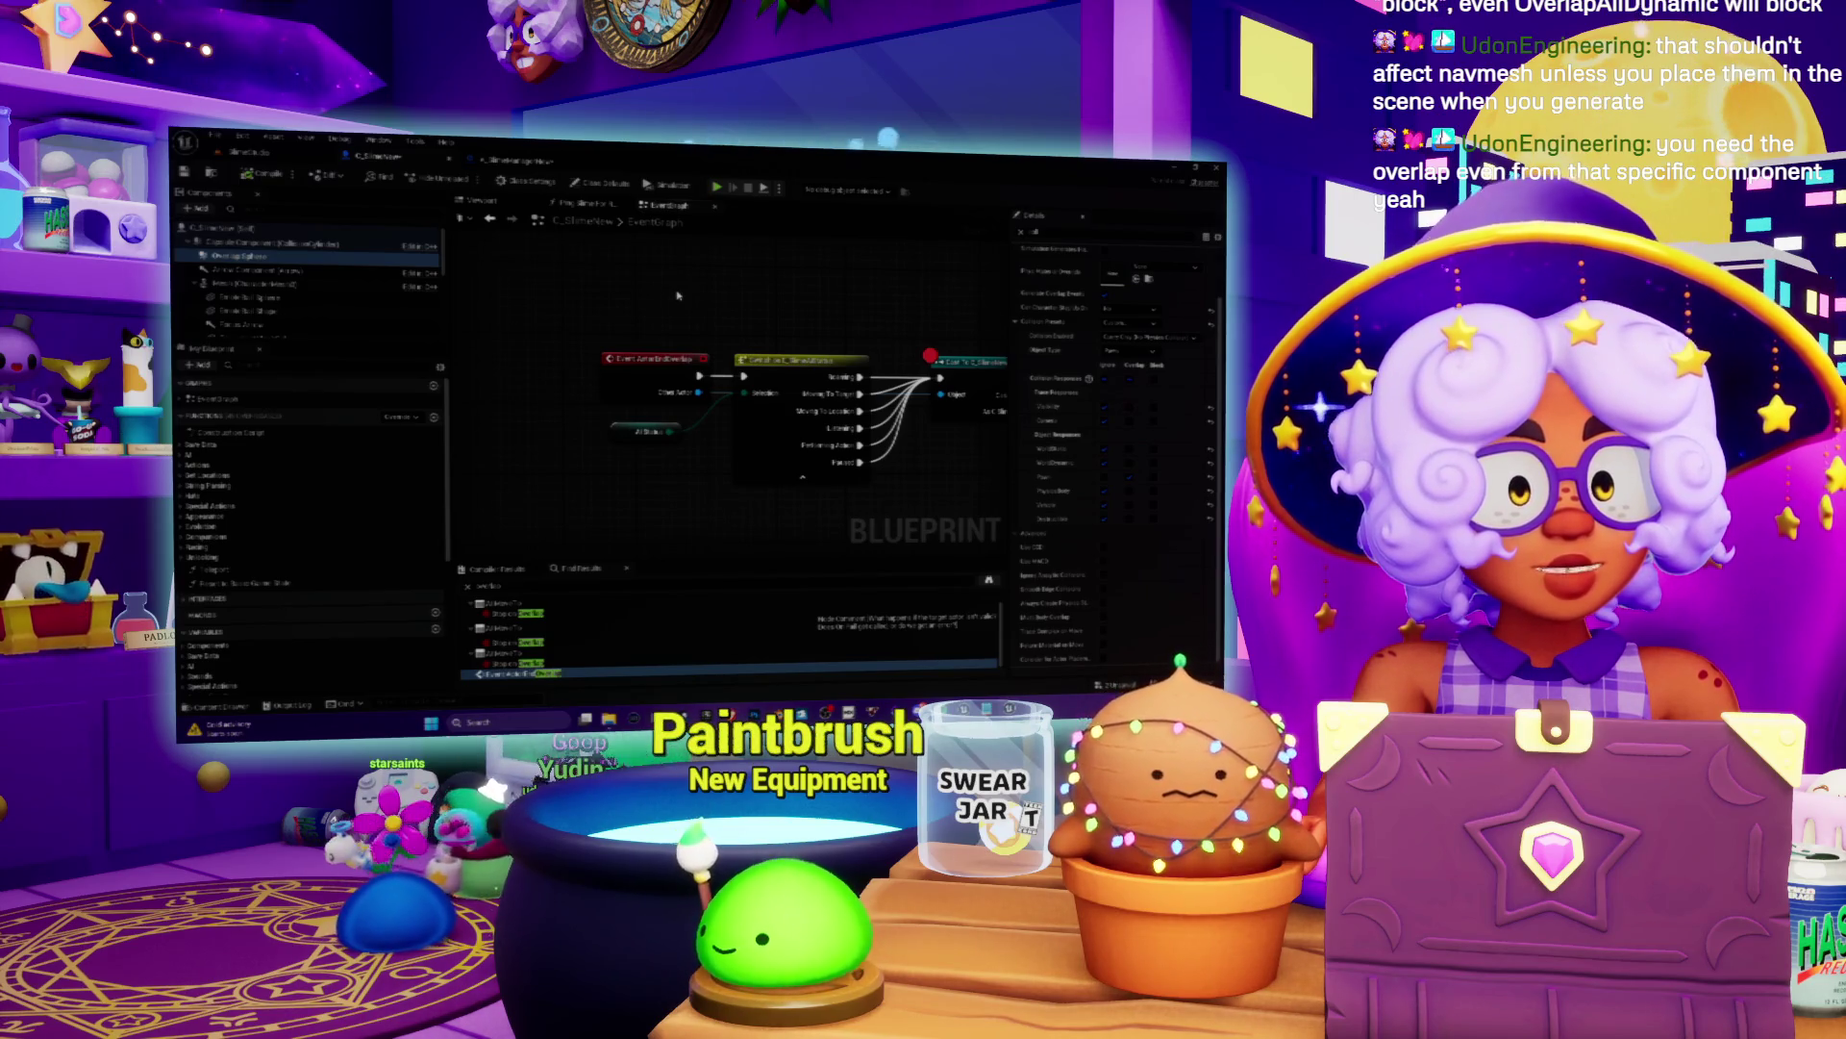
Step: Drag the Overlap Sphere component into the graph as a Get reference node
left_click(256, 257)
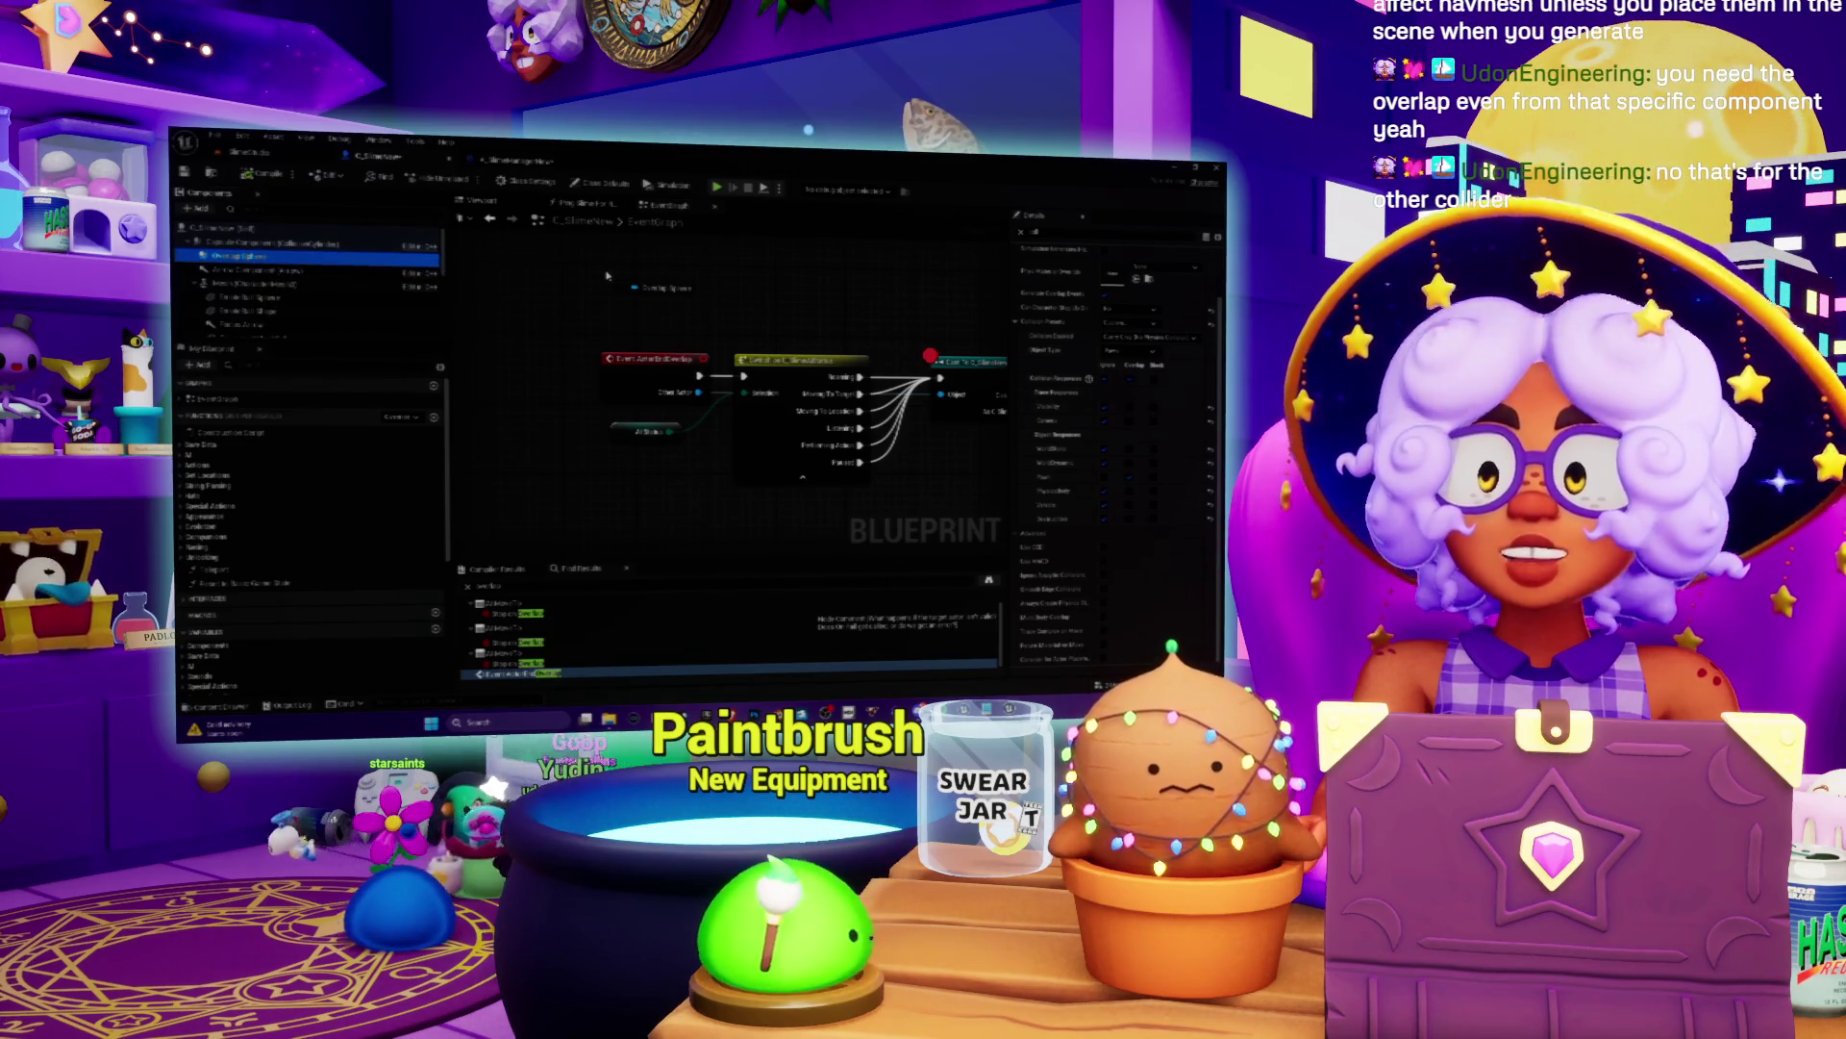
left_click_drag(258, 254, 635, 274)
left_click(279, 244)
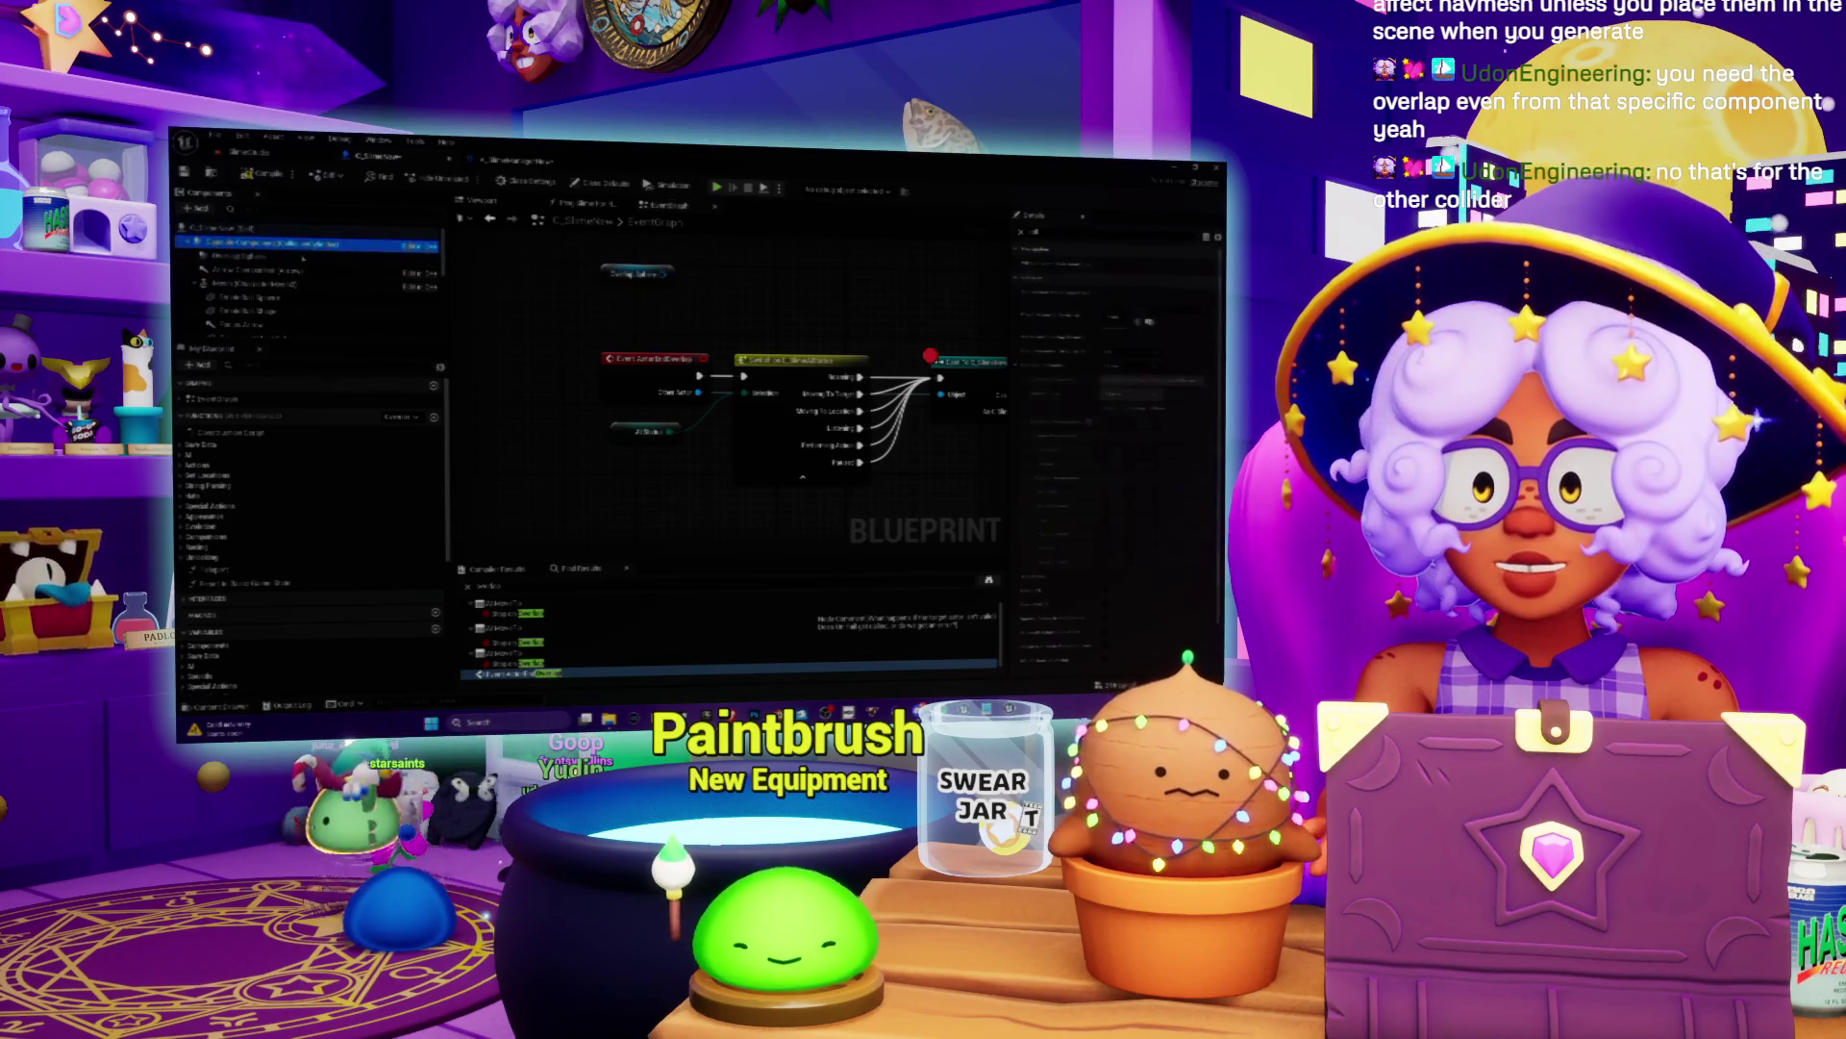
left_click(256, 257)
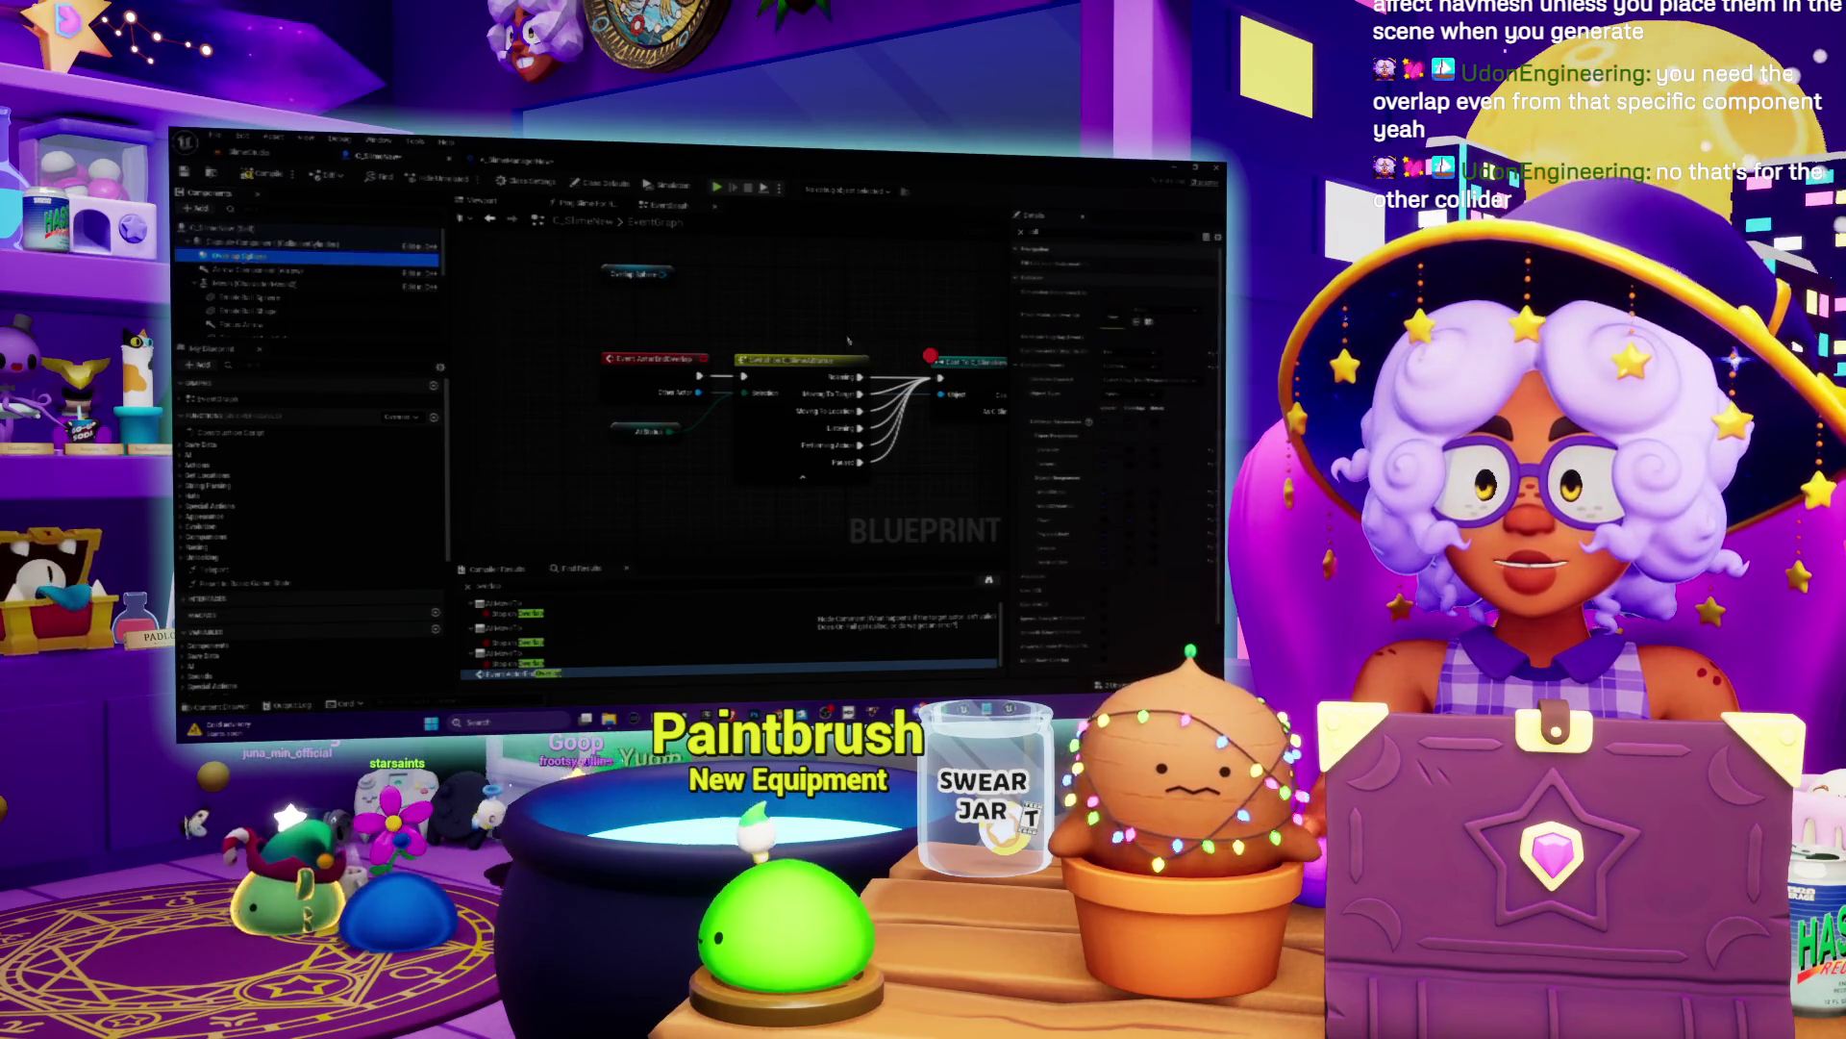
mouse_move(677, 354)
left_mouse_down()
mouse_move(683, 380)
mouse_move(711, 310)
left_mouse_up()
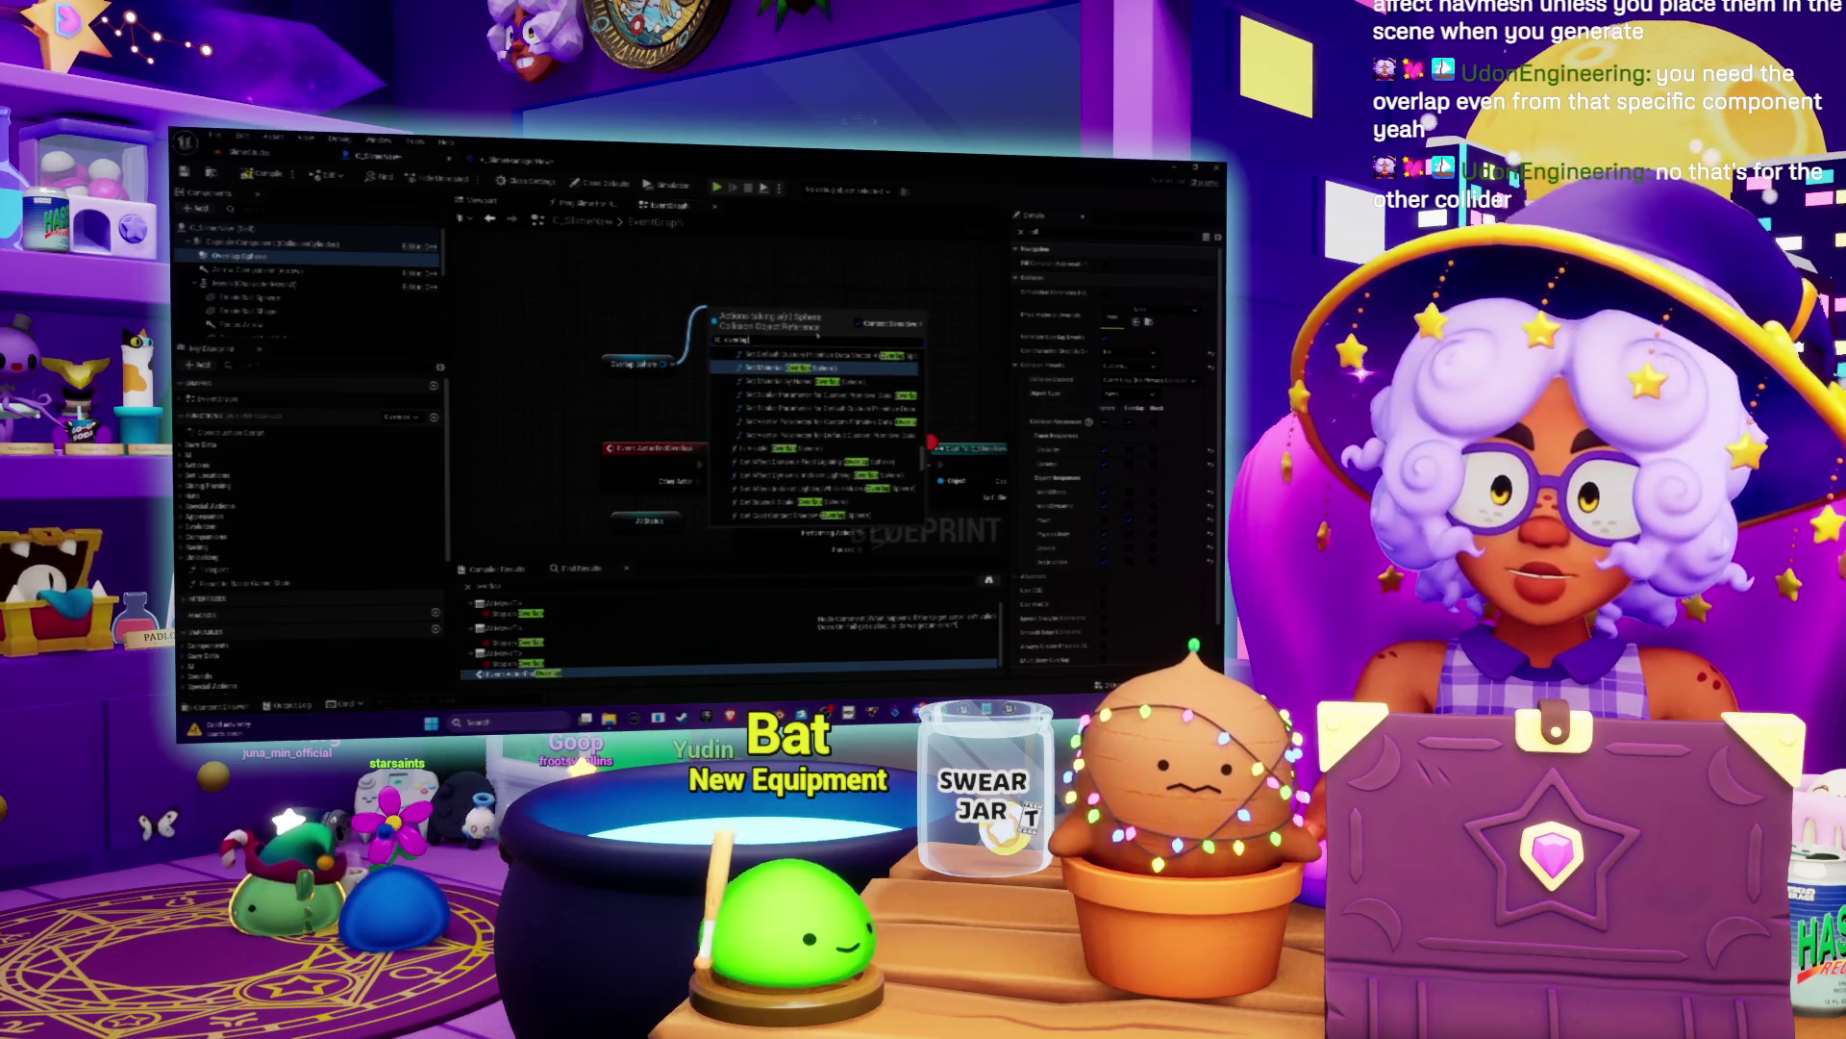
Step: Close the overlap action search, select the Overlap Sphere, and add its overlap event from Events
scroll(817, 432, "down", 5)
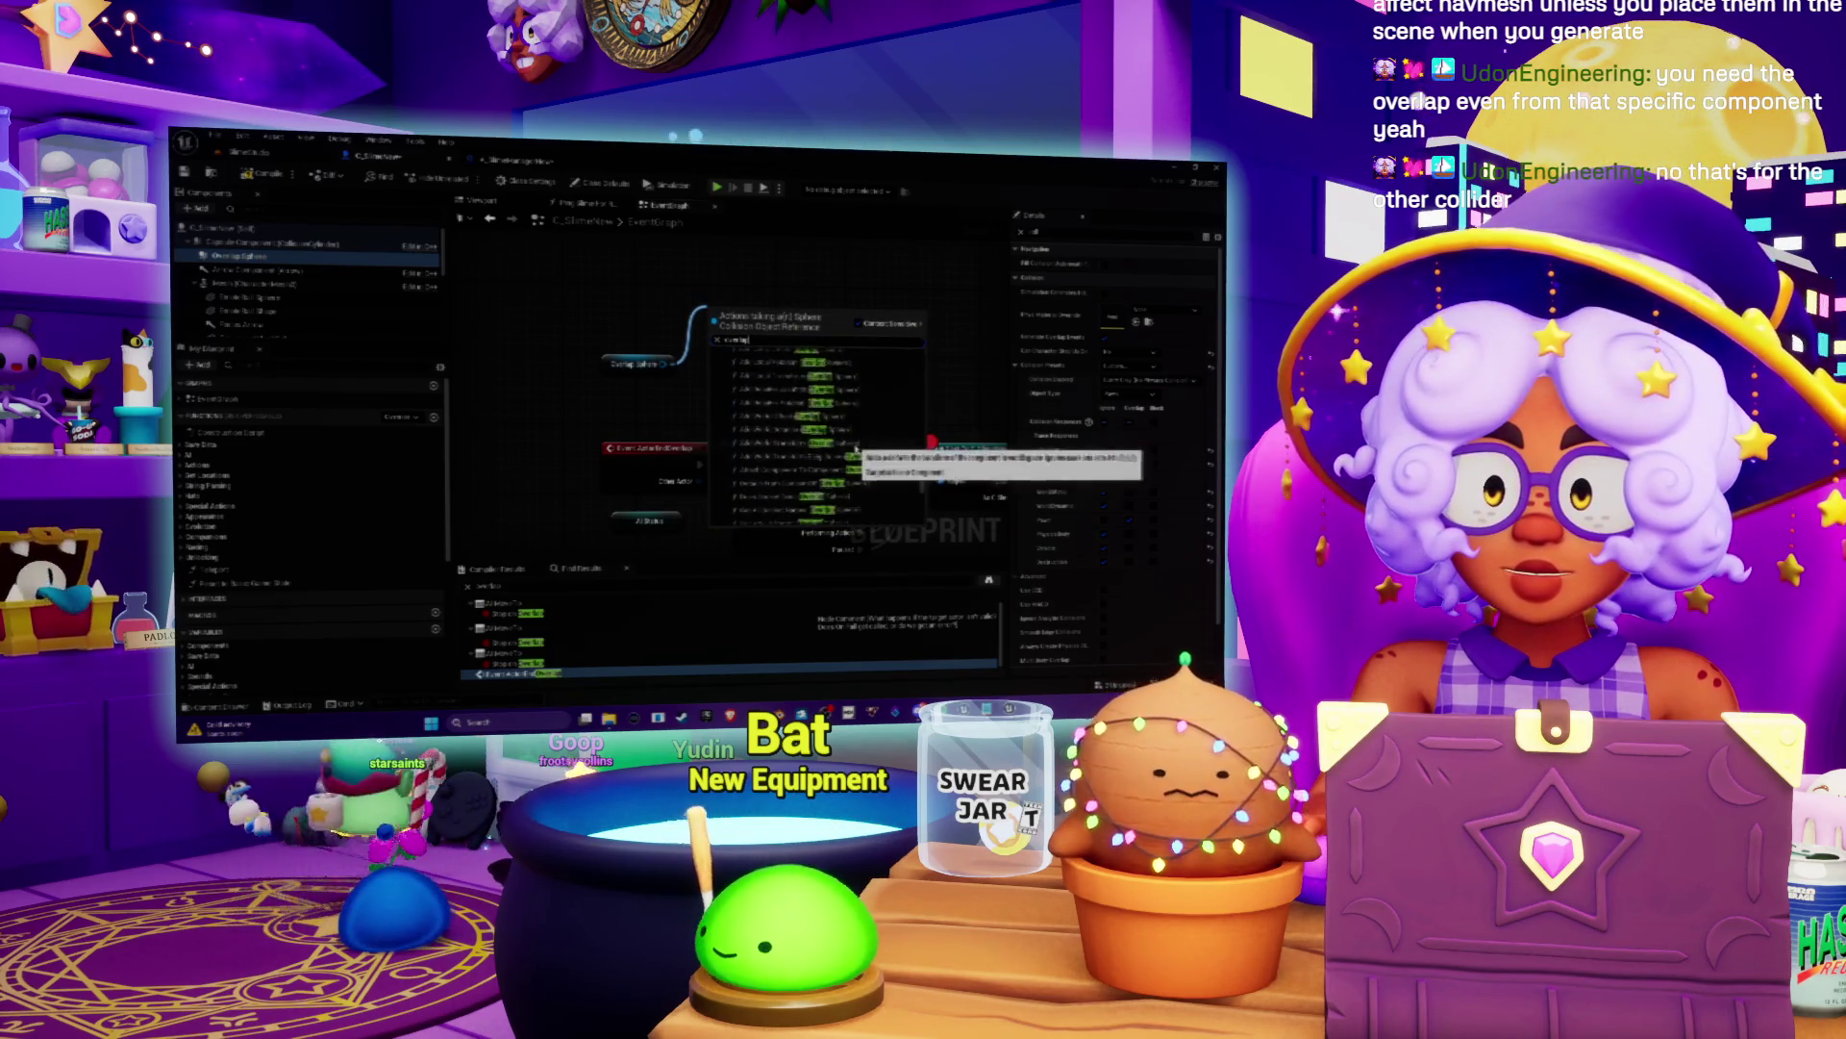
scroll(855, 450, "up", 5)
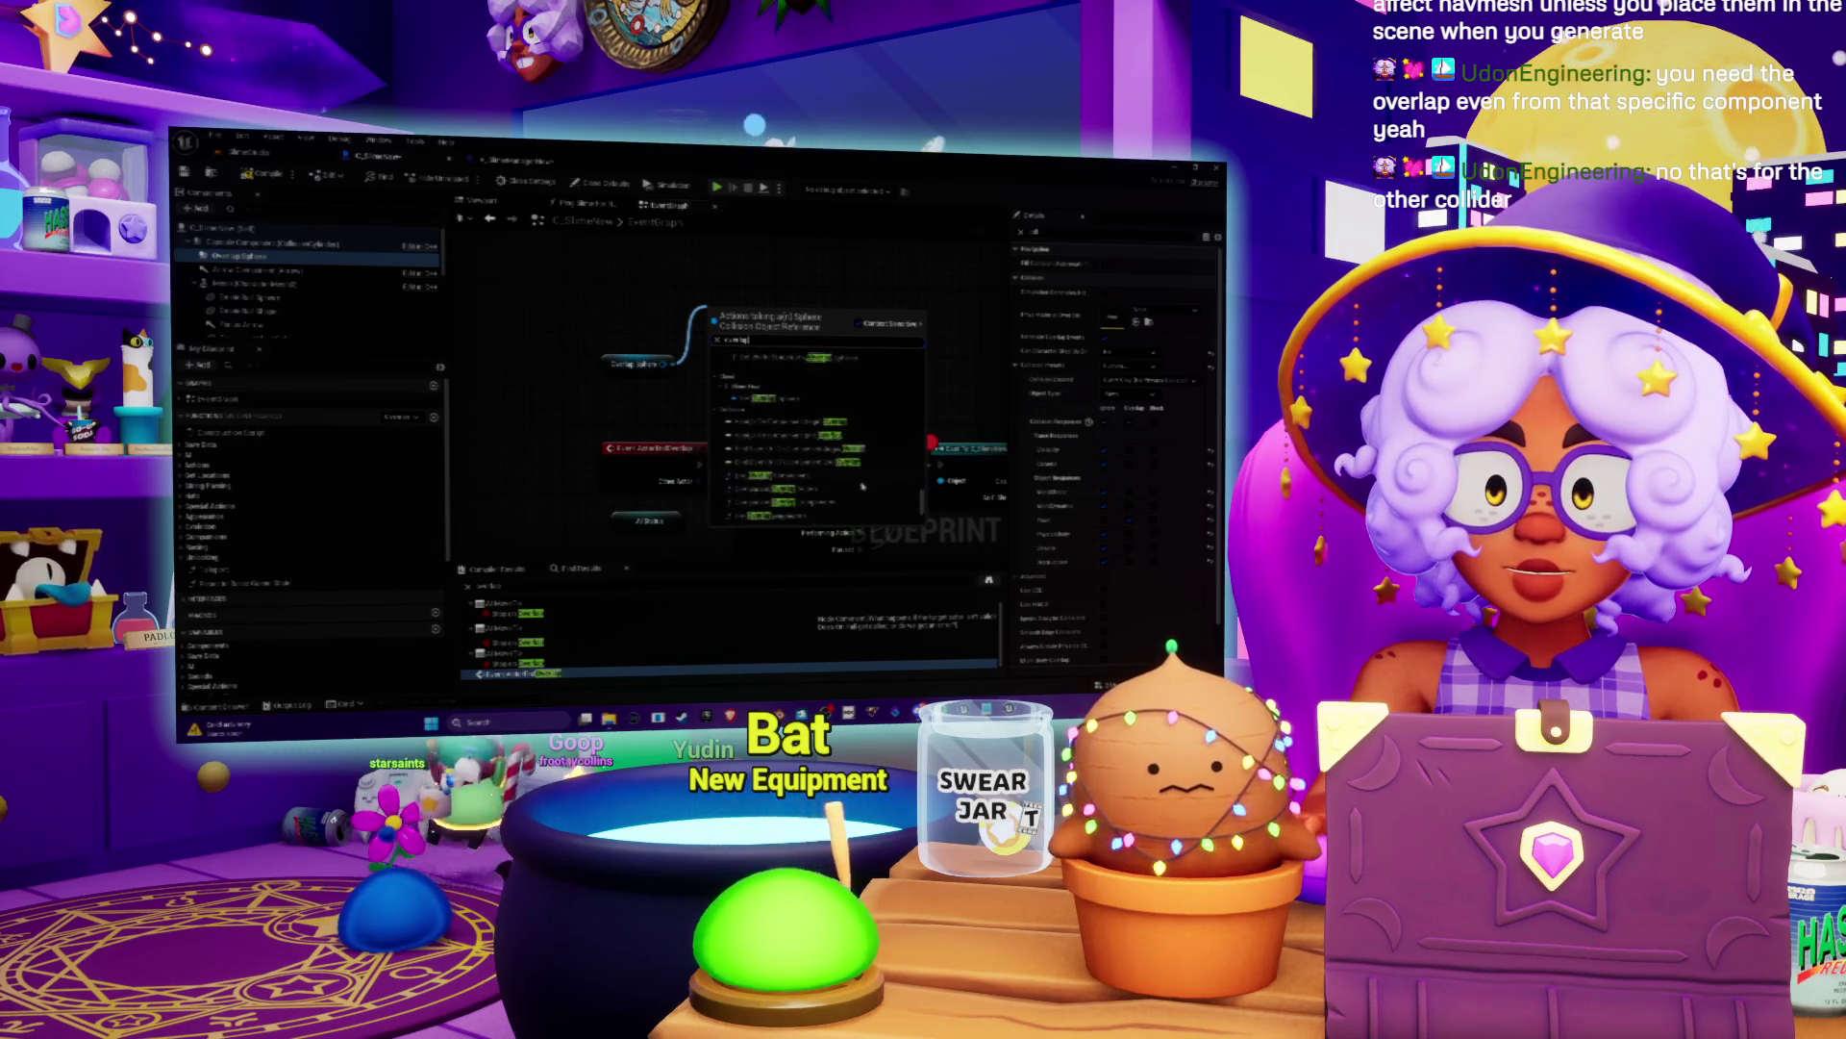
scroll(862, 485, "down", 3)
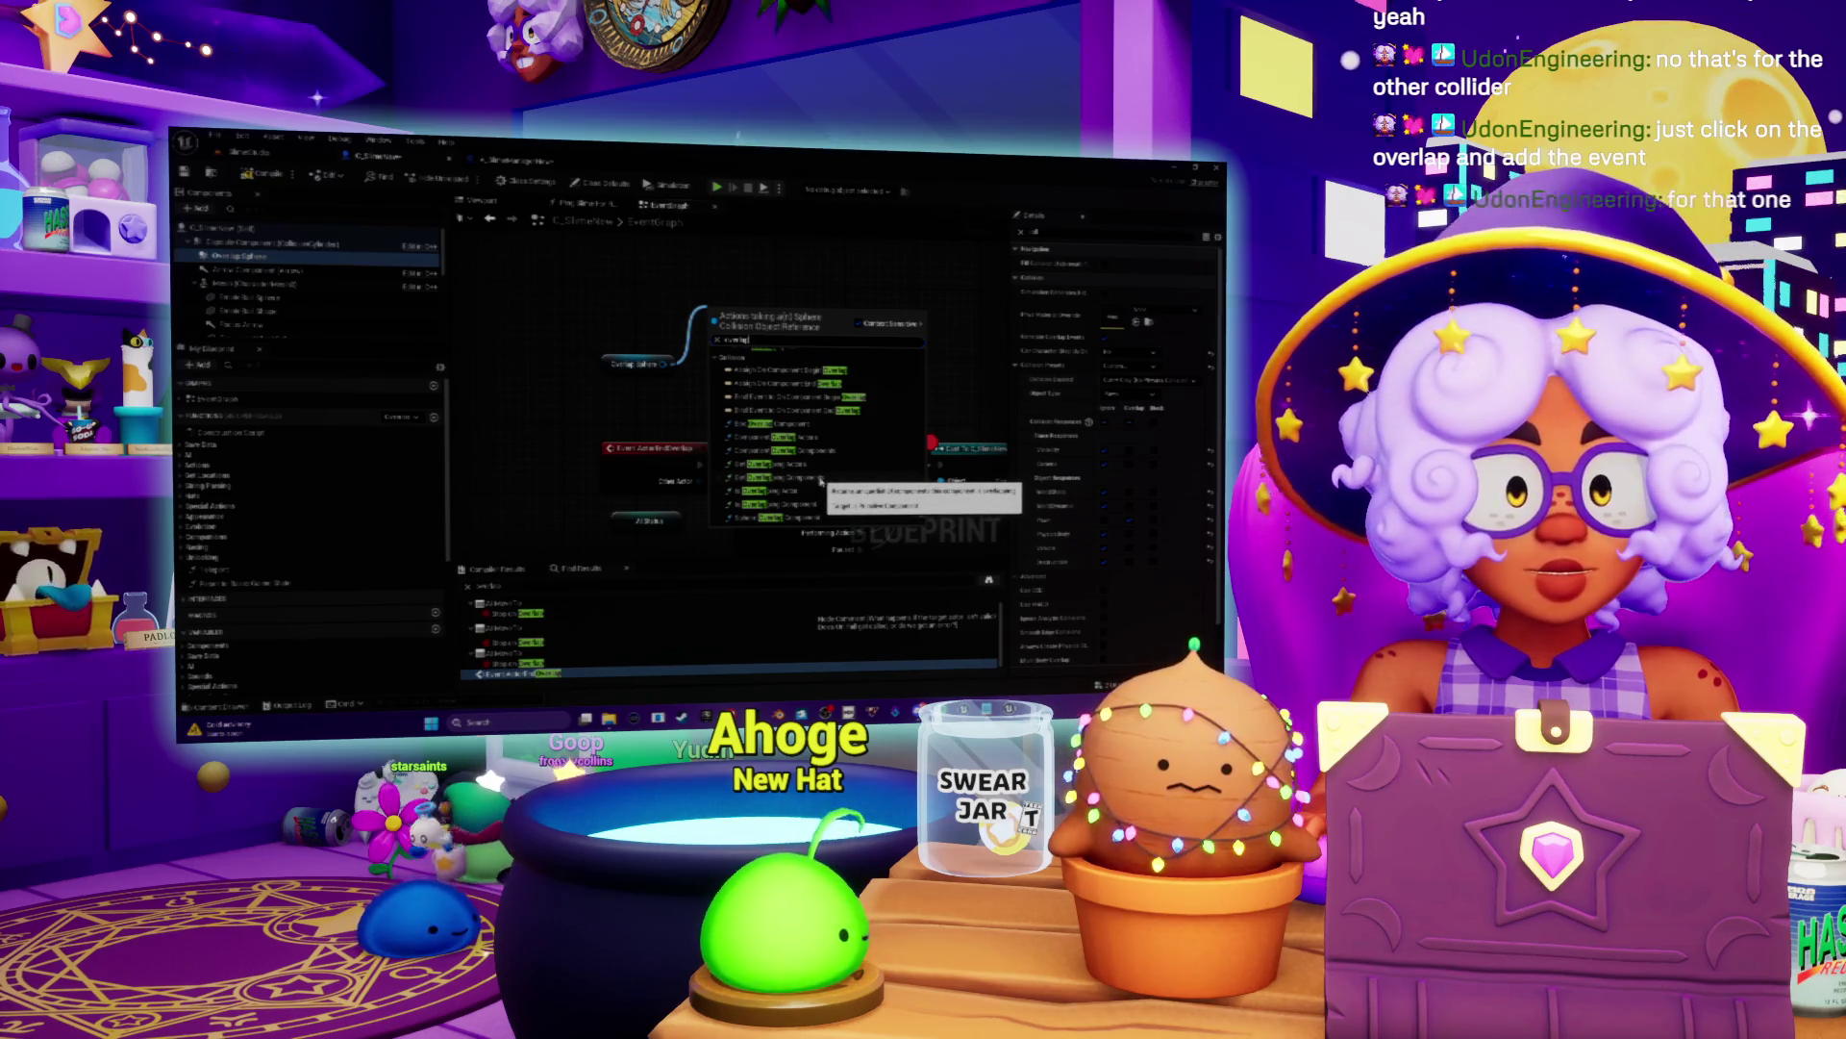
left_click(635, 364)
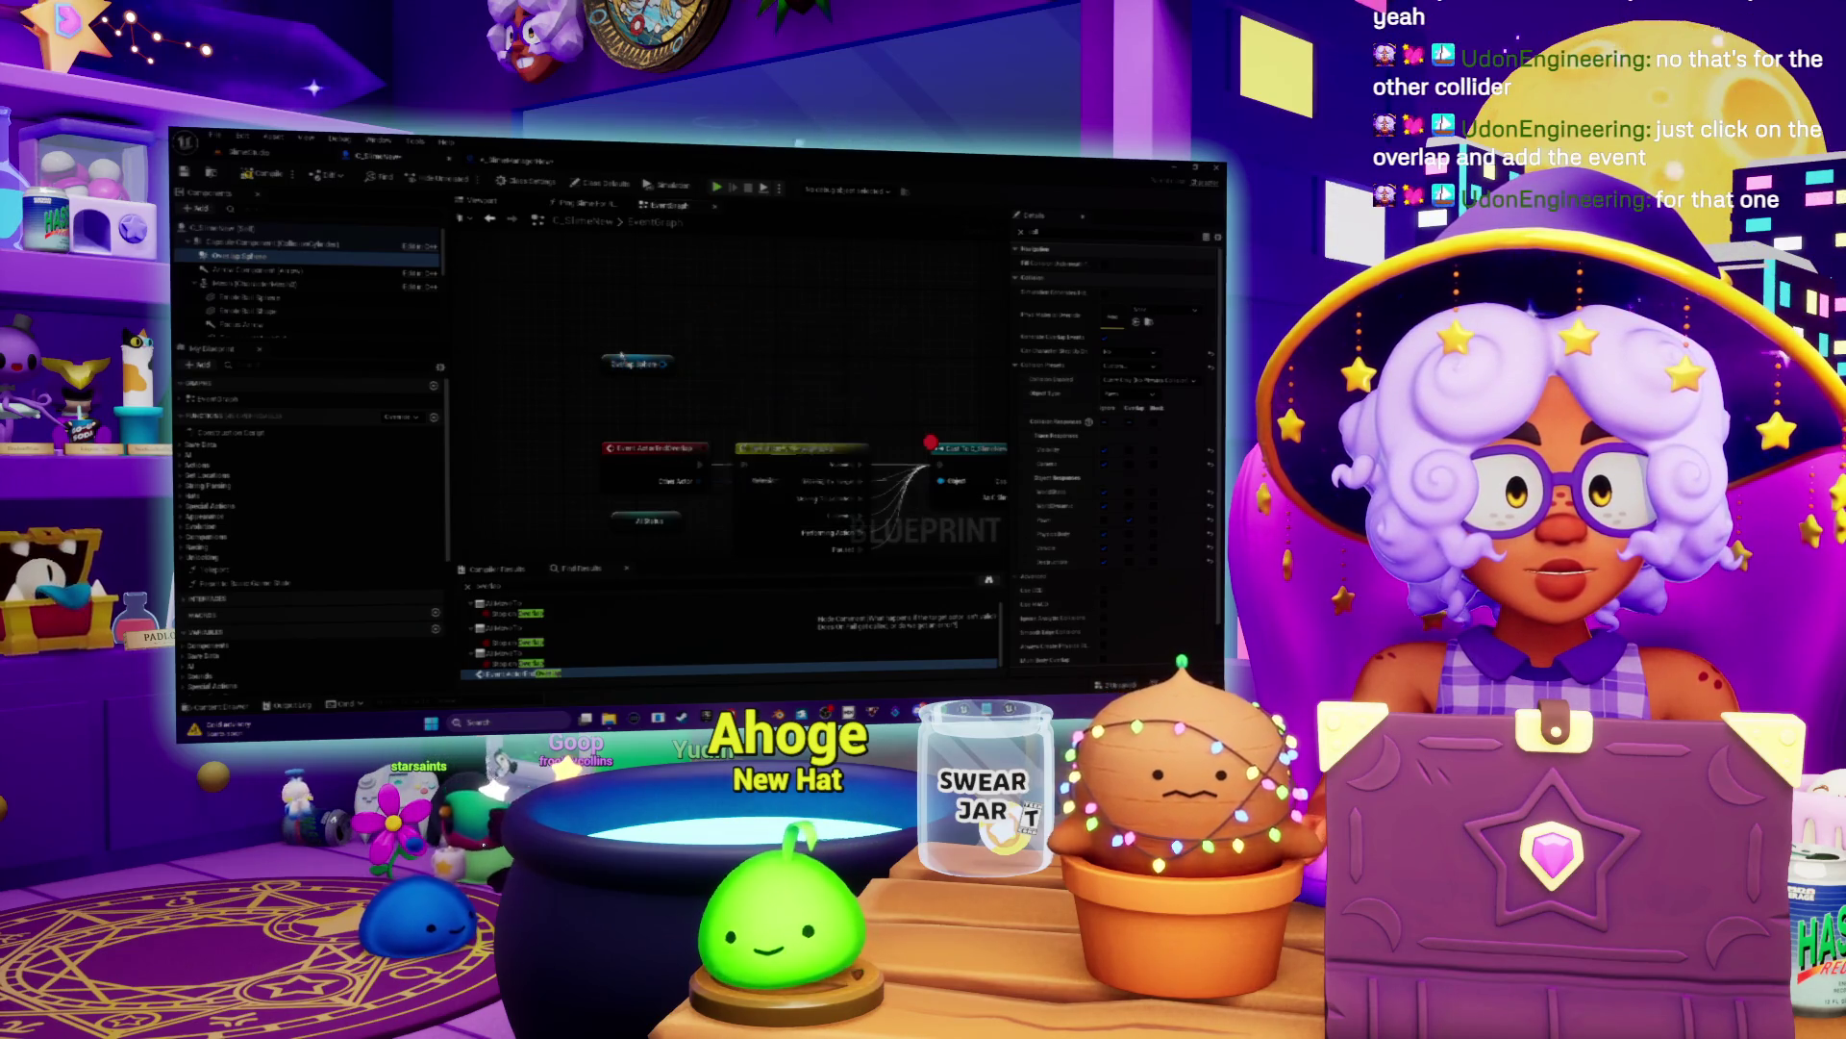
right_click(663, 366)
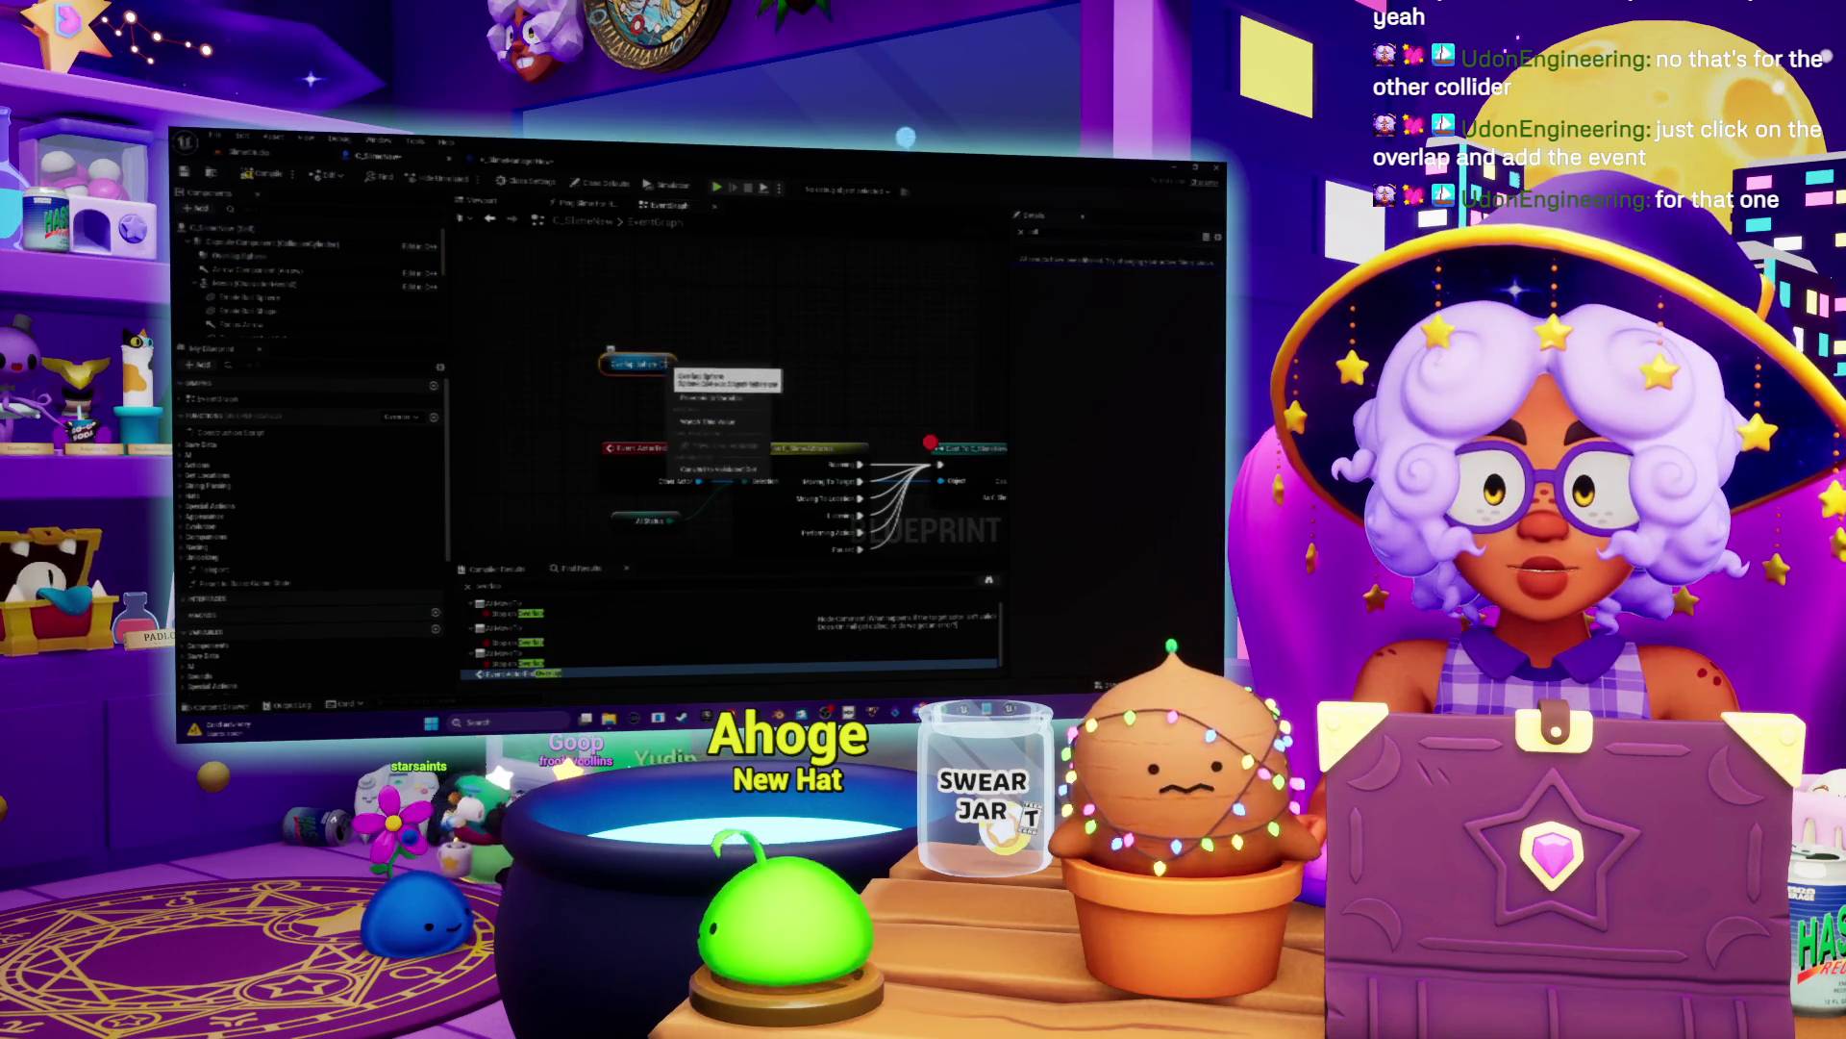
left_click(612, 348)
left_click(634, 364)
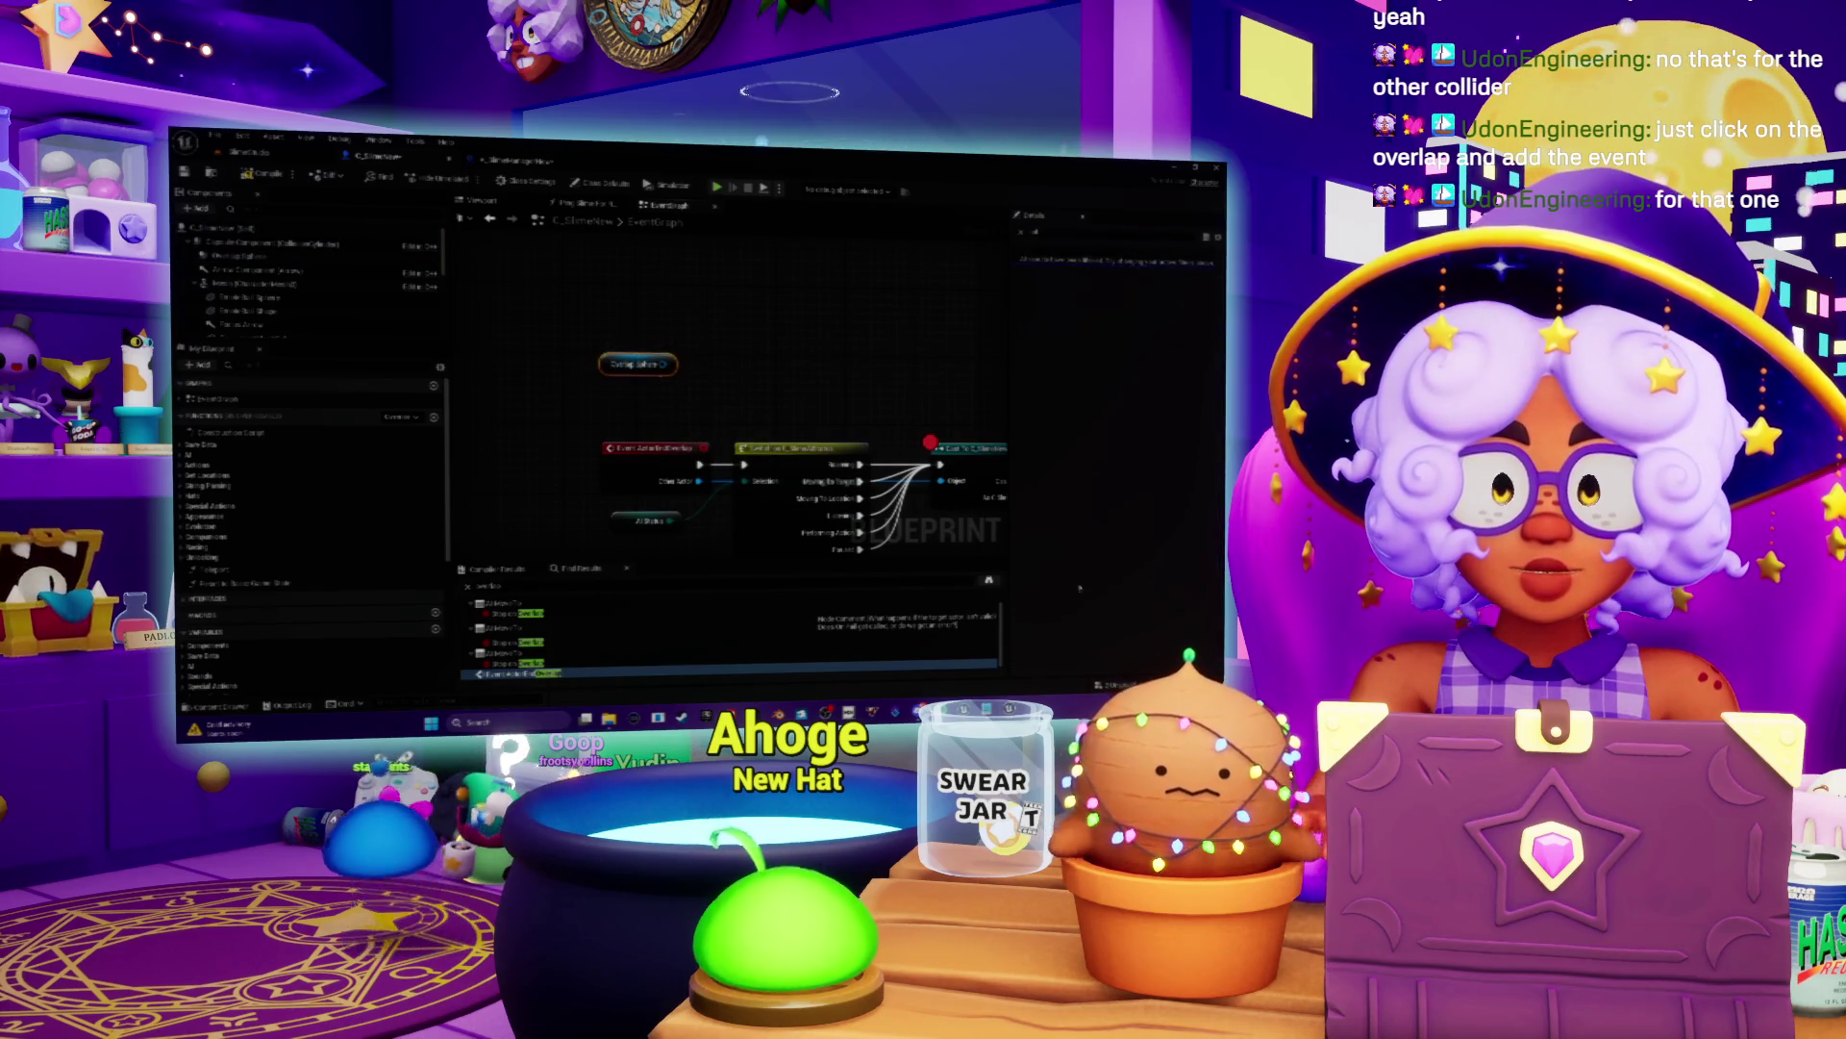
left_click(1029, 278)
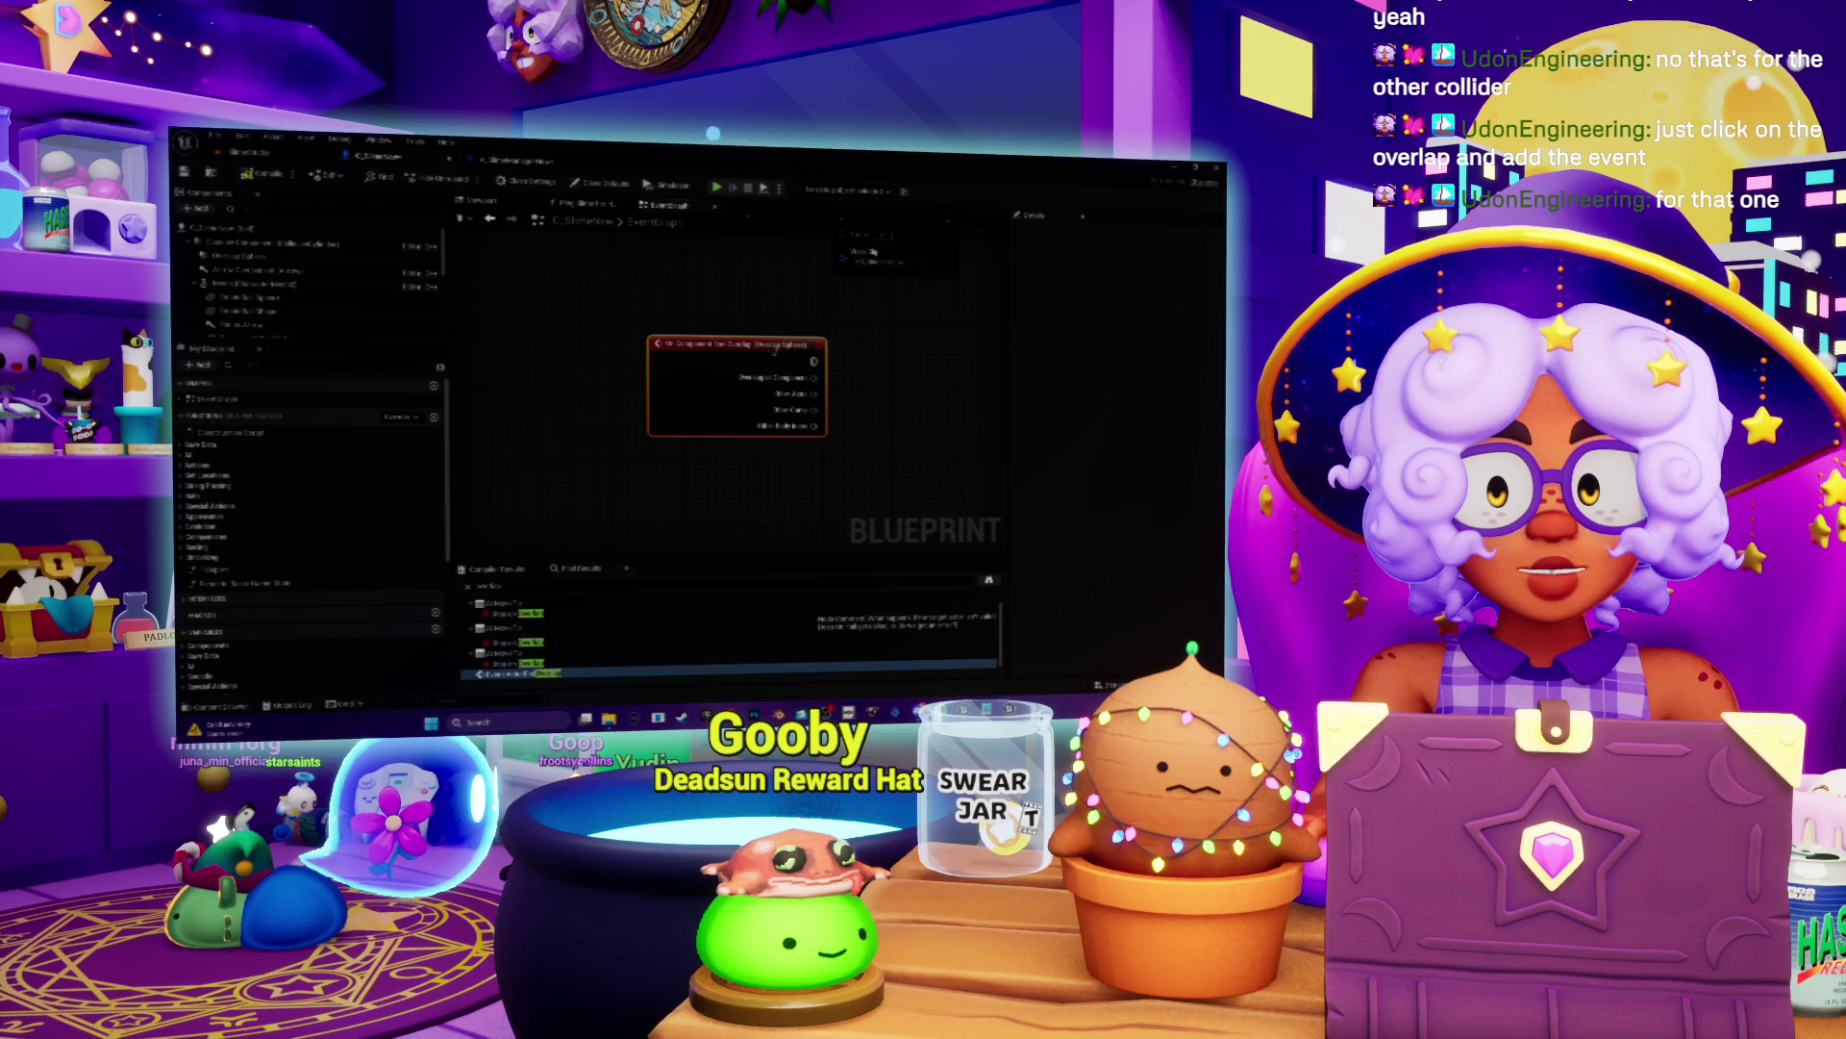
Step: Place the red overlap event beside the existing nodes and wire its exec into the Switch node
scroll(774, 385, "down", 3)
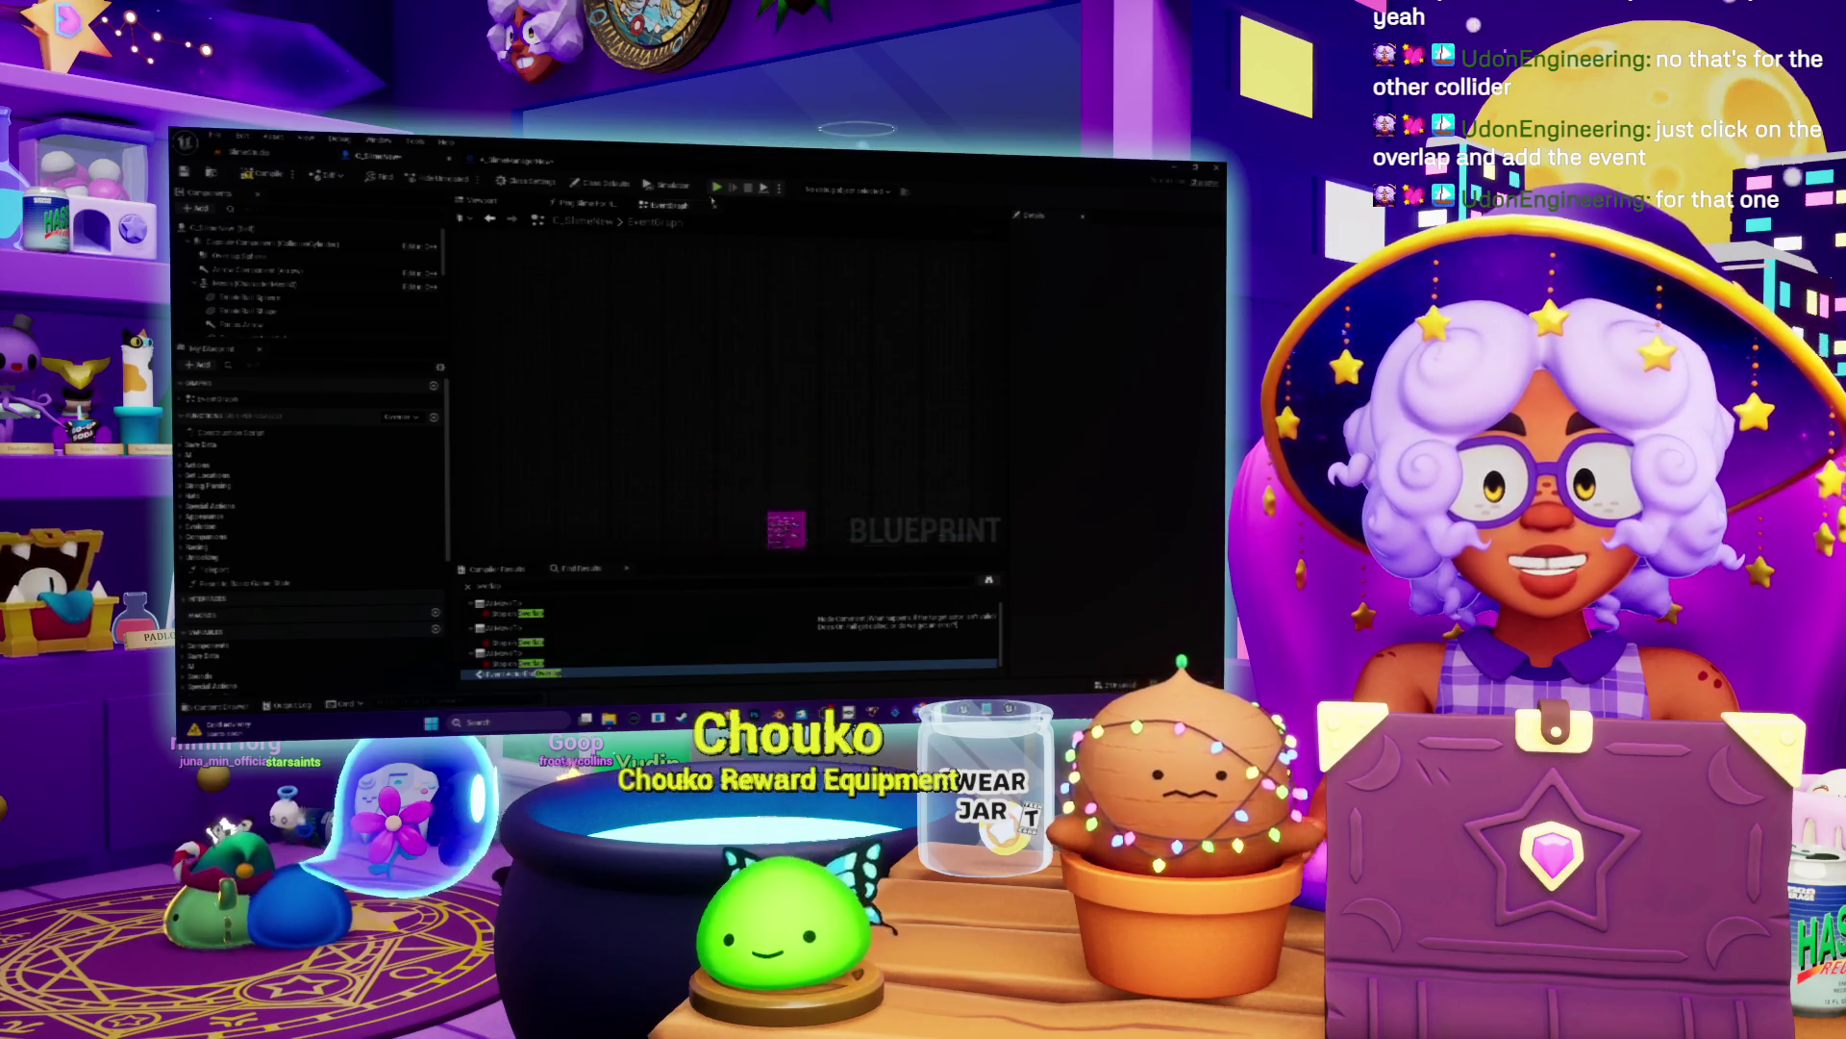
left_click_drag(773, 608, 766, 502)
scroll(723, 252, "up", 5)
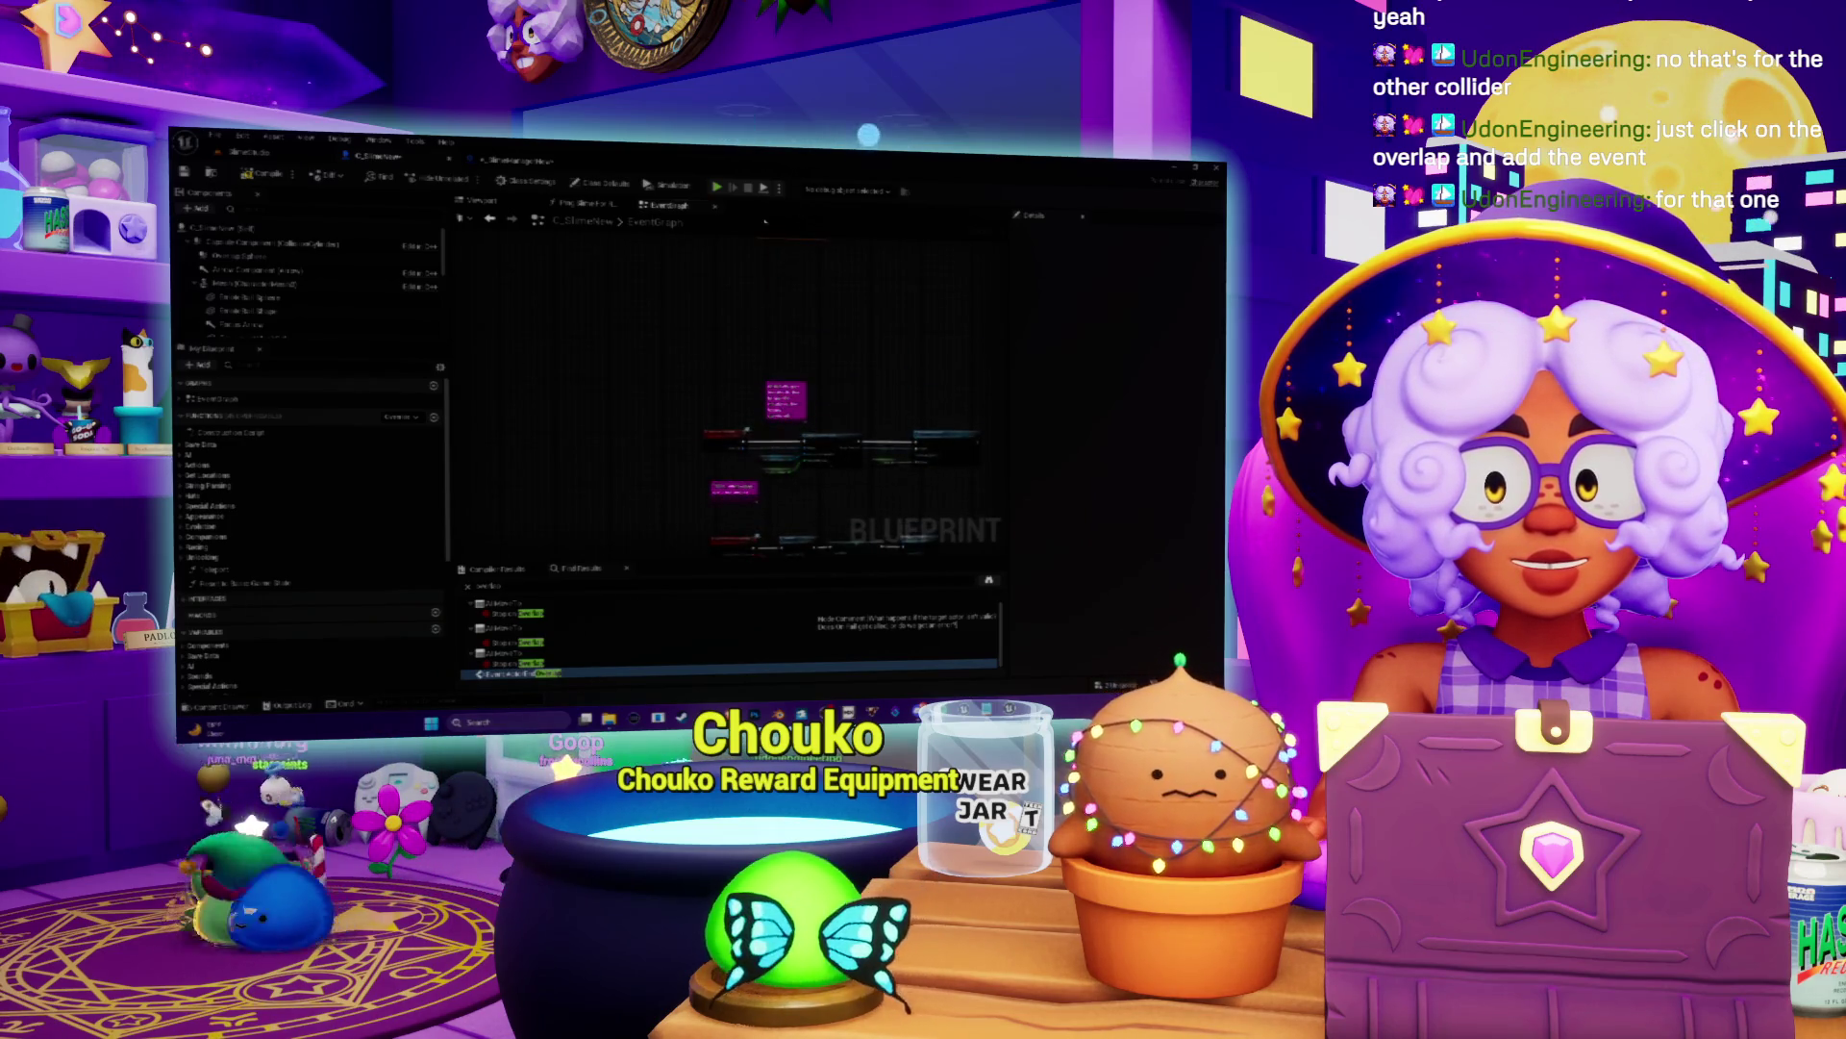
scroll(838, 199, "up", 5)
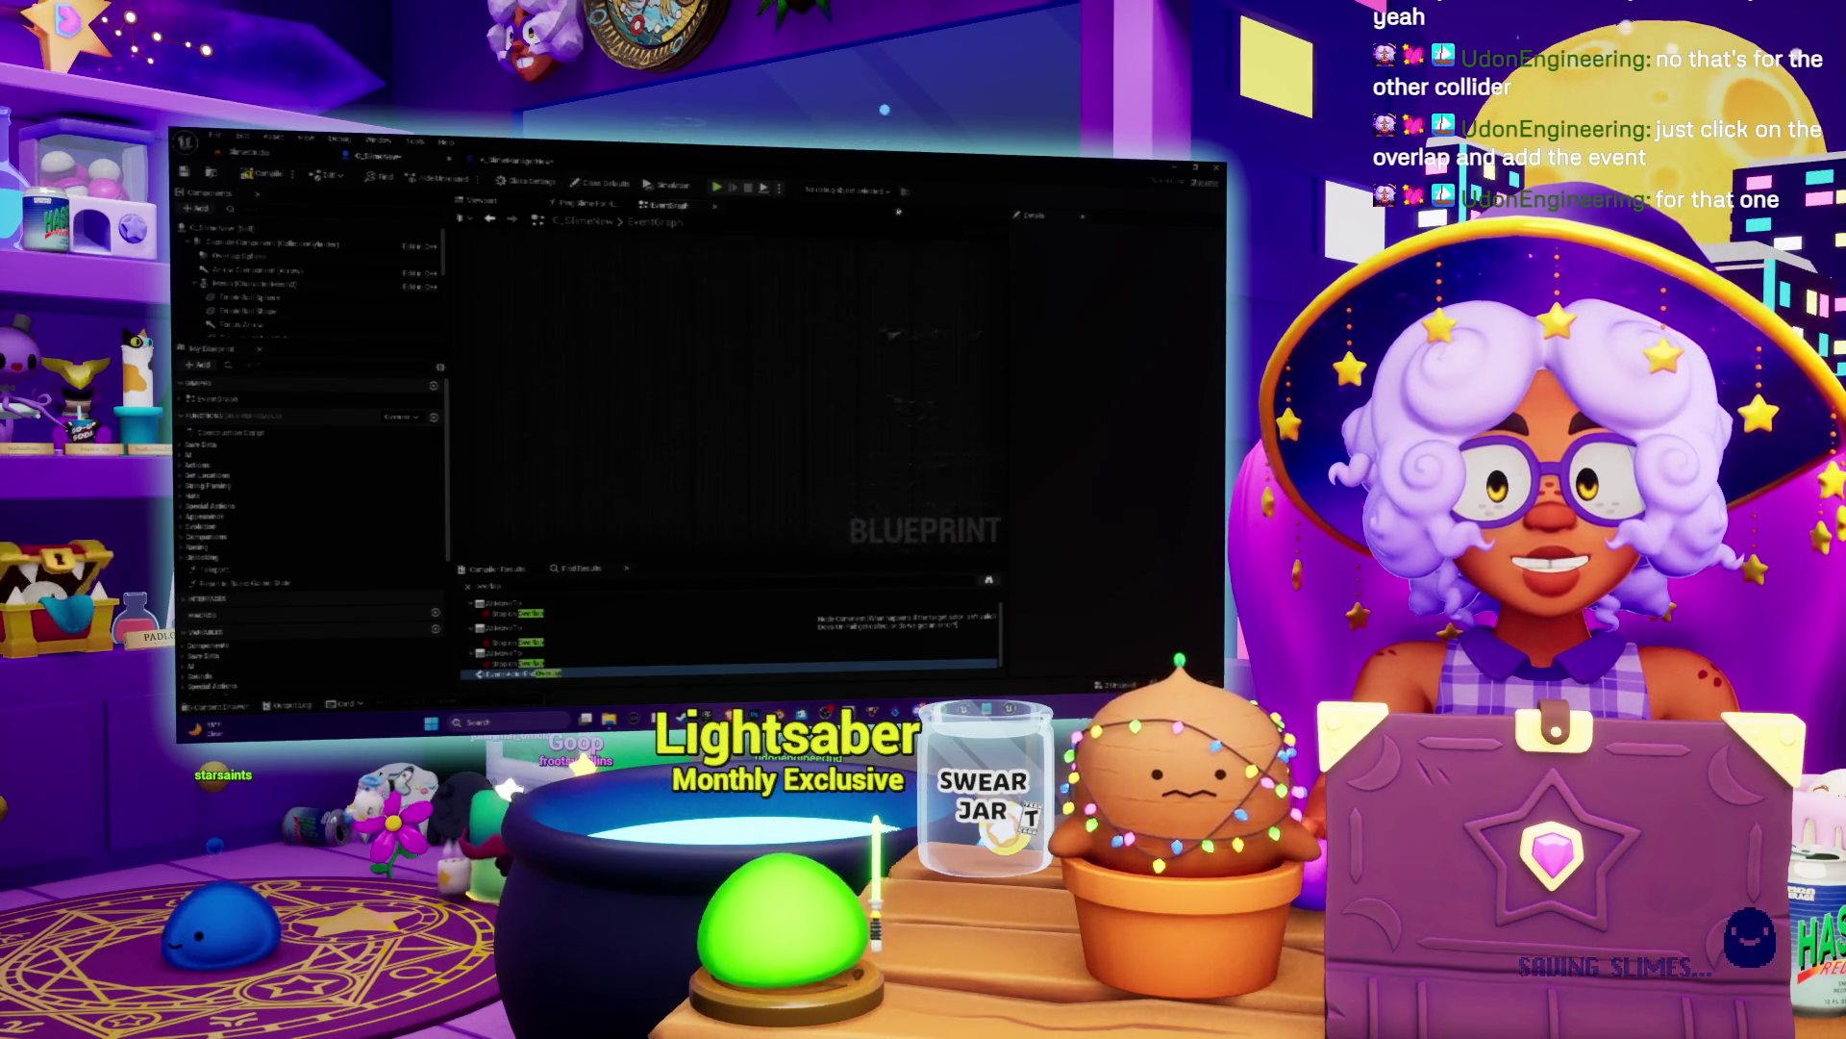
scroll(862, 409, "up", 3)
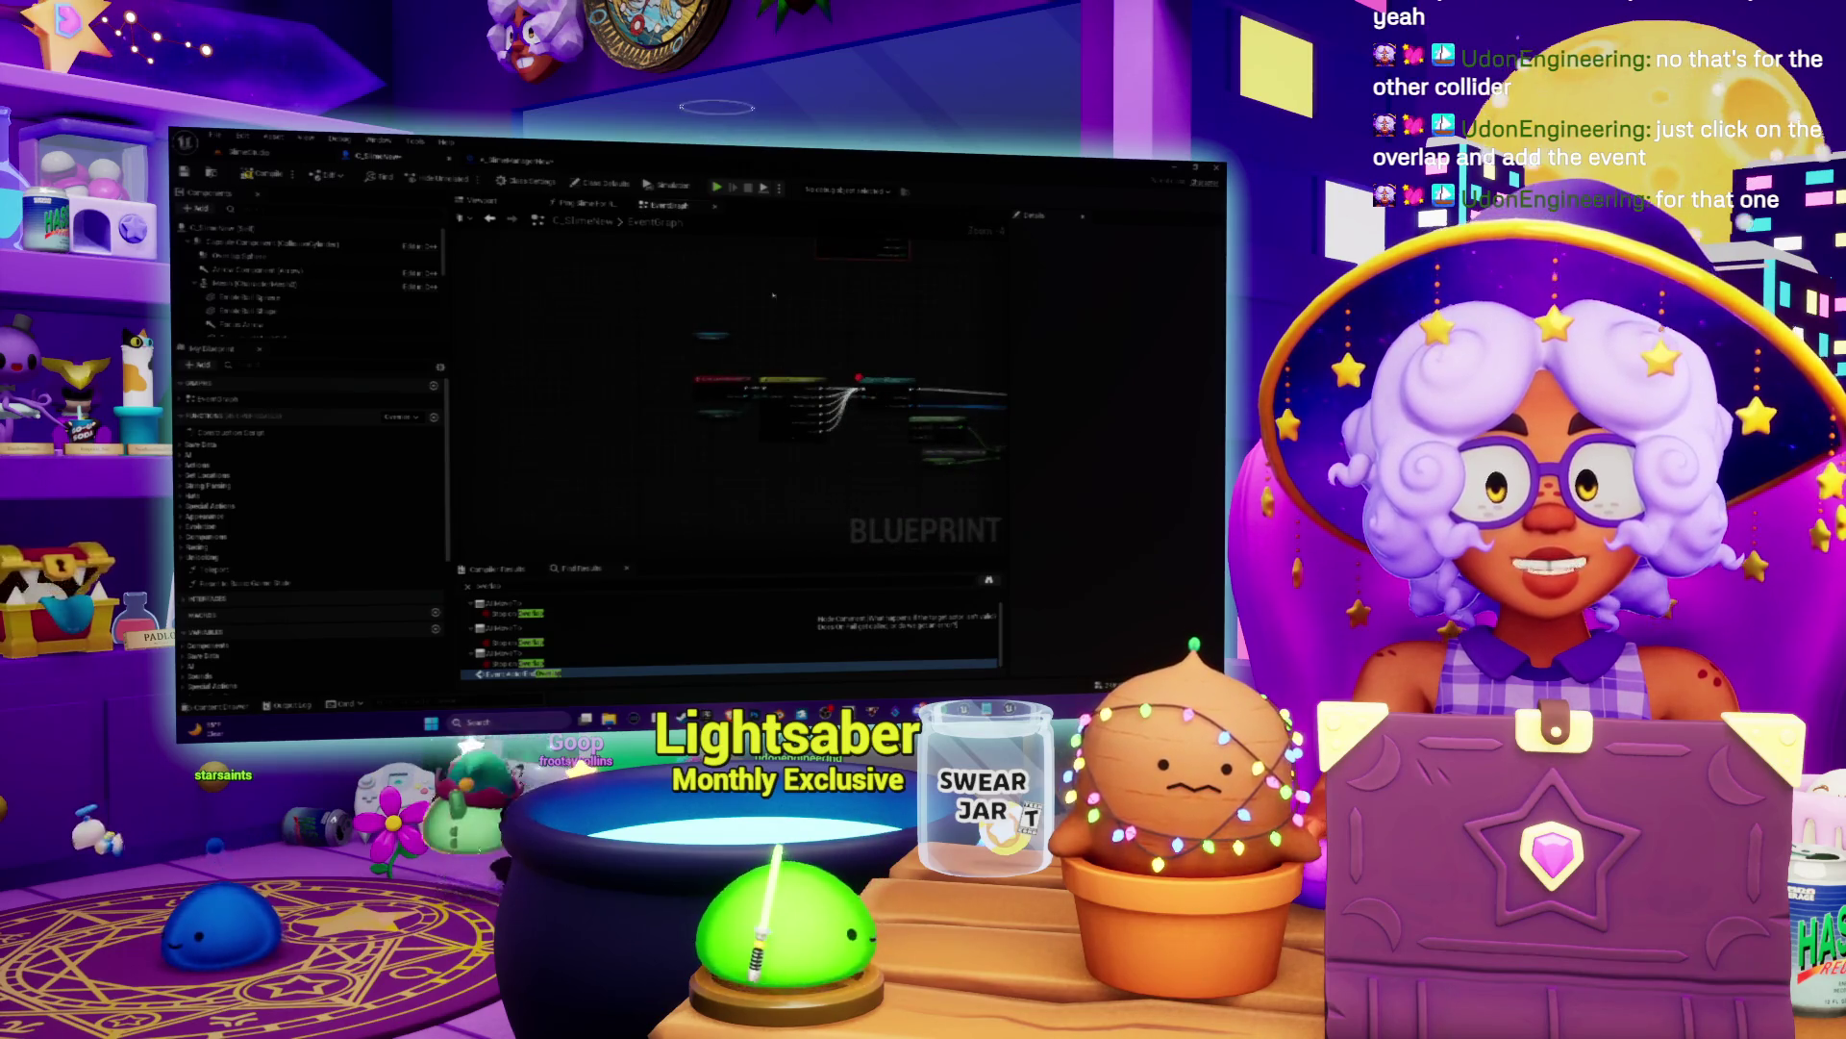
left_click_drag(861, 279, 577, 380)
scroll(577, 433, "up", 2)
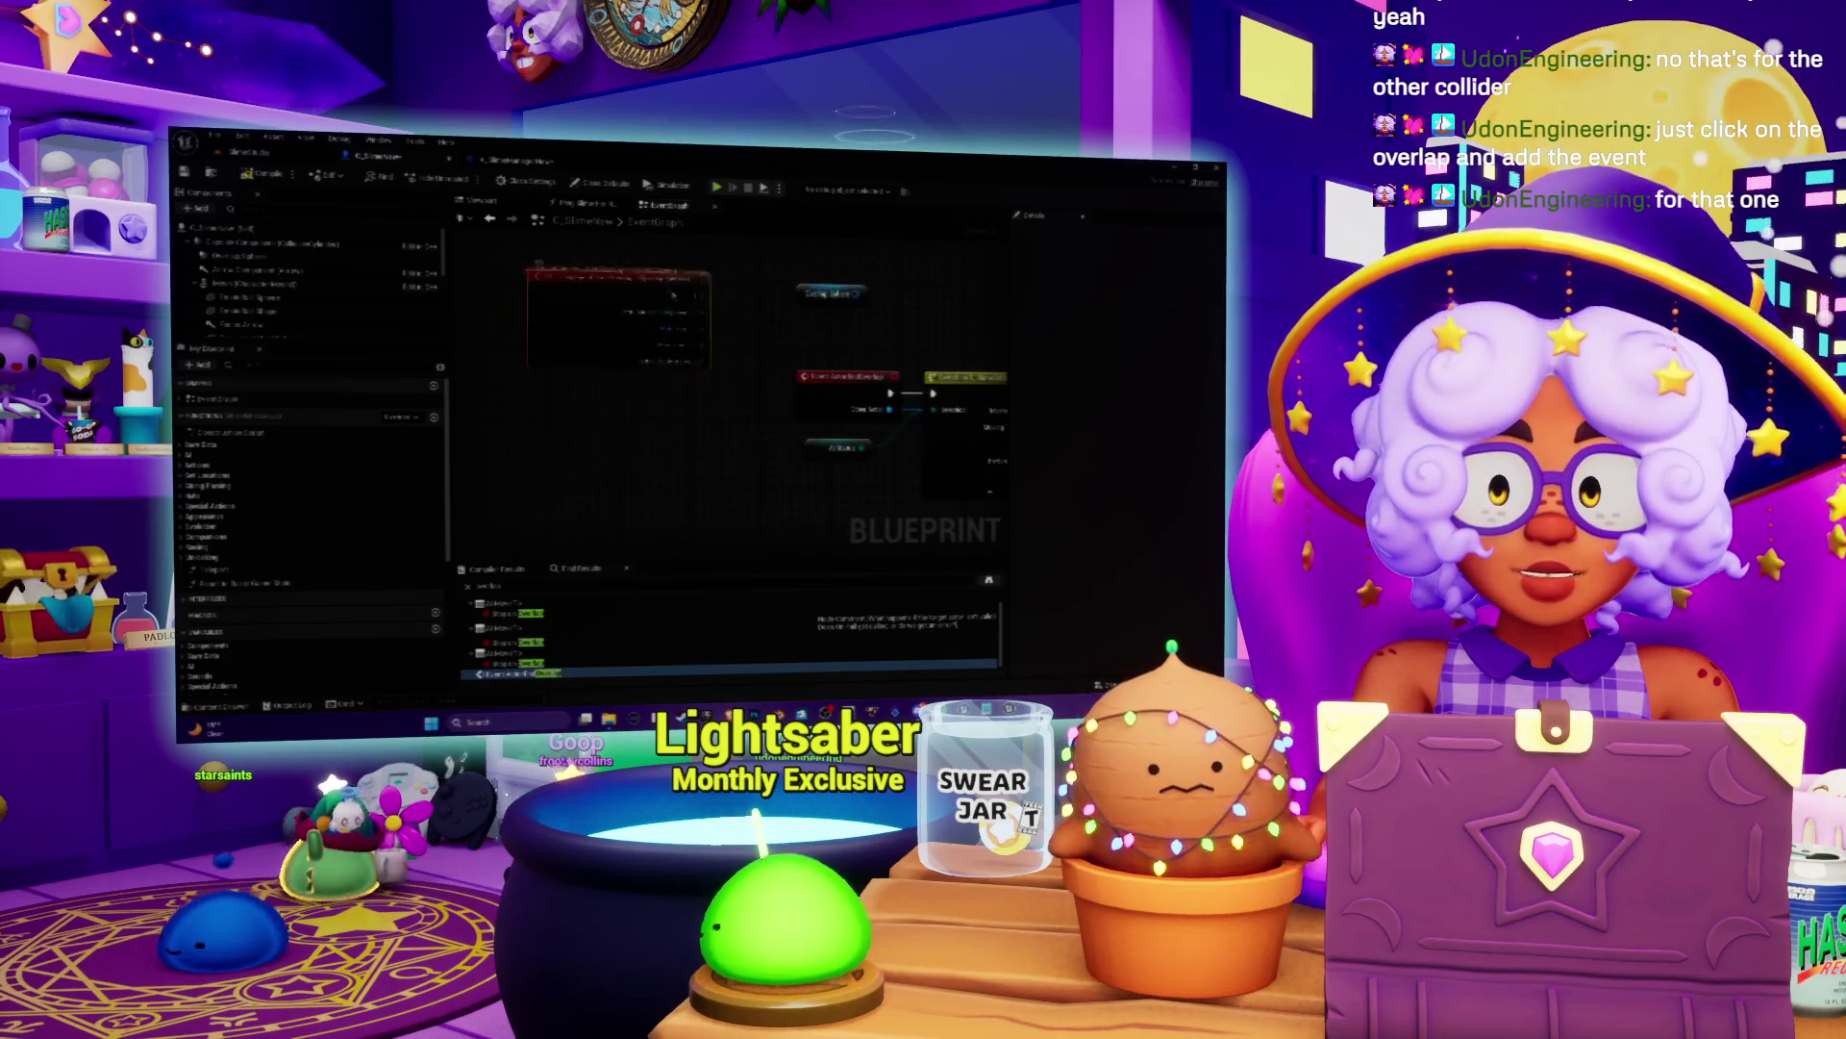
mouse_move(813, 448)
left_mouse_down()
mouse_move(731, 387)
mouse_move(752, 258)
left_mouse_up()
mouse_move(648, 374)
left_mouse_down()
mouse_move(661, 343)
mouse_move(773, 420)
mouse_move(758, 412)
mouse_move(924, 395)
left_mouse_up()
left_click_drag(531, 373, 702, 367)
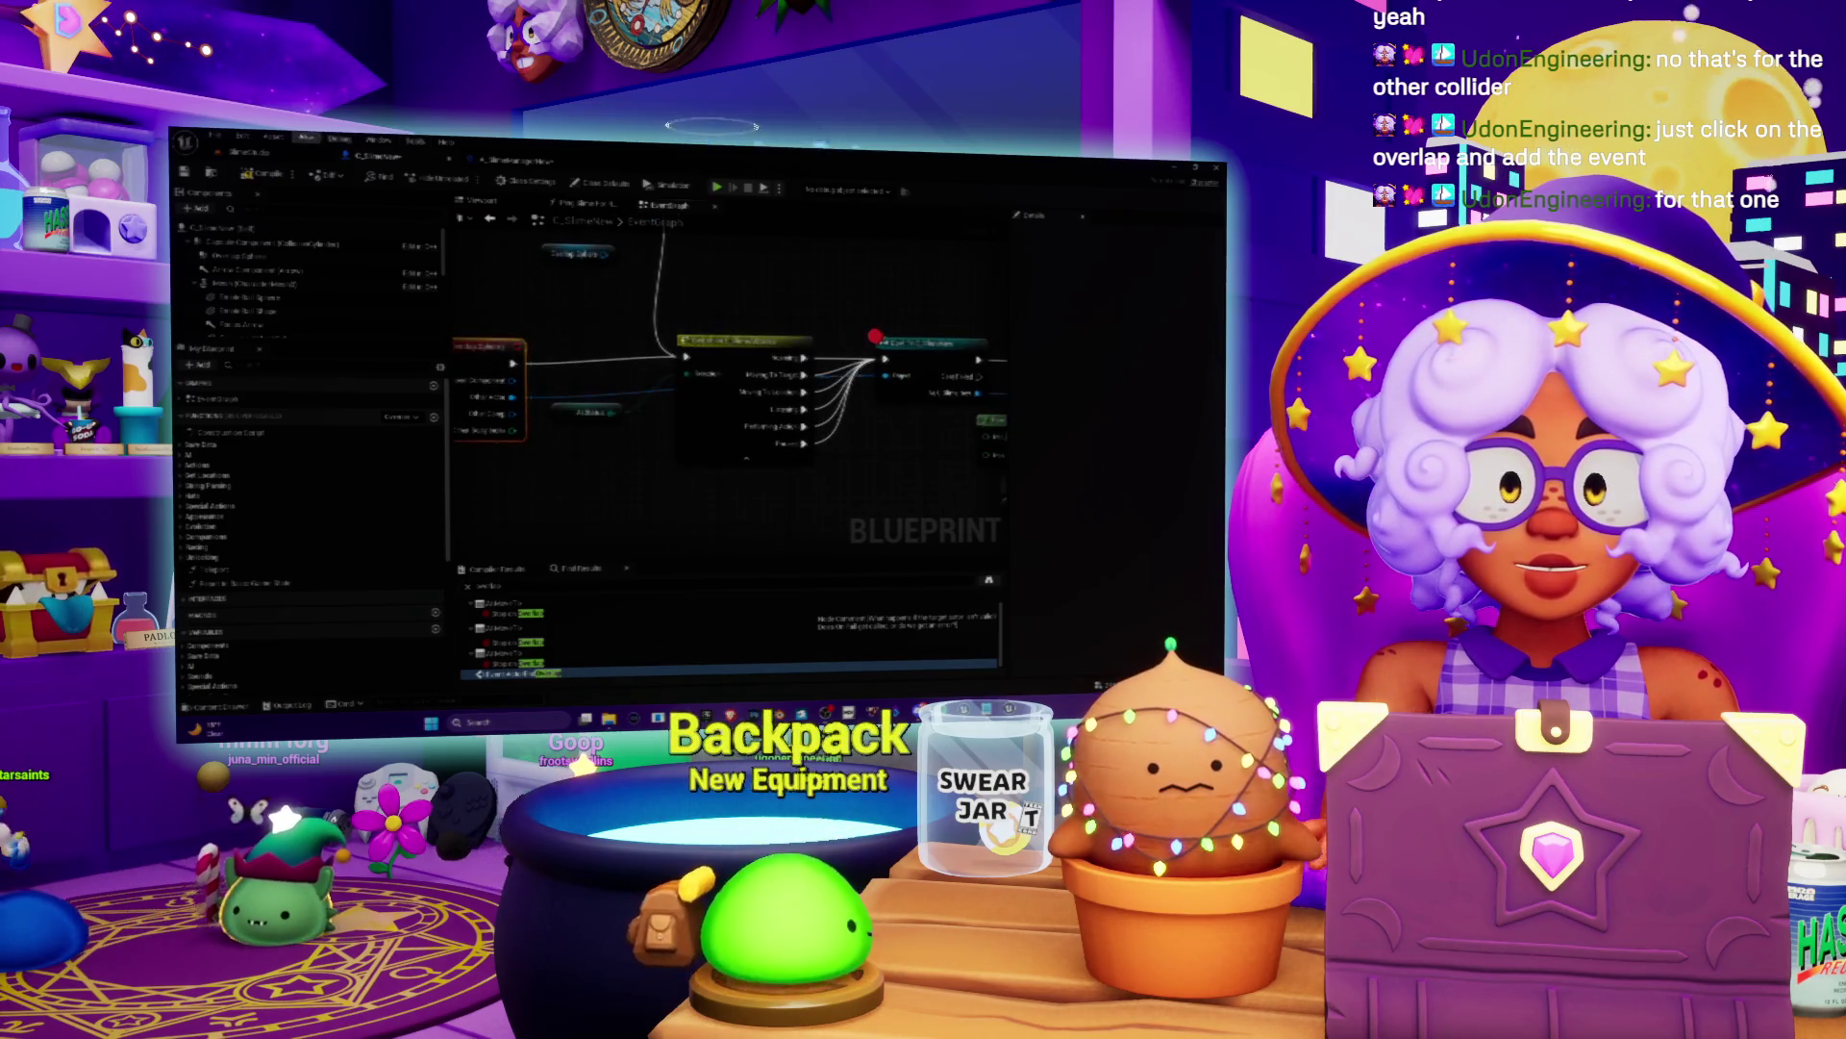
Step: Save the changed Blueprint assets from the level editor tab
left_click(248, 157)
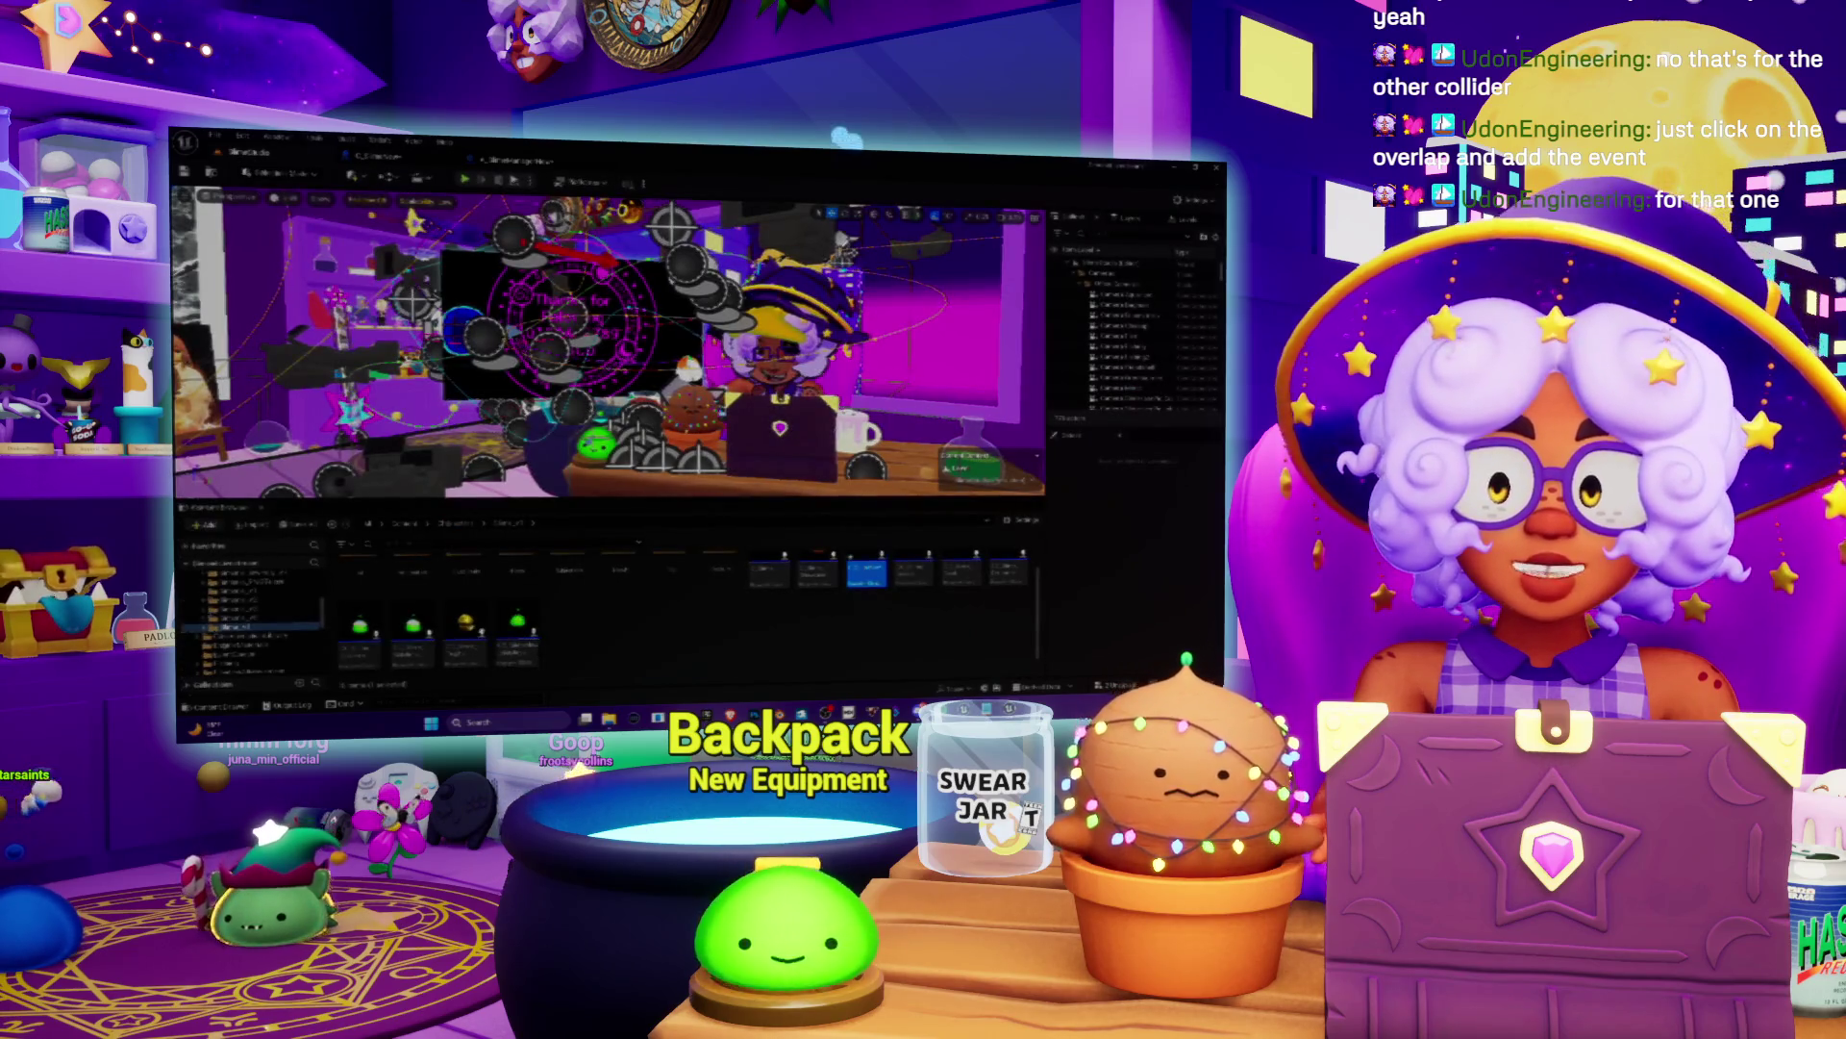
key("ctrl+shift+s")
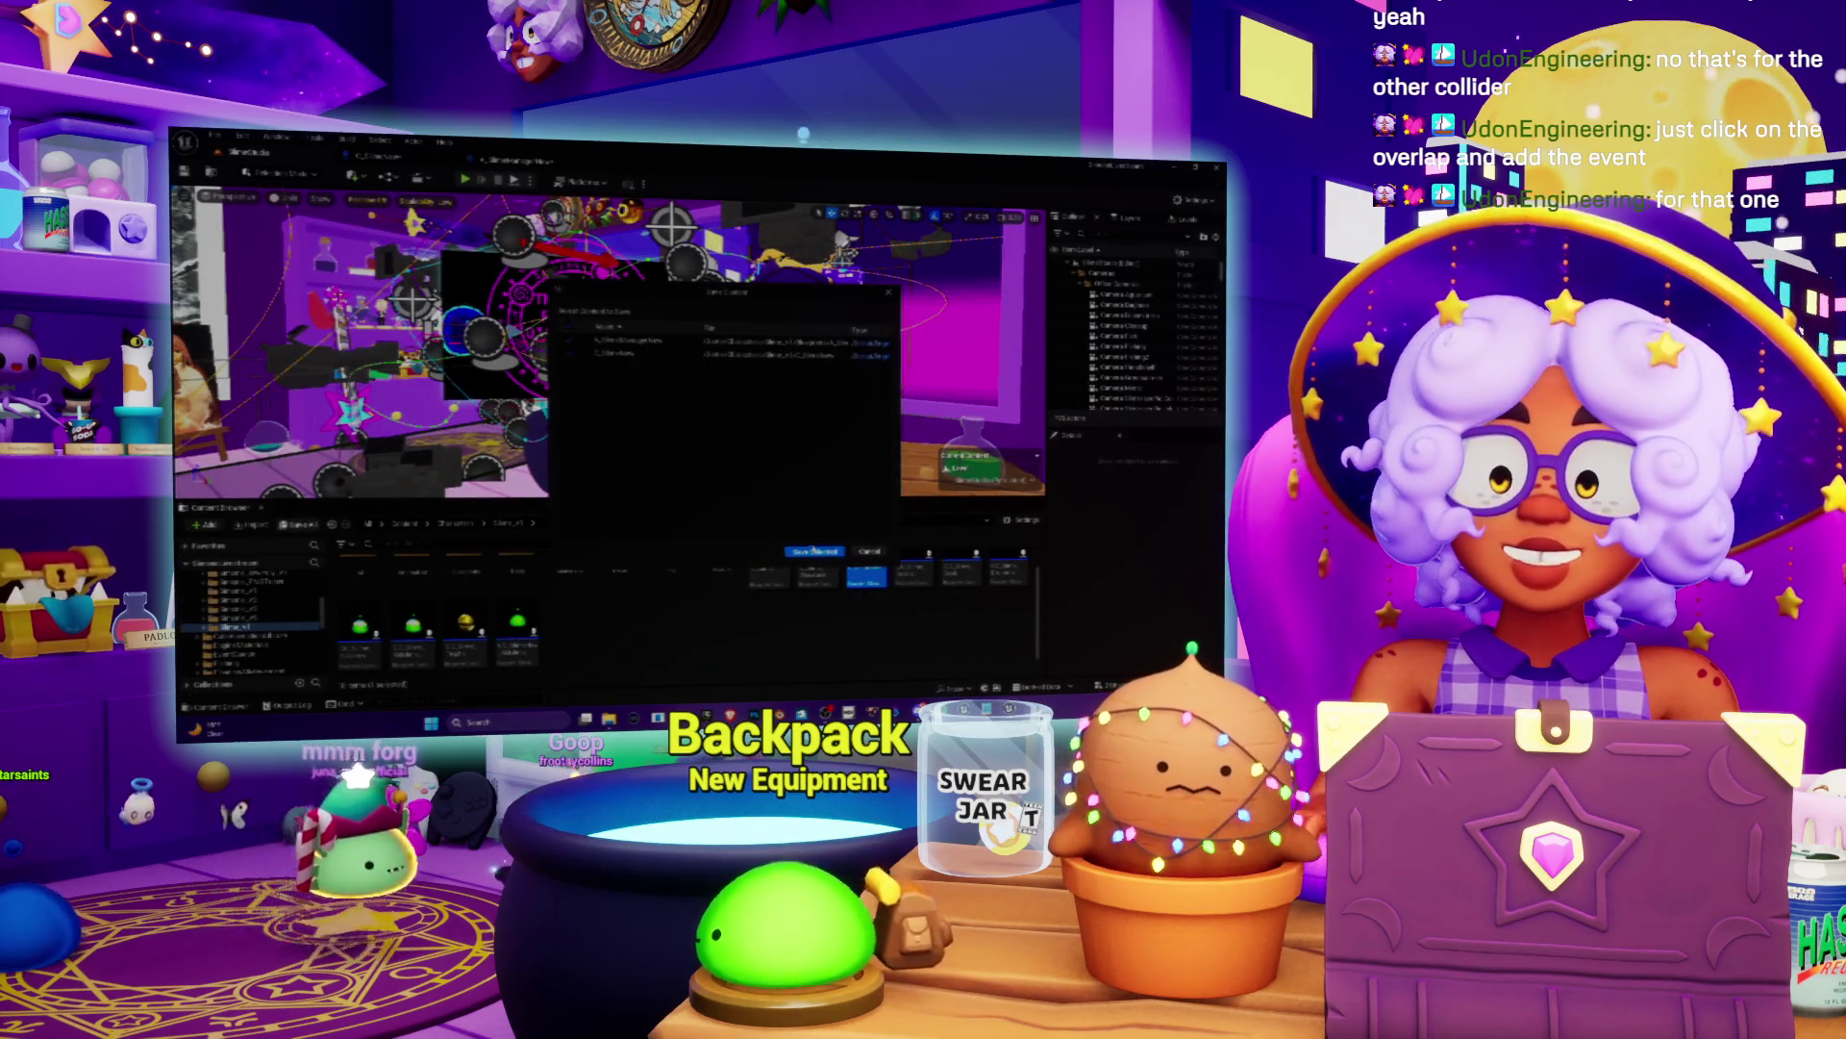
left_click(811, 553)
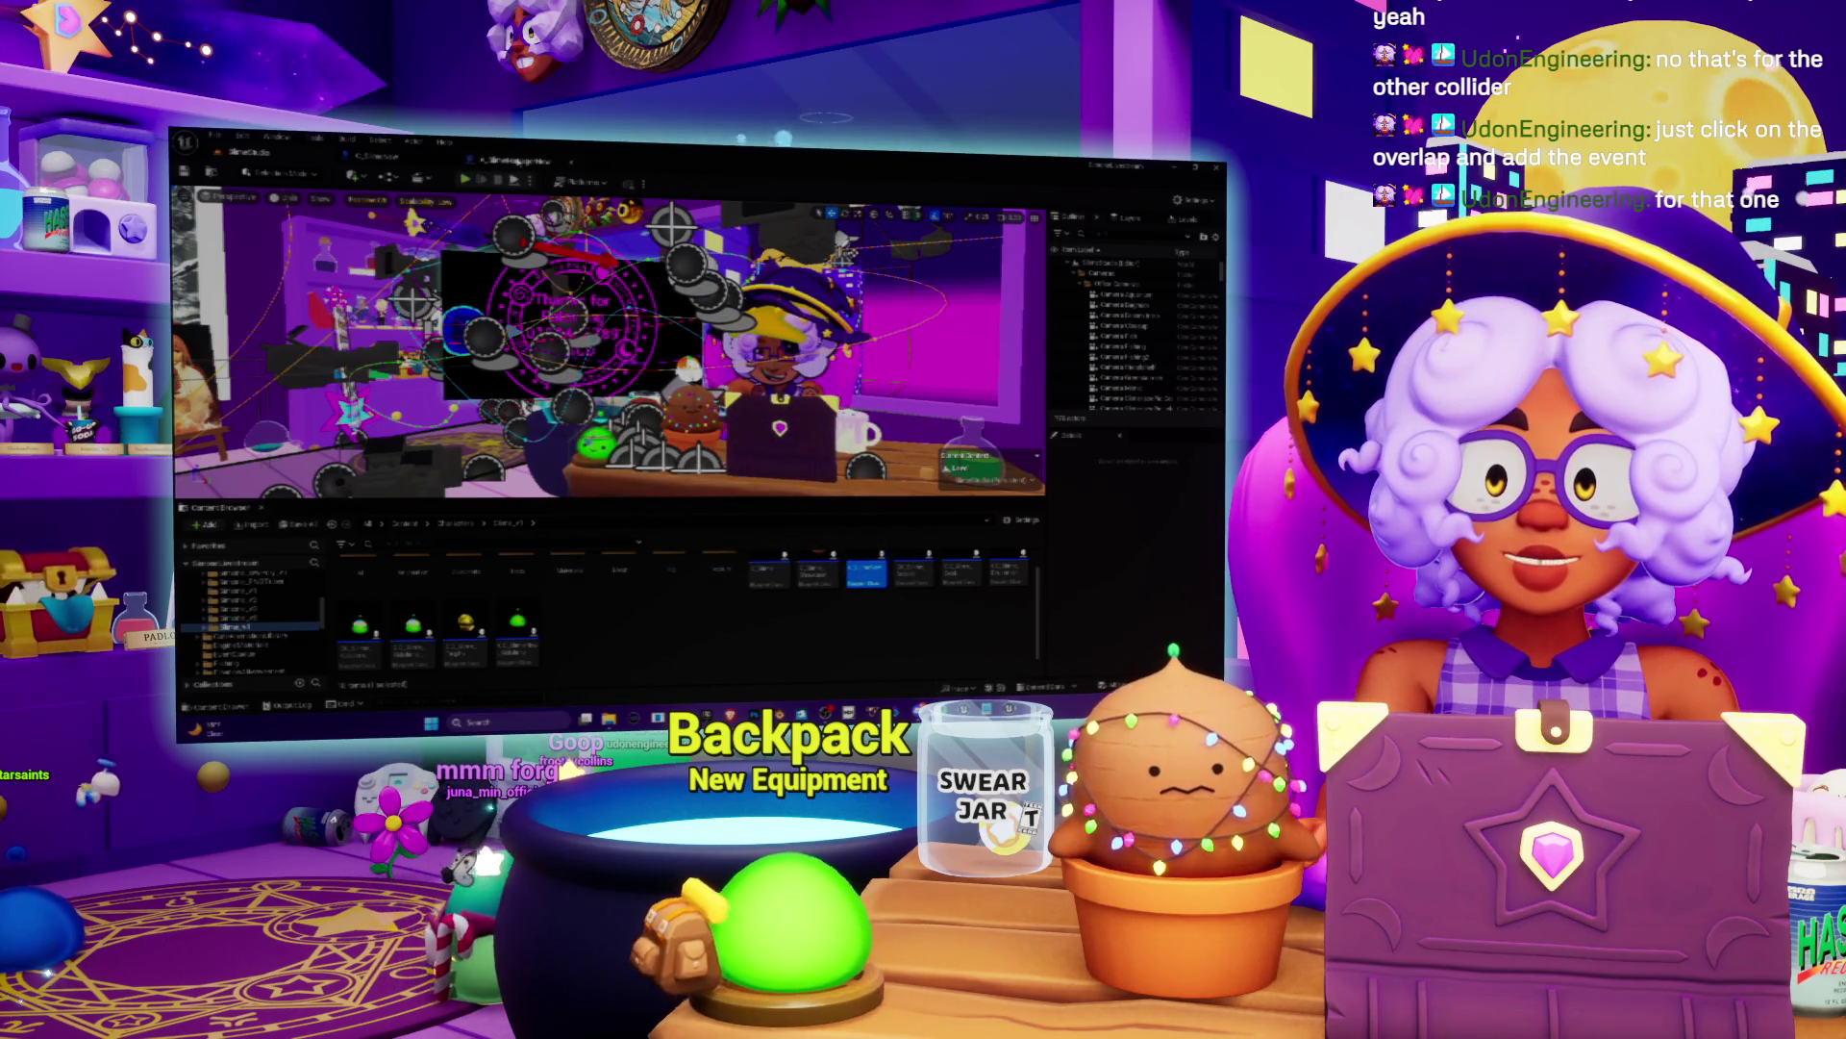
Step: Save all remaining unsaved content, then start a play-in-editor test with Alt+P
left_click(400, 159)
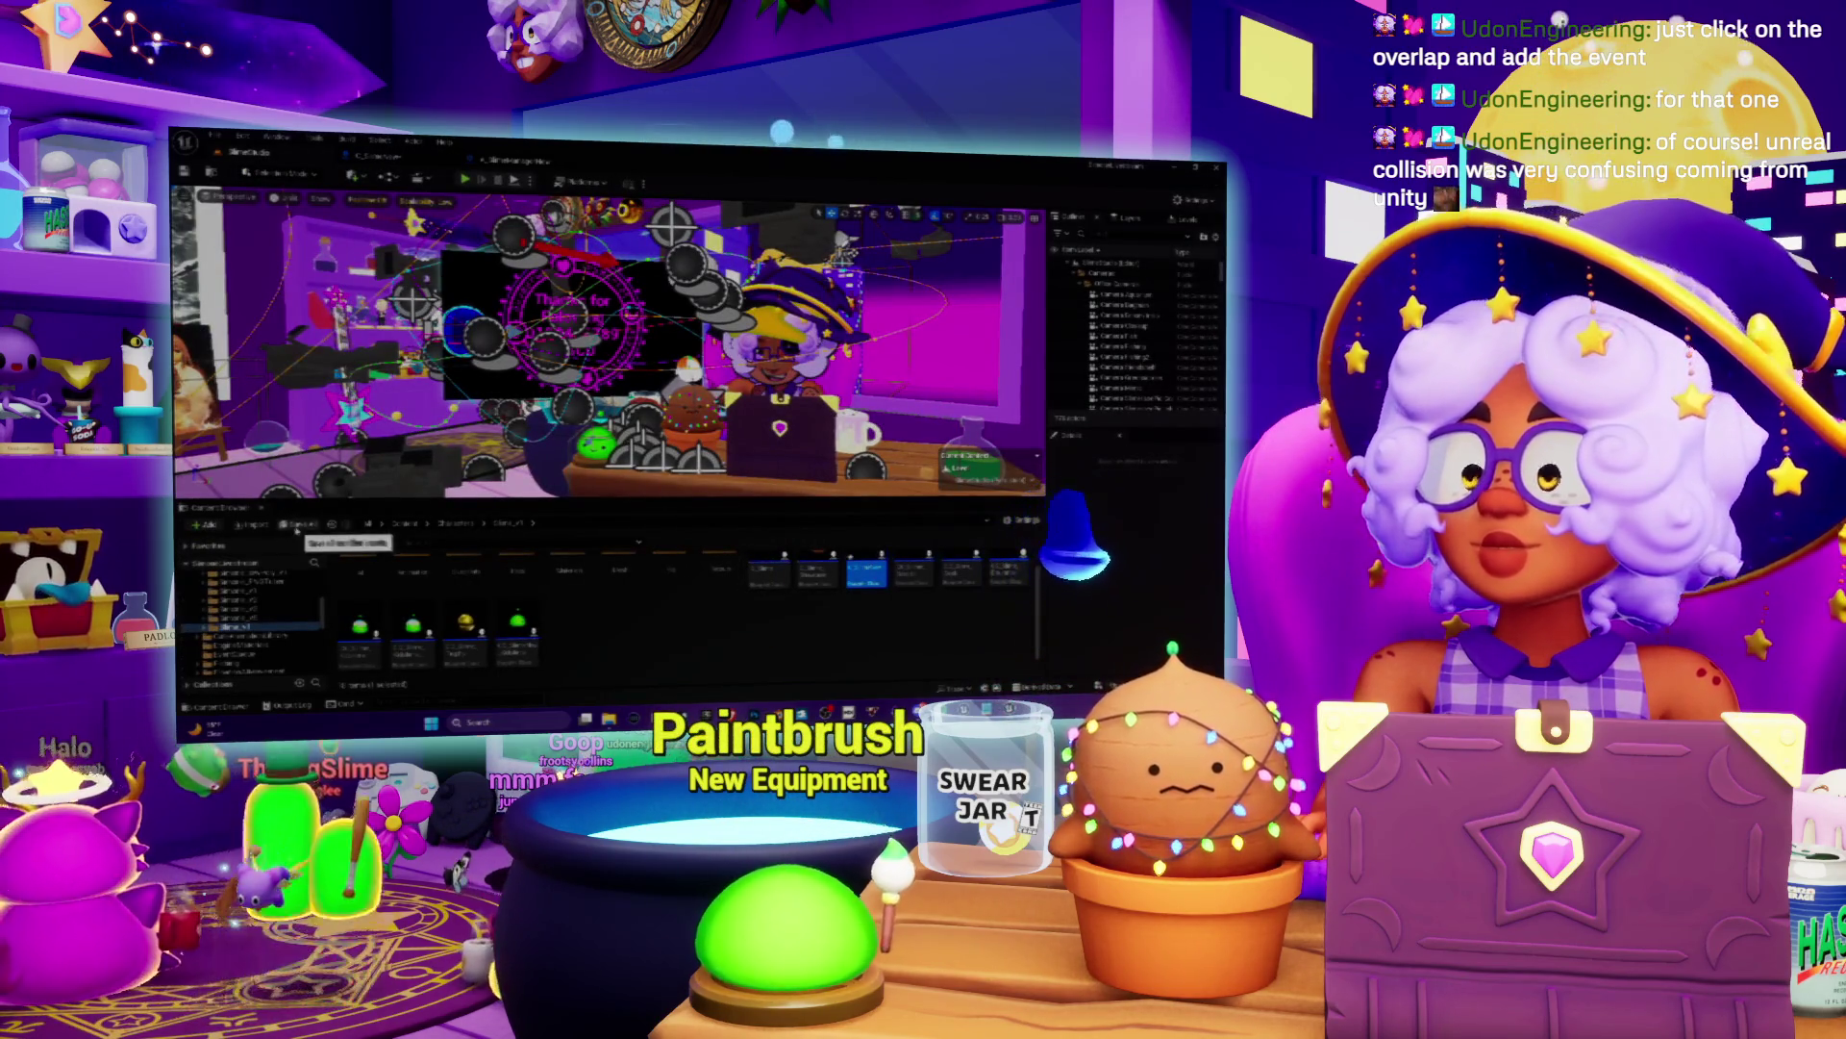
left_click(297, 528)
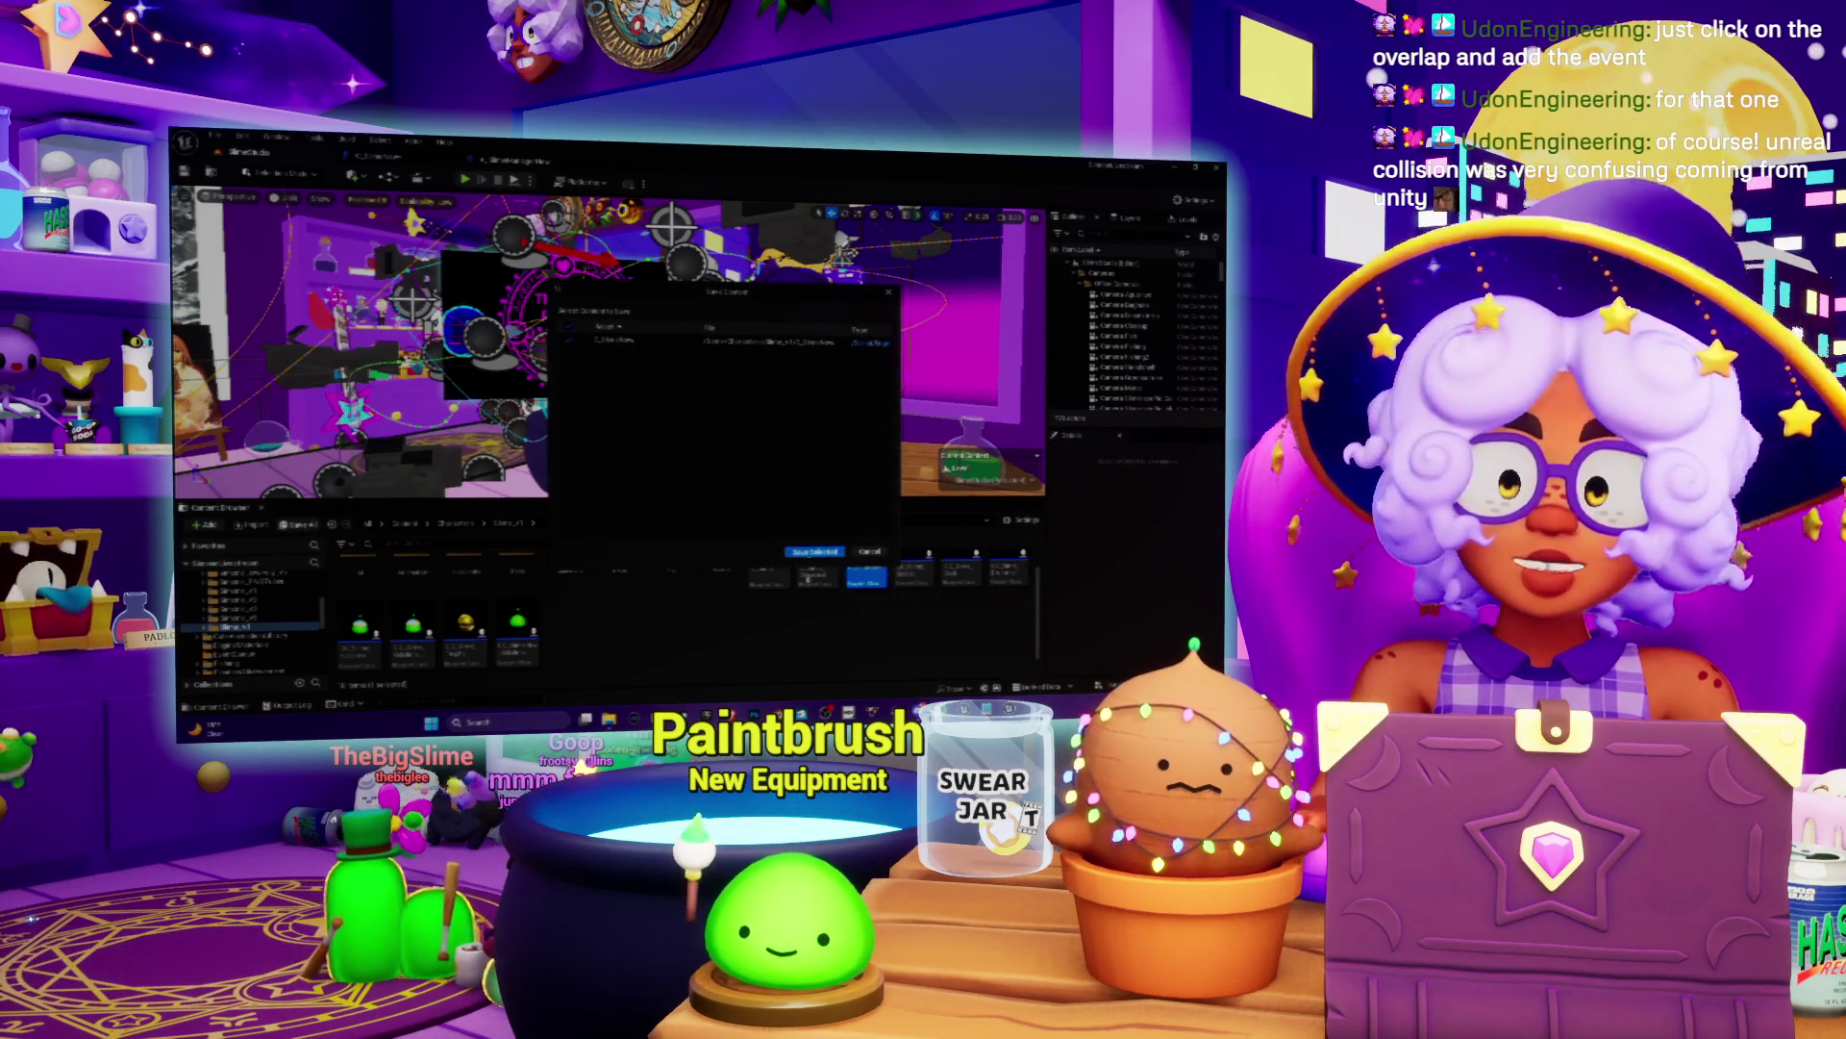
left_click(814, 552)
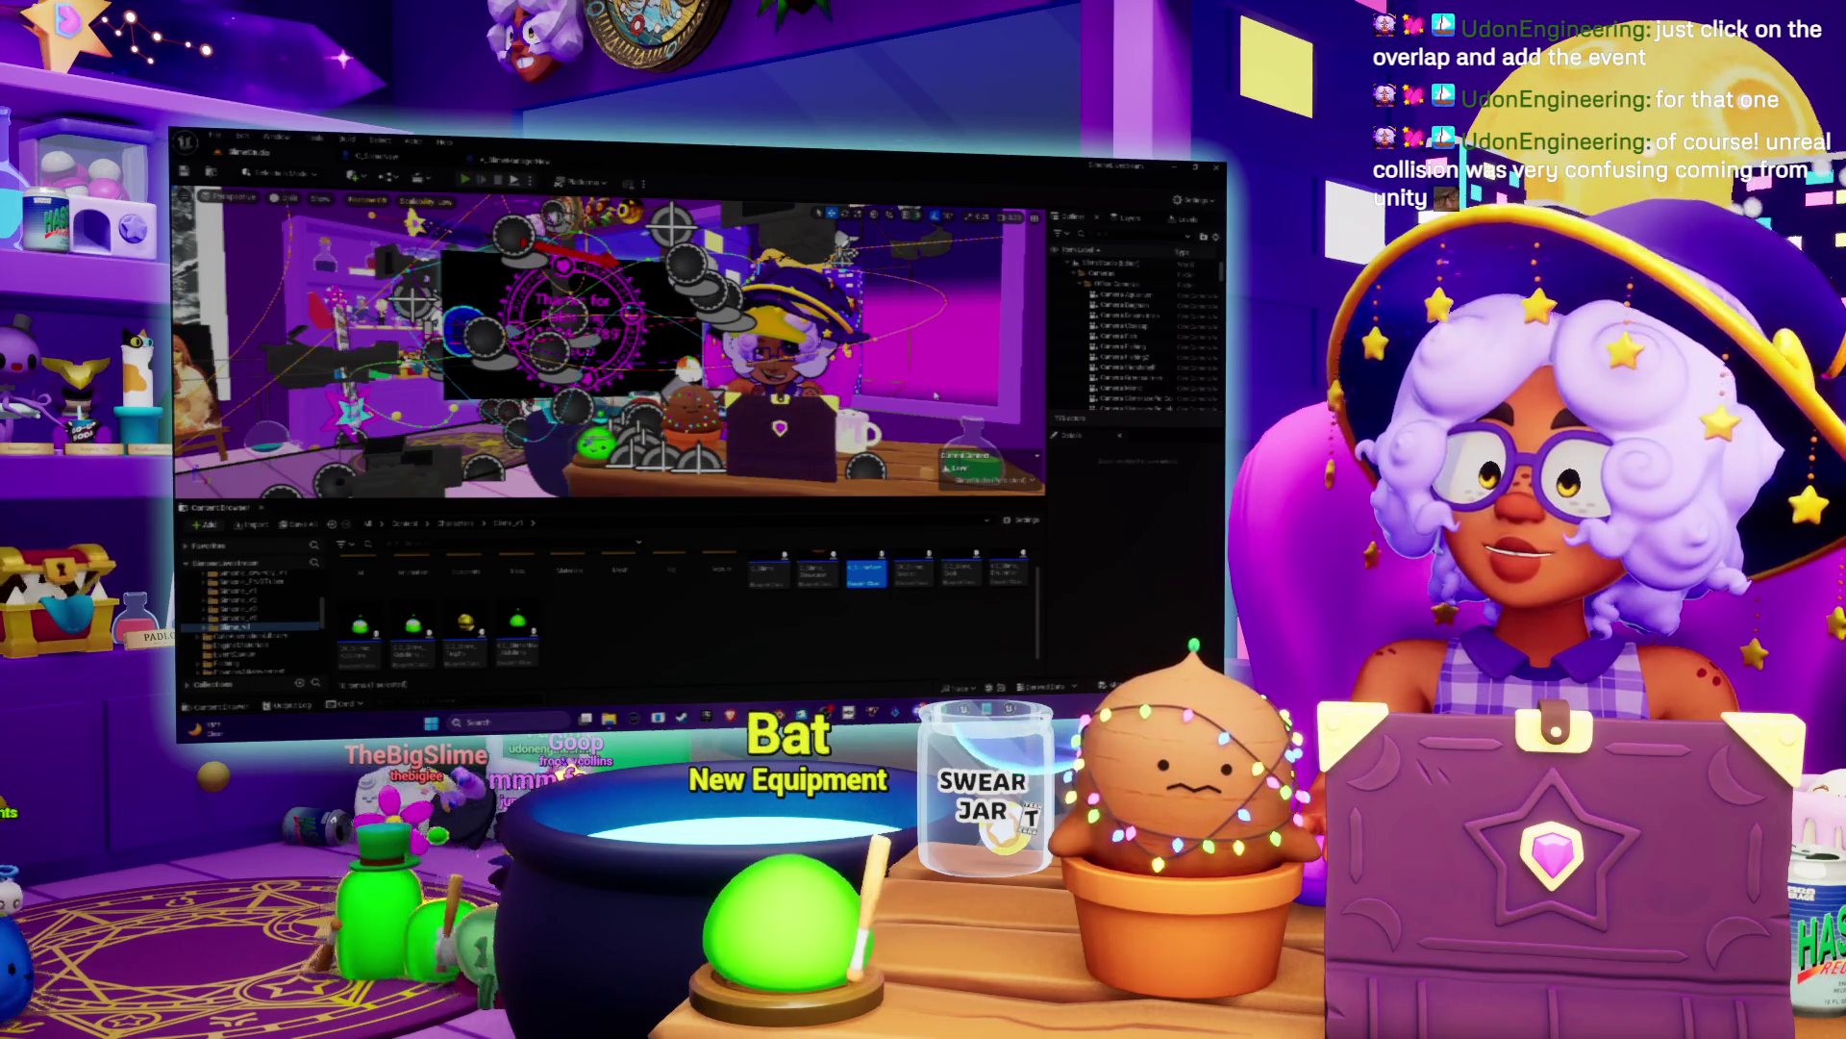
key("alt+p")
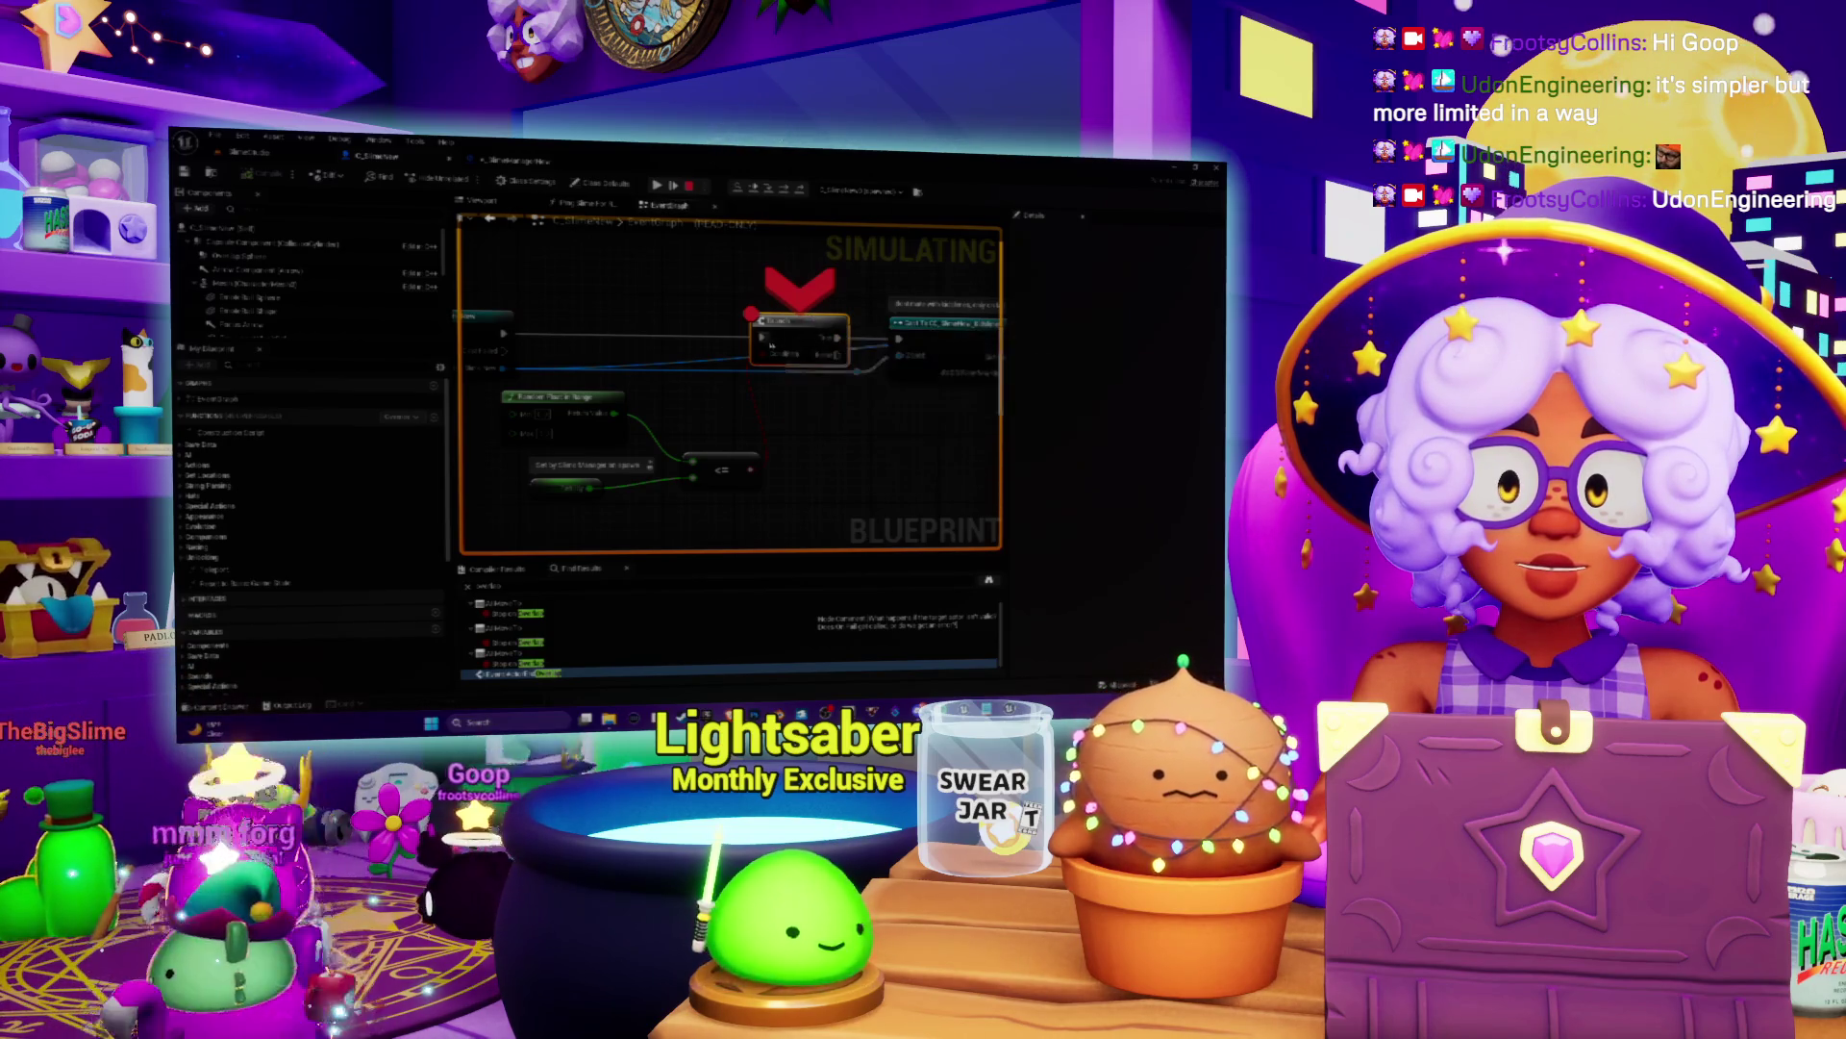
Step: Walk through the overlap breakpoints using F10 and the debugger buttons, then stop the simulation
key("F10")
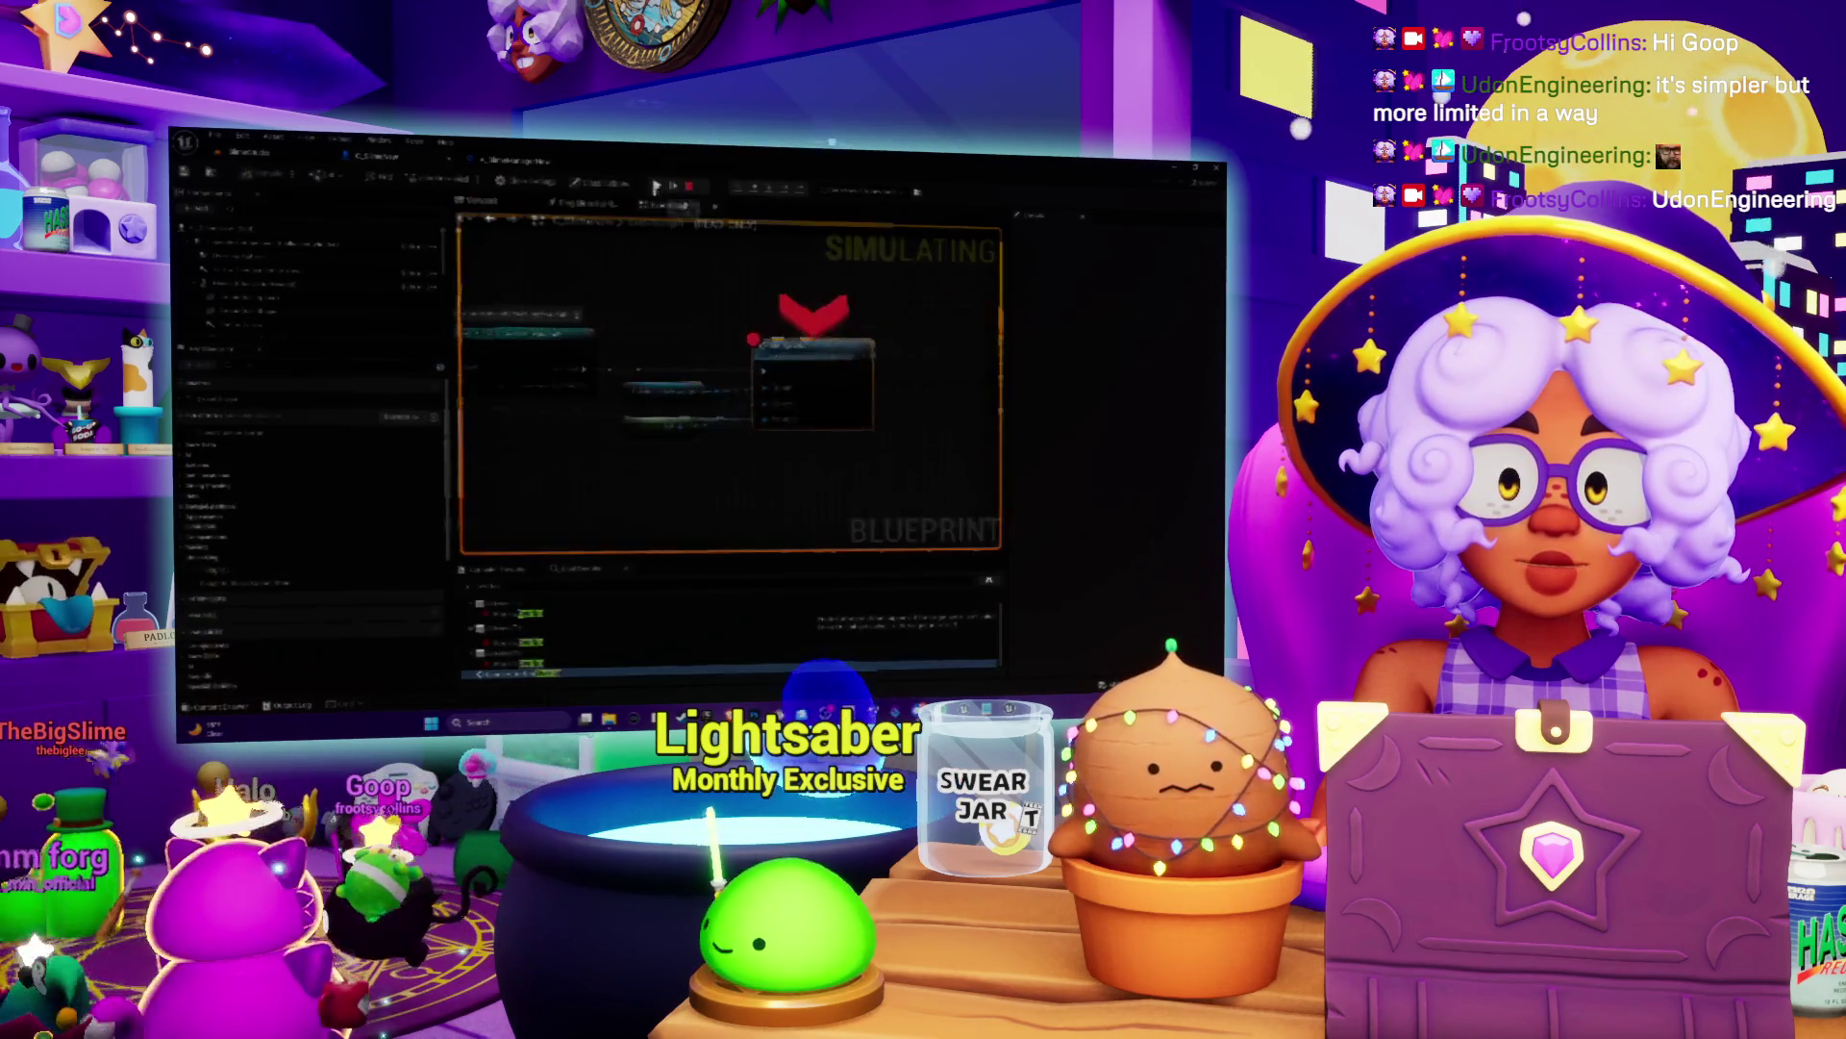
left_click_drag(612, 327, 759, 324)
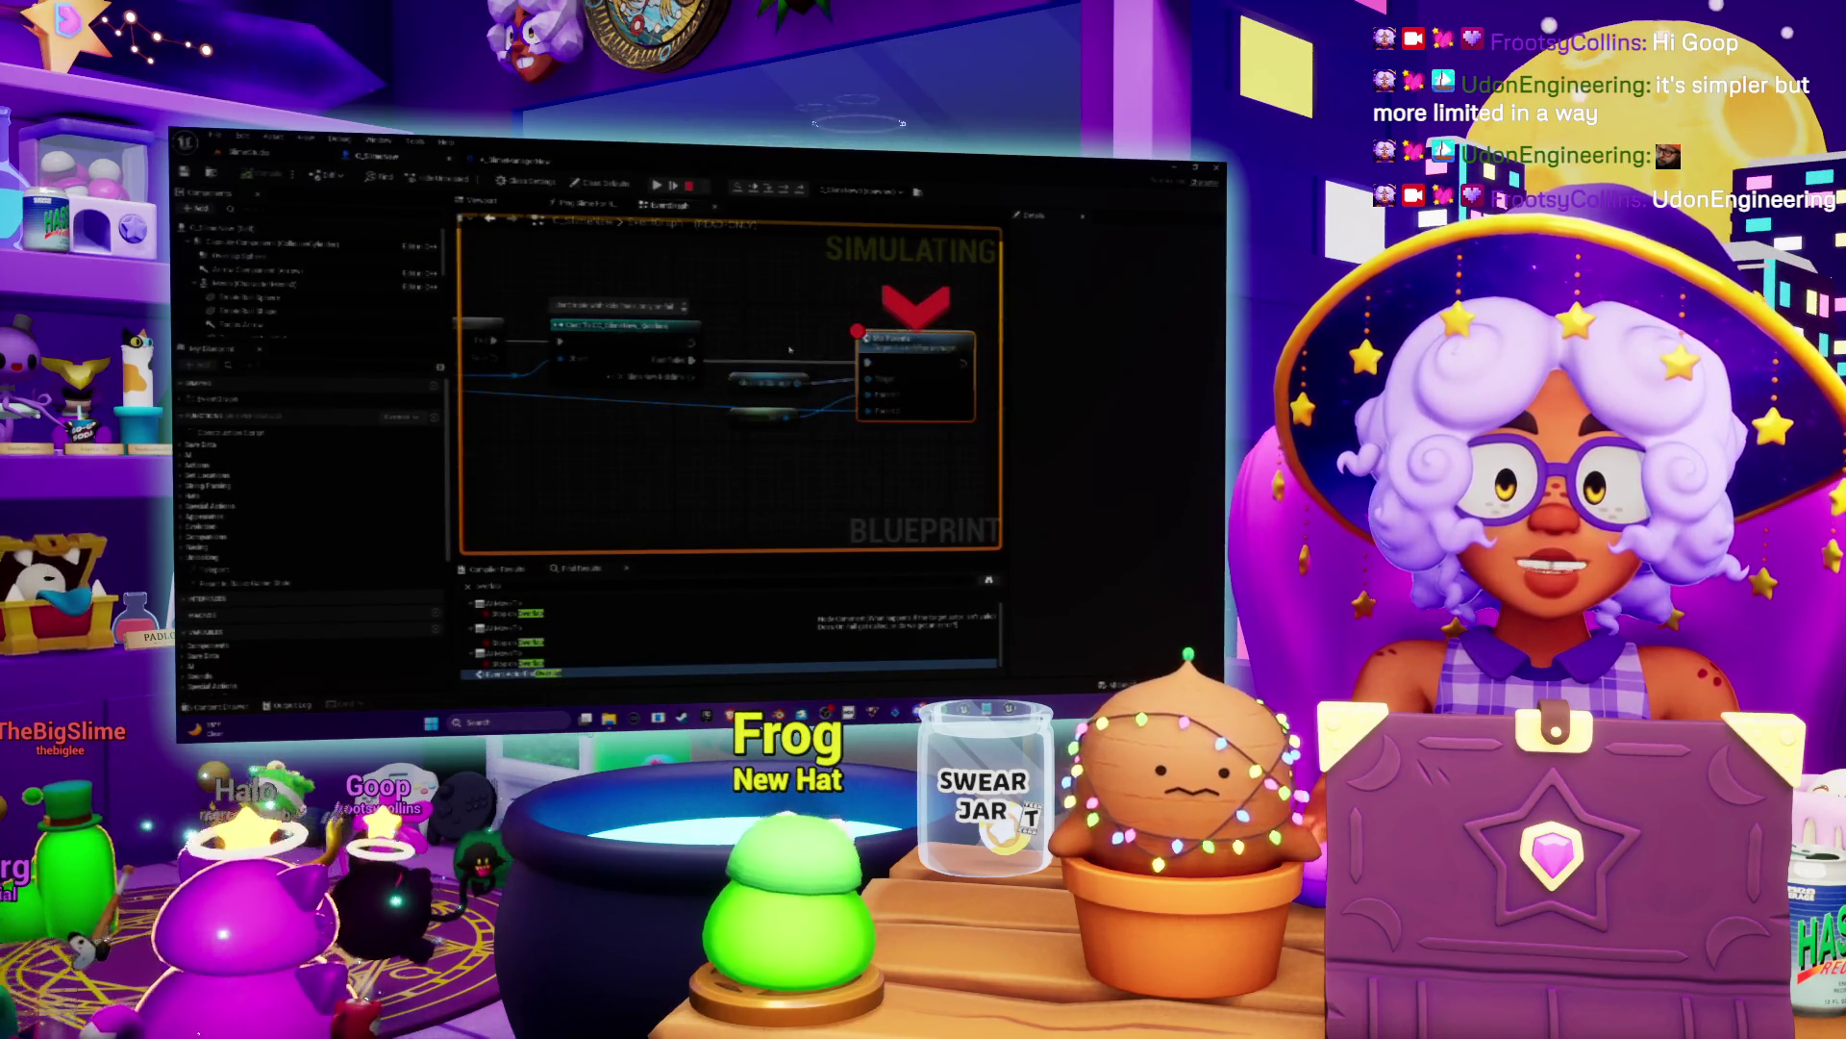
key("F10")
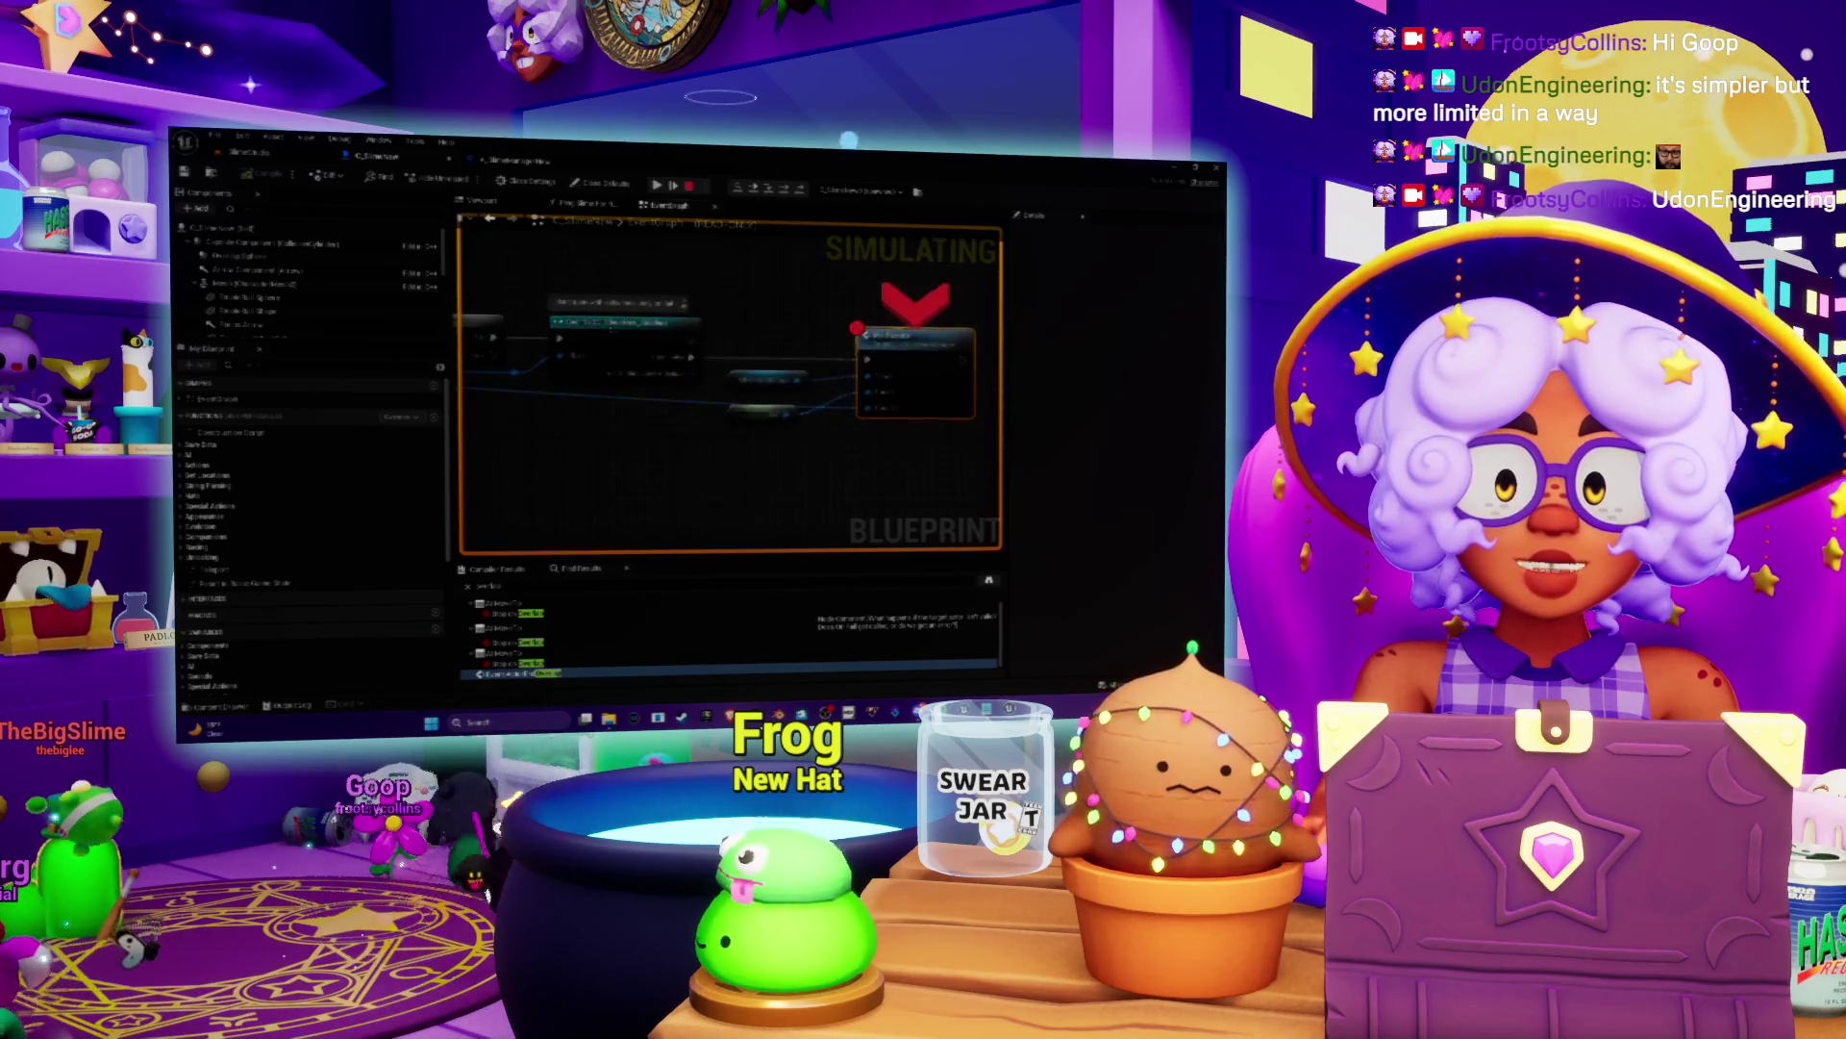
key("F10")
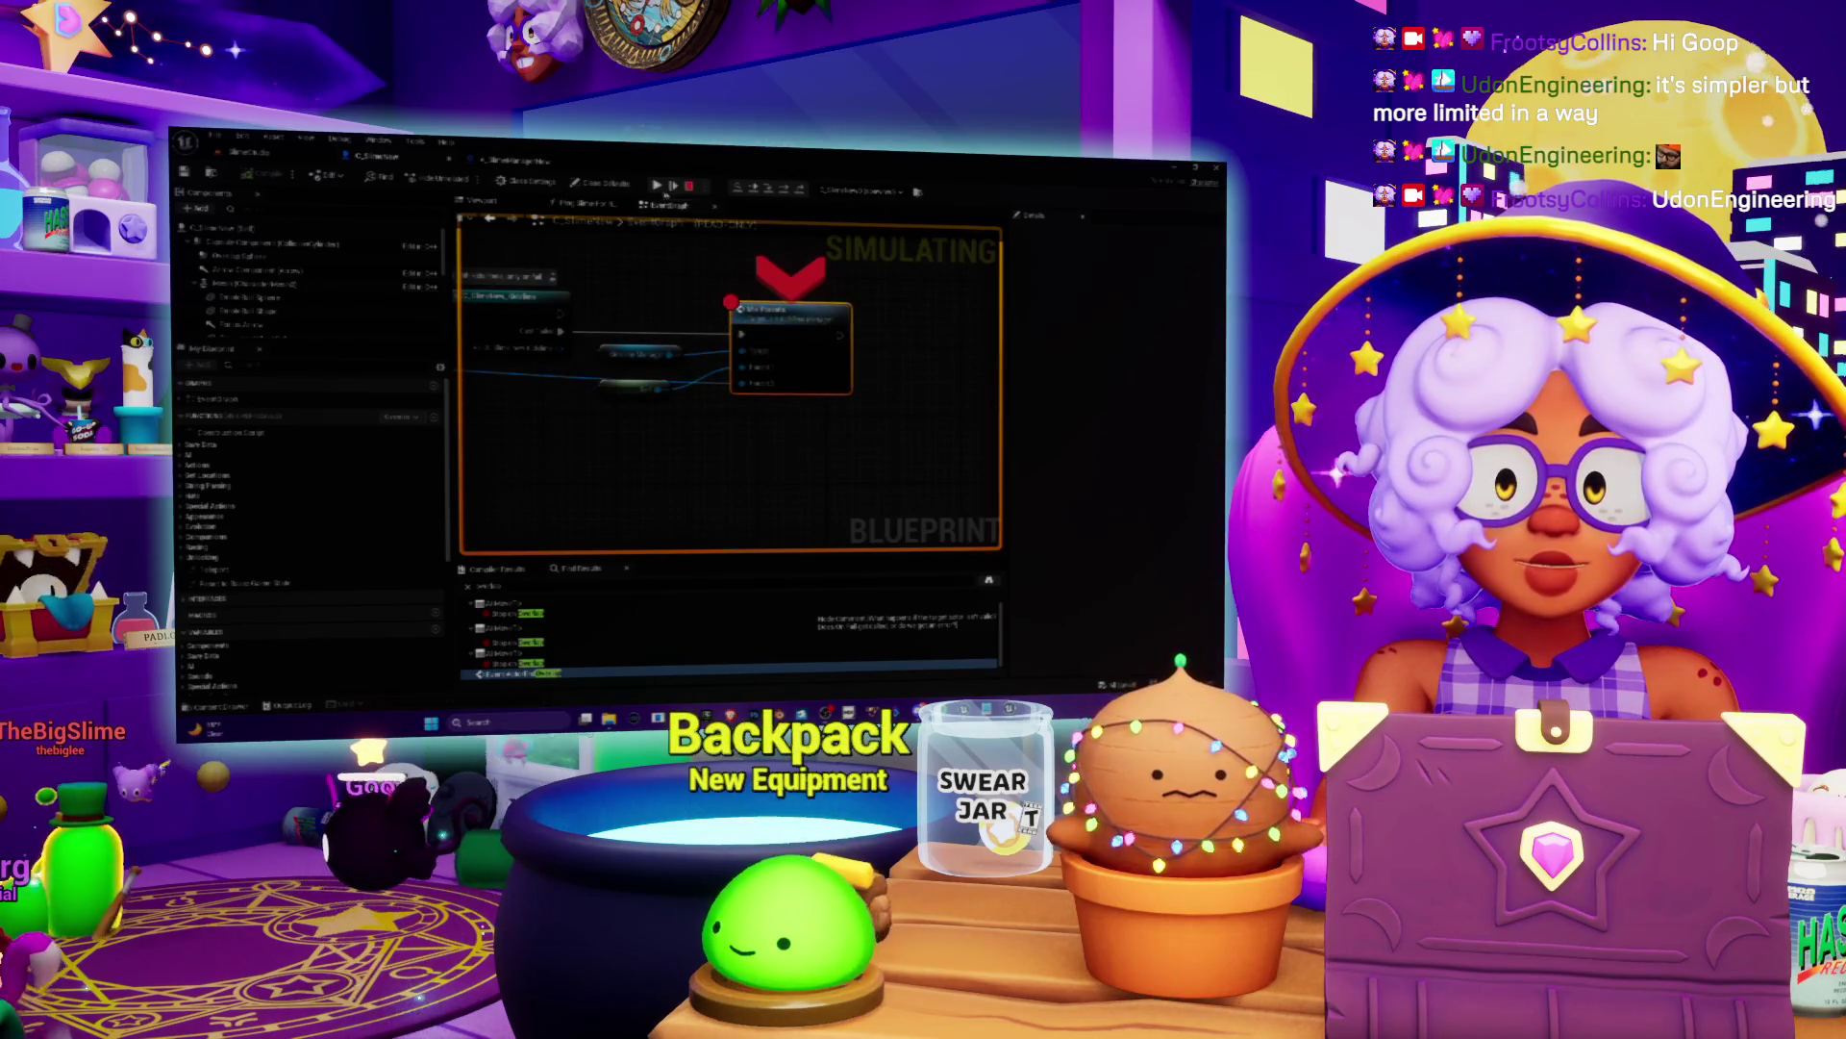
left_click(656, 189)
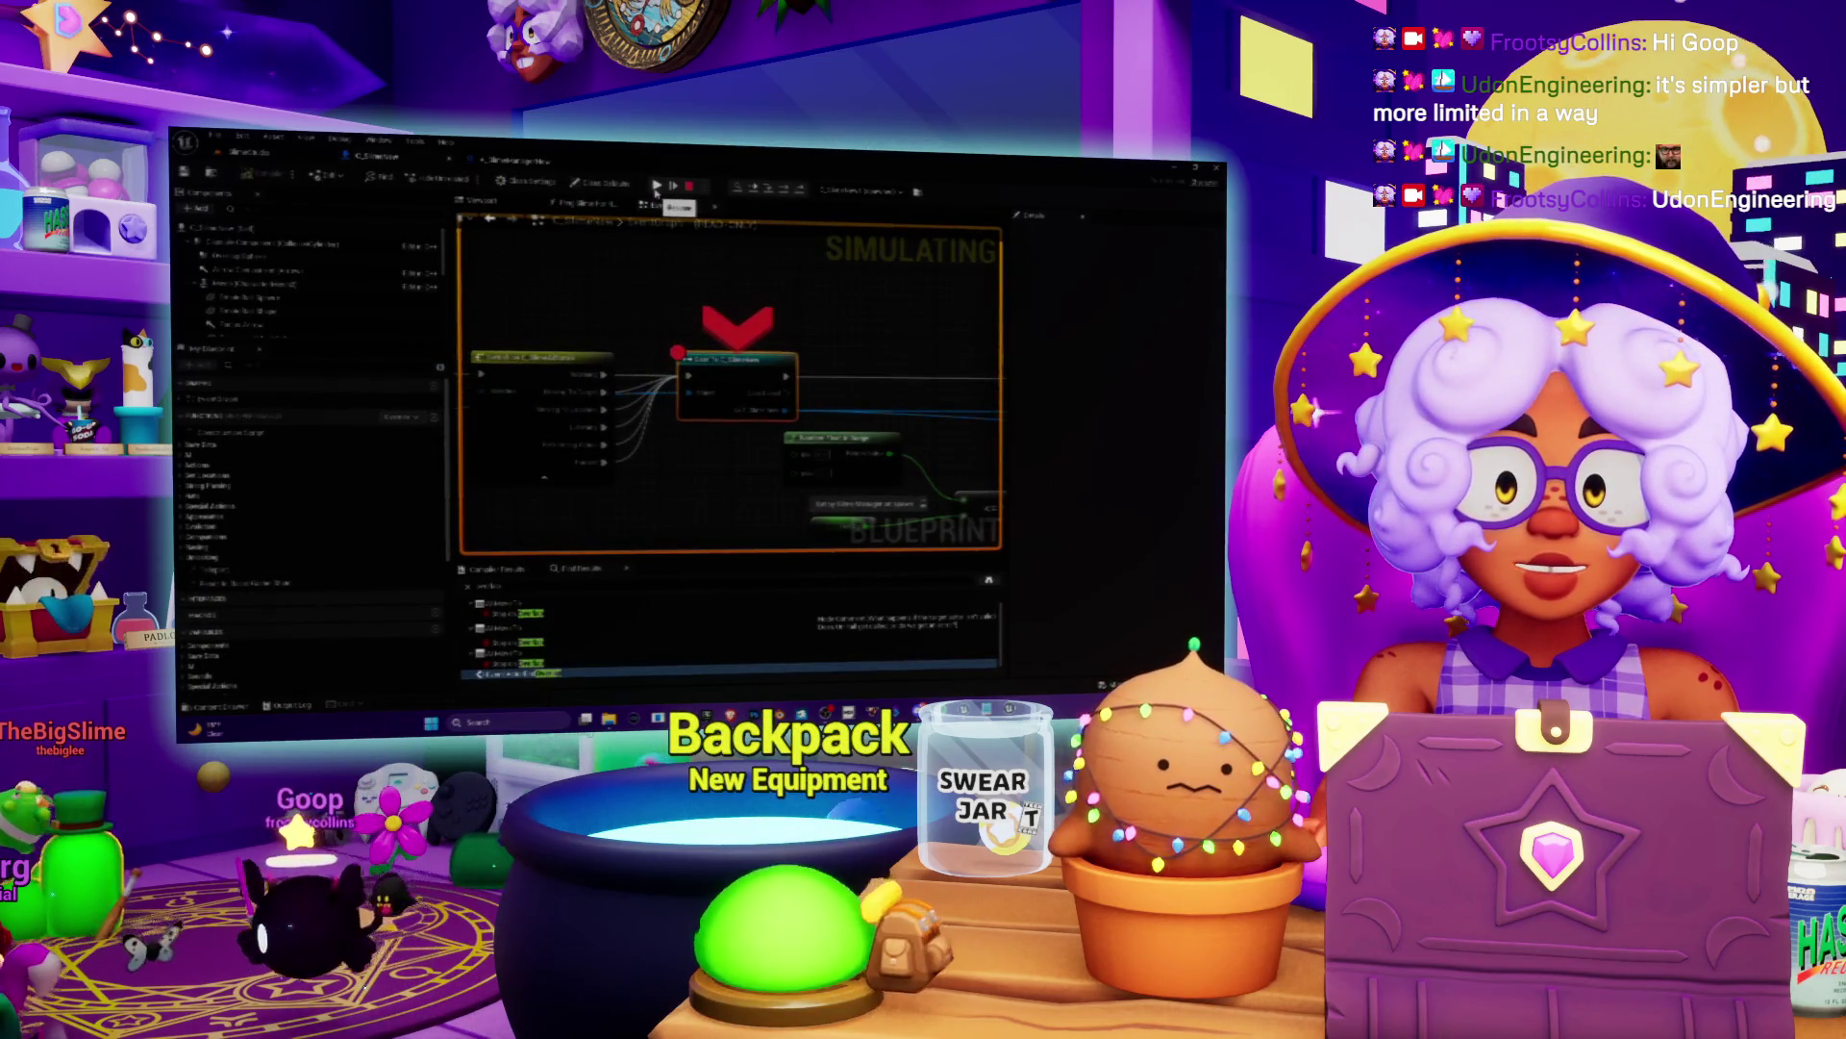
left_click(656, 186)
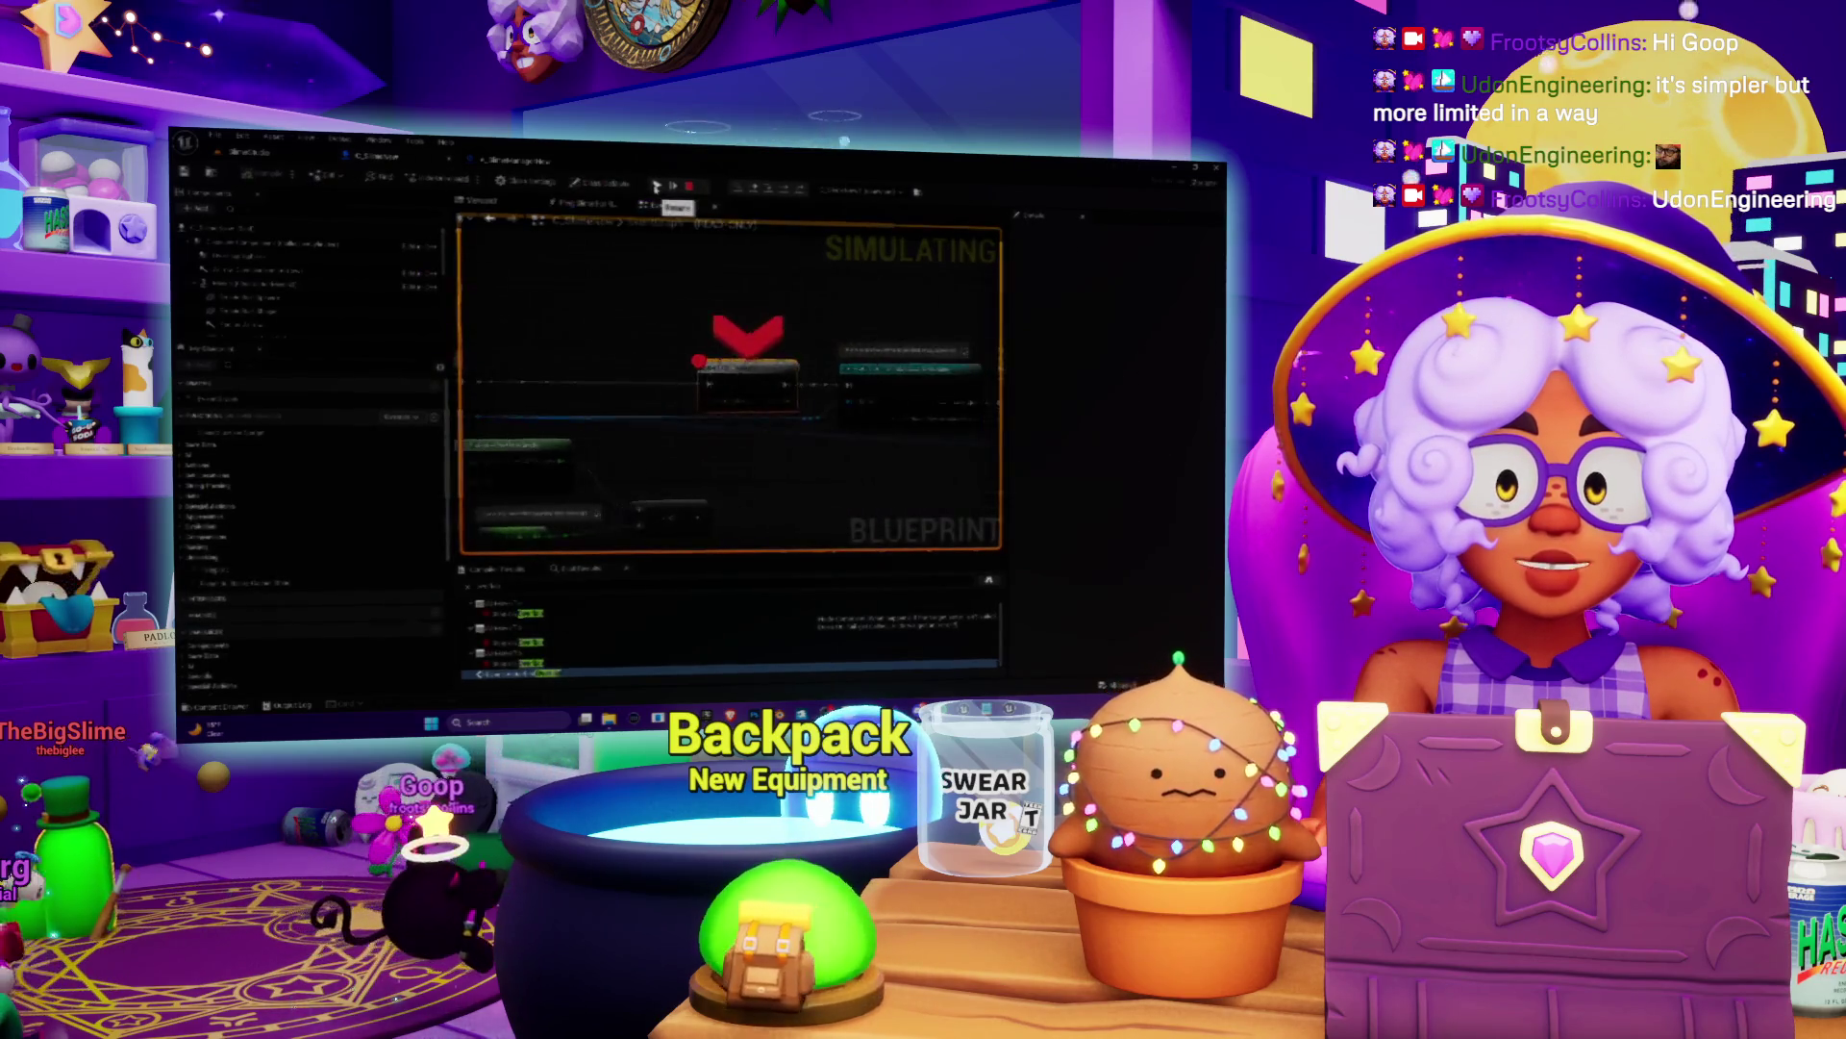
left_click(656, 186)
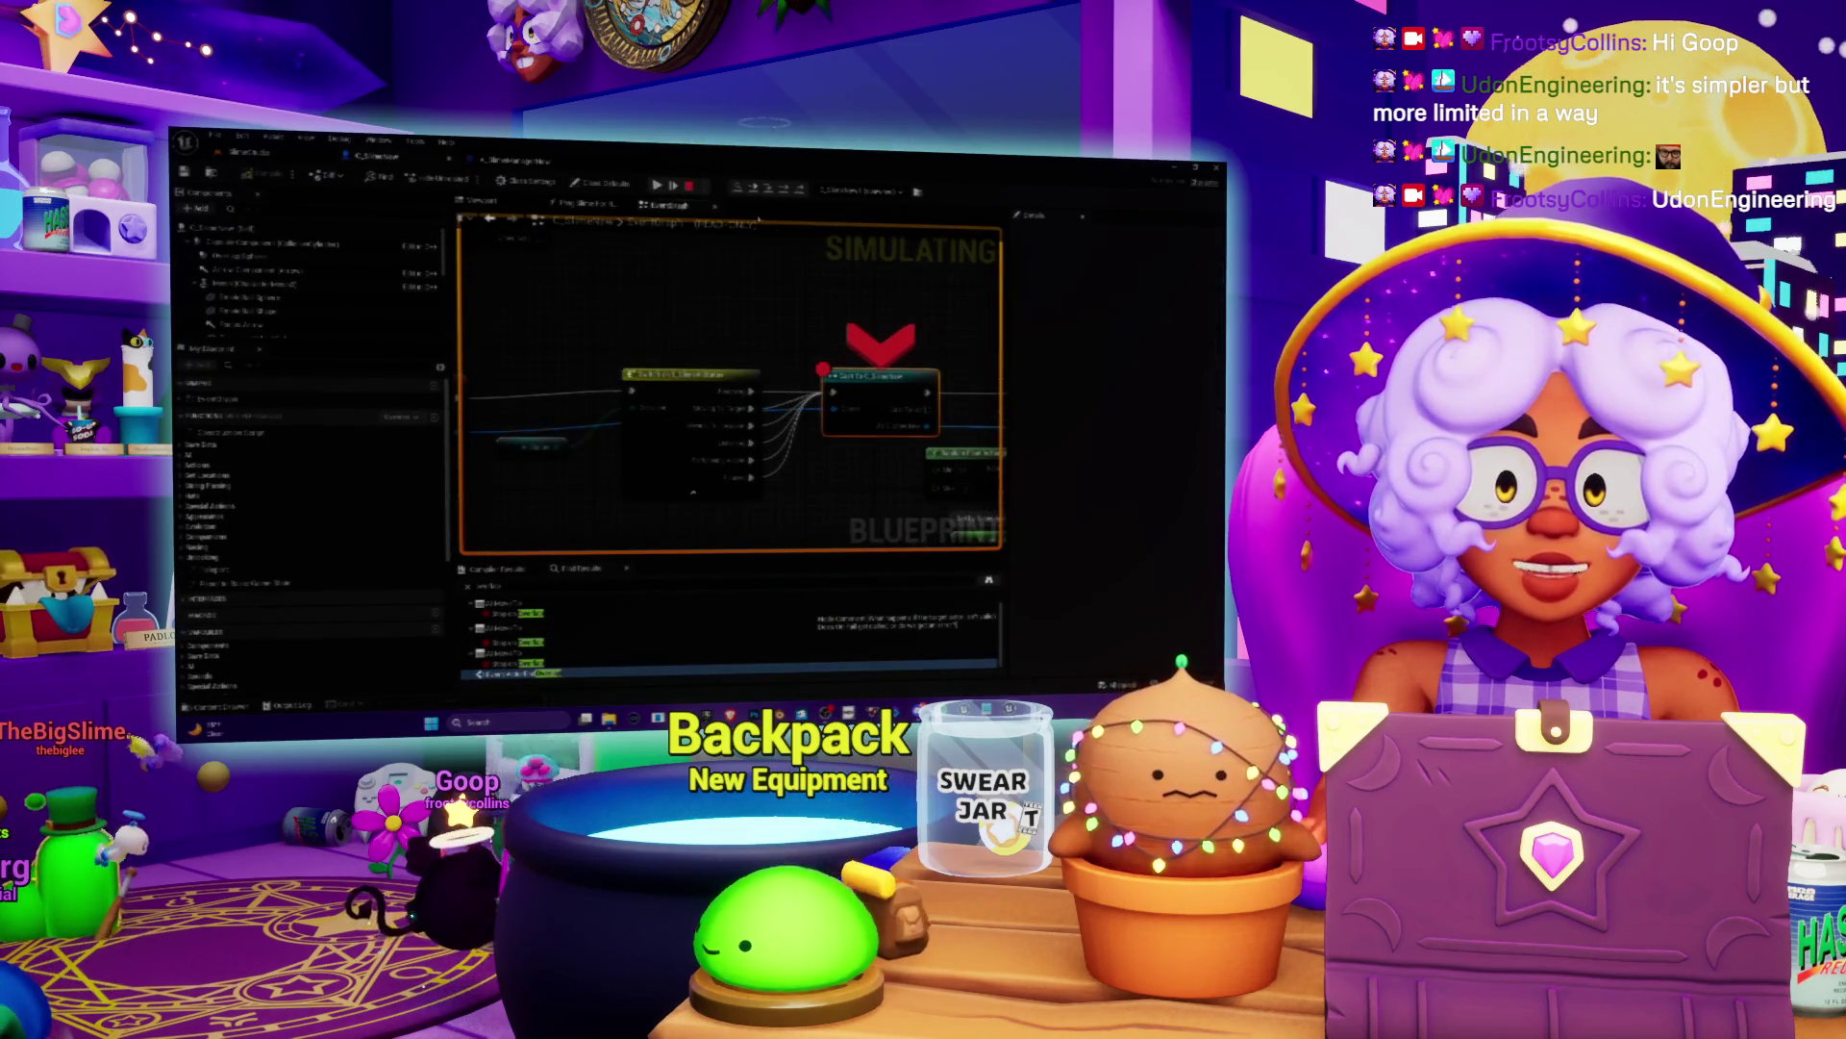
left_click(655, 186)
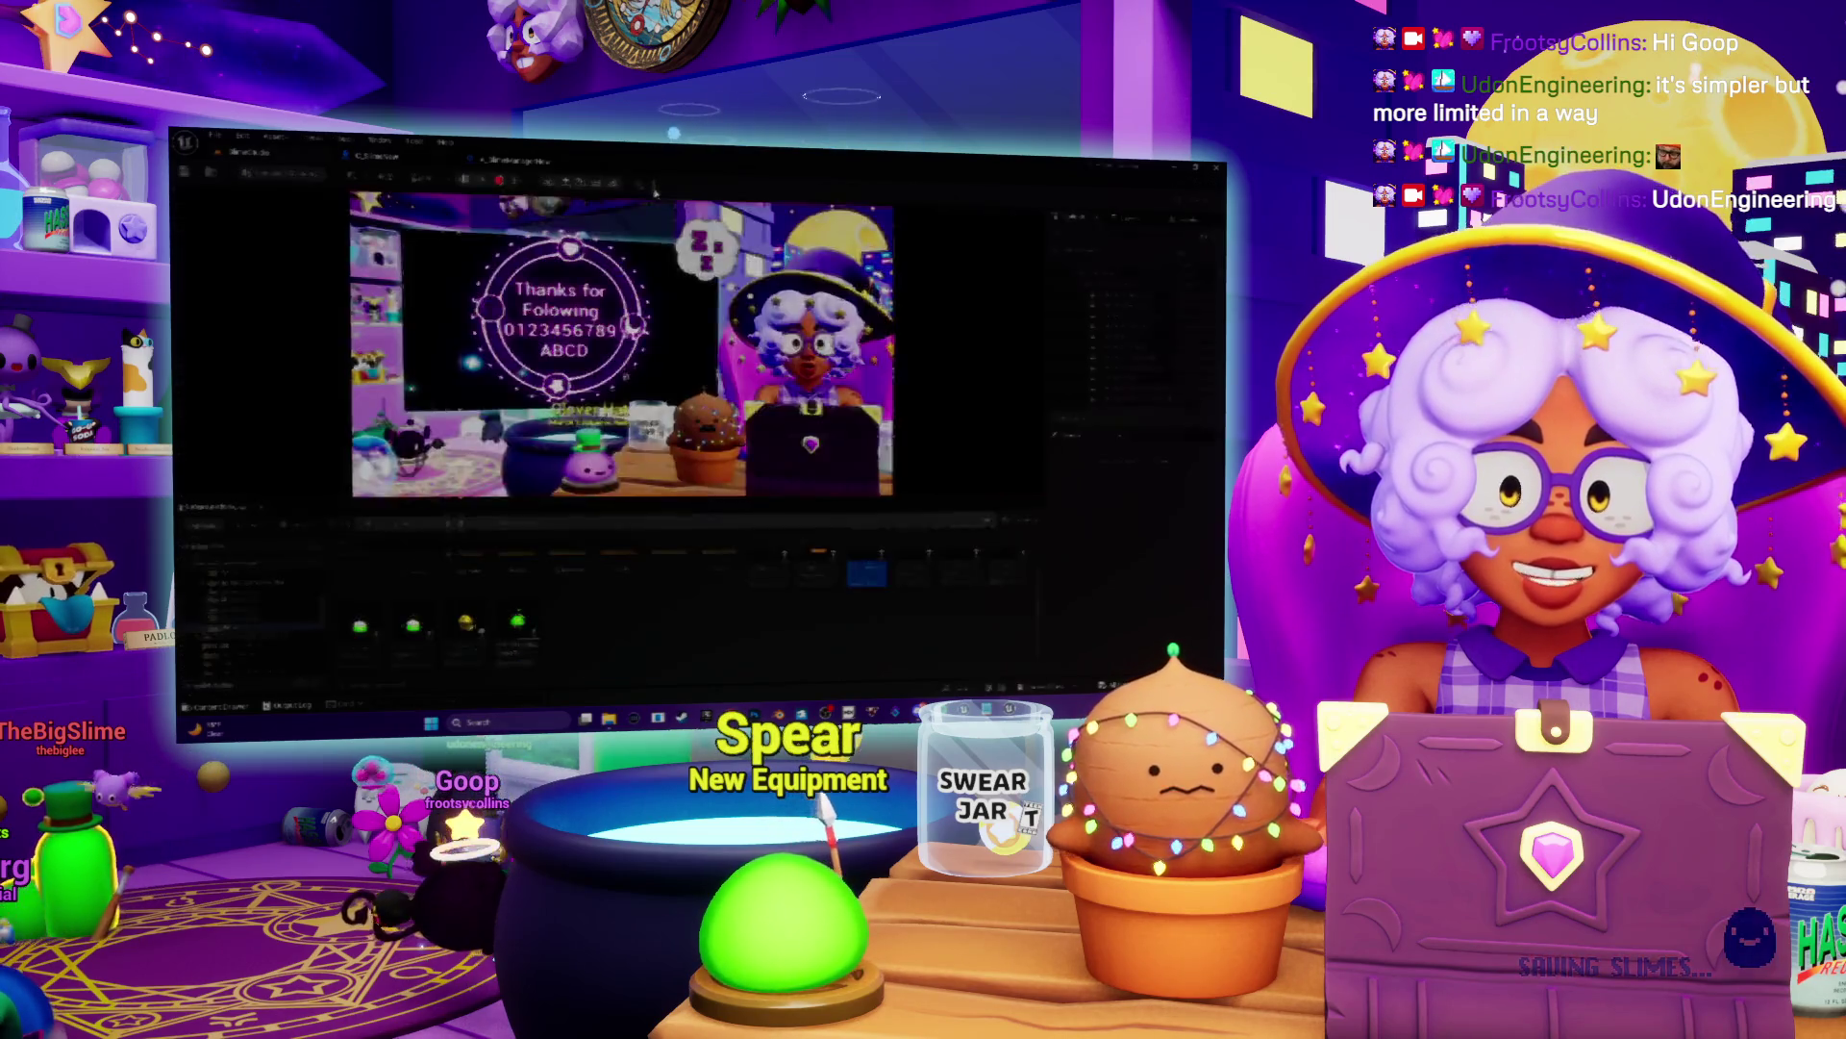
left_click(655, 187)
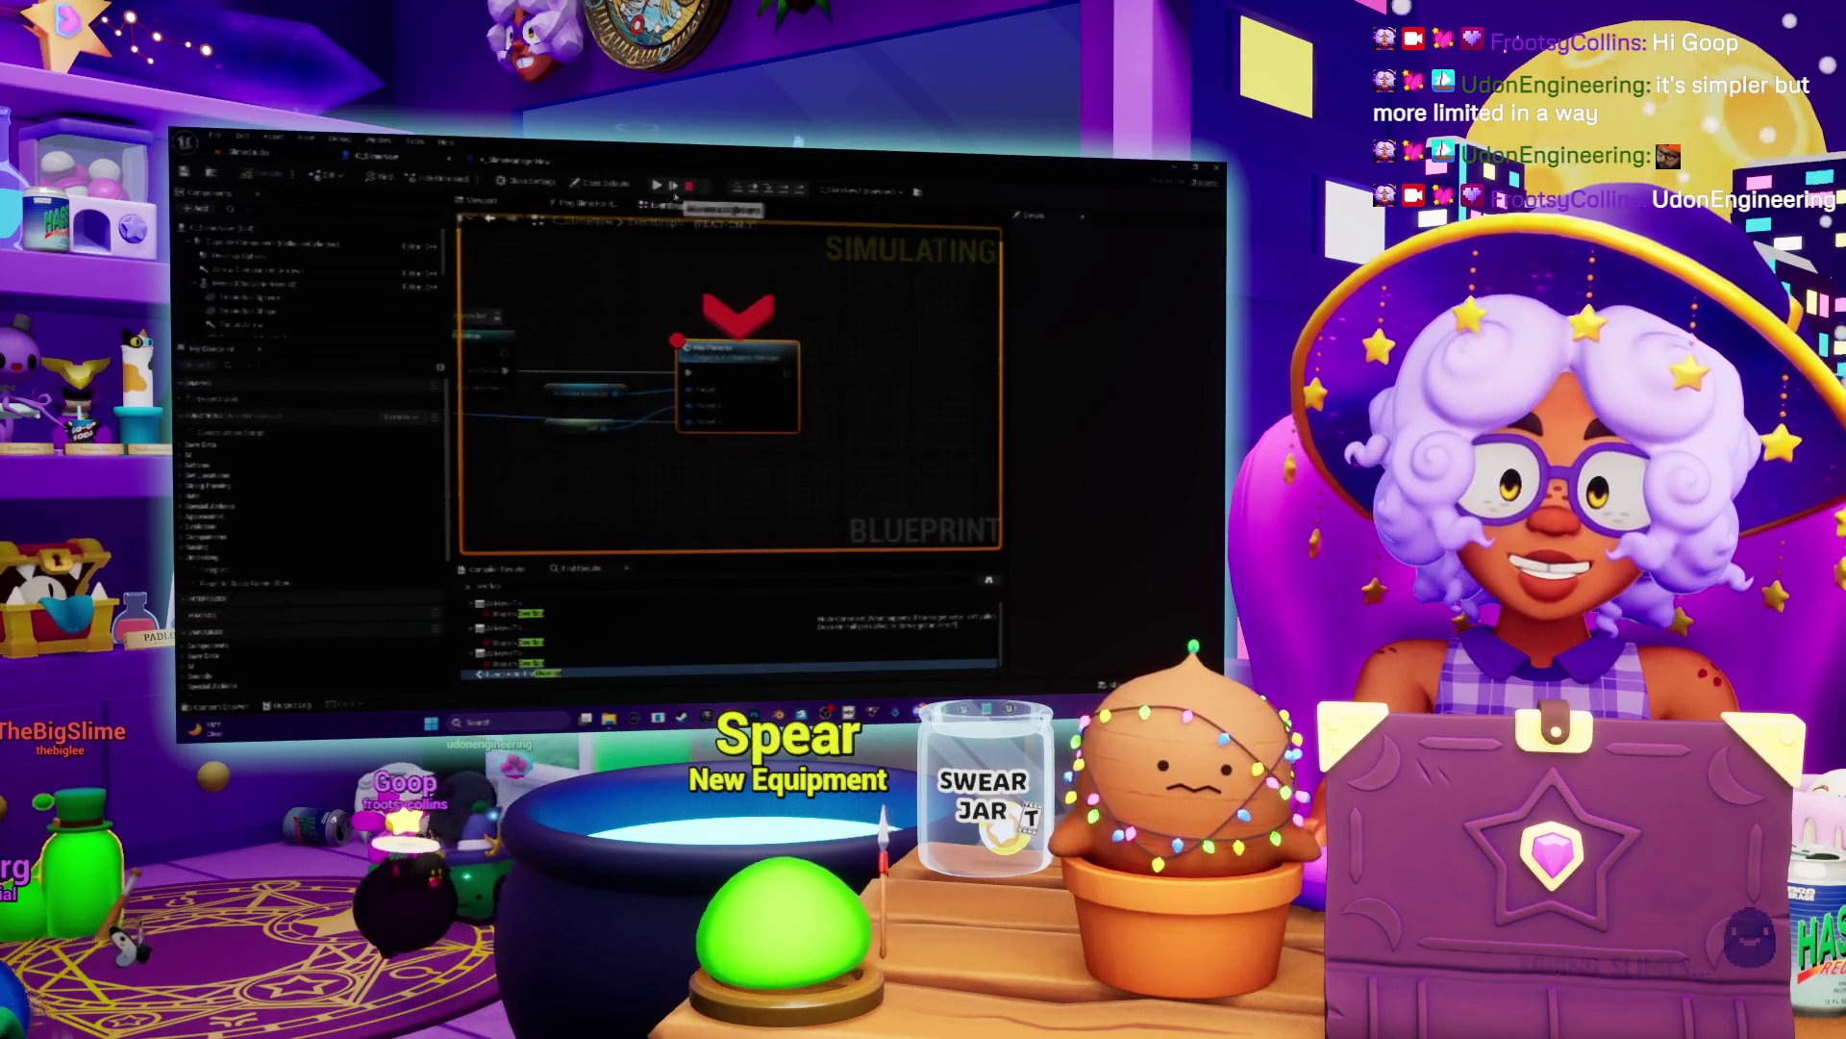
key("Escape")
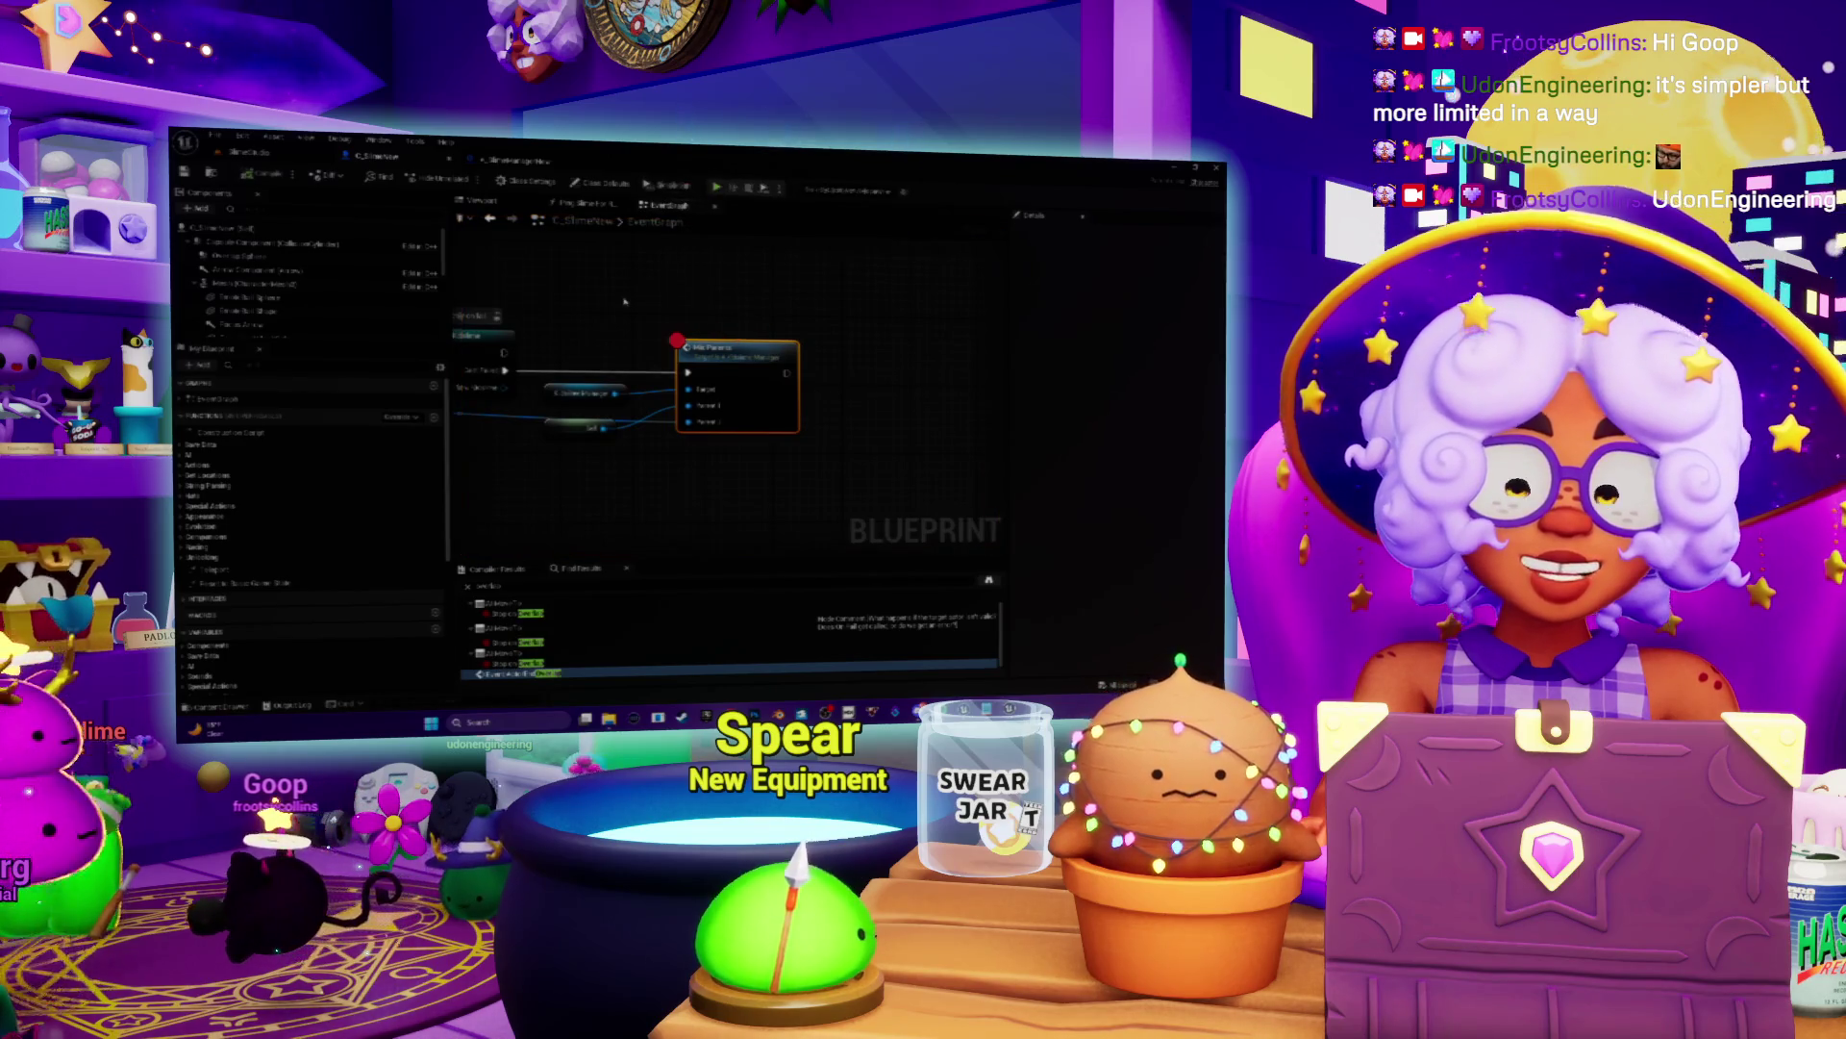
Step: Remove the breakpoint from the first node after the overlap event
right_click(769, 325)
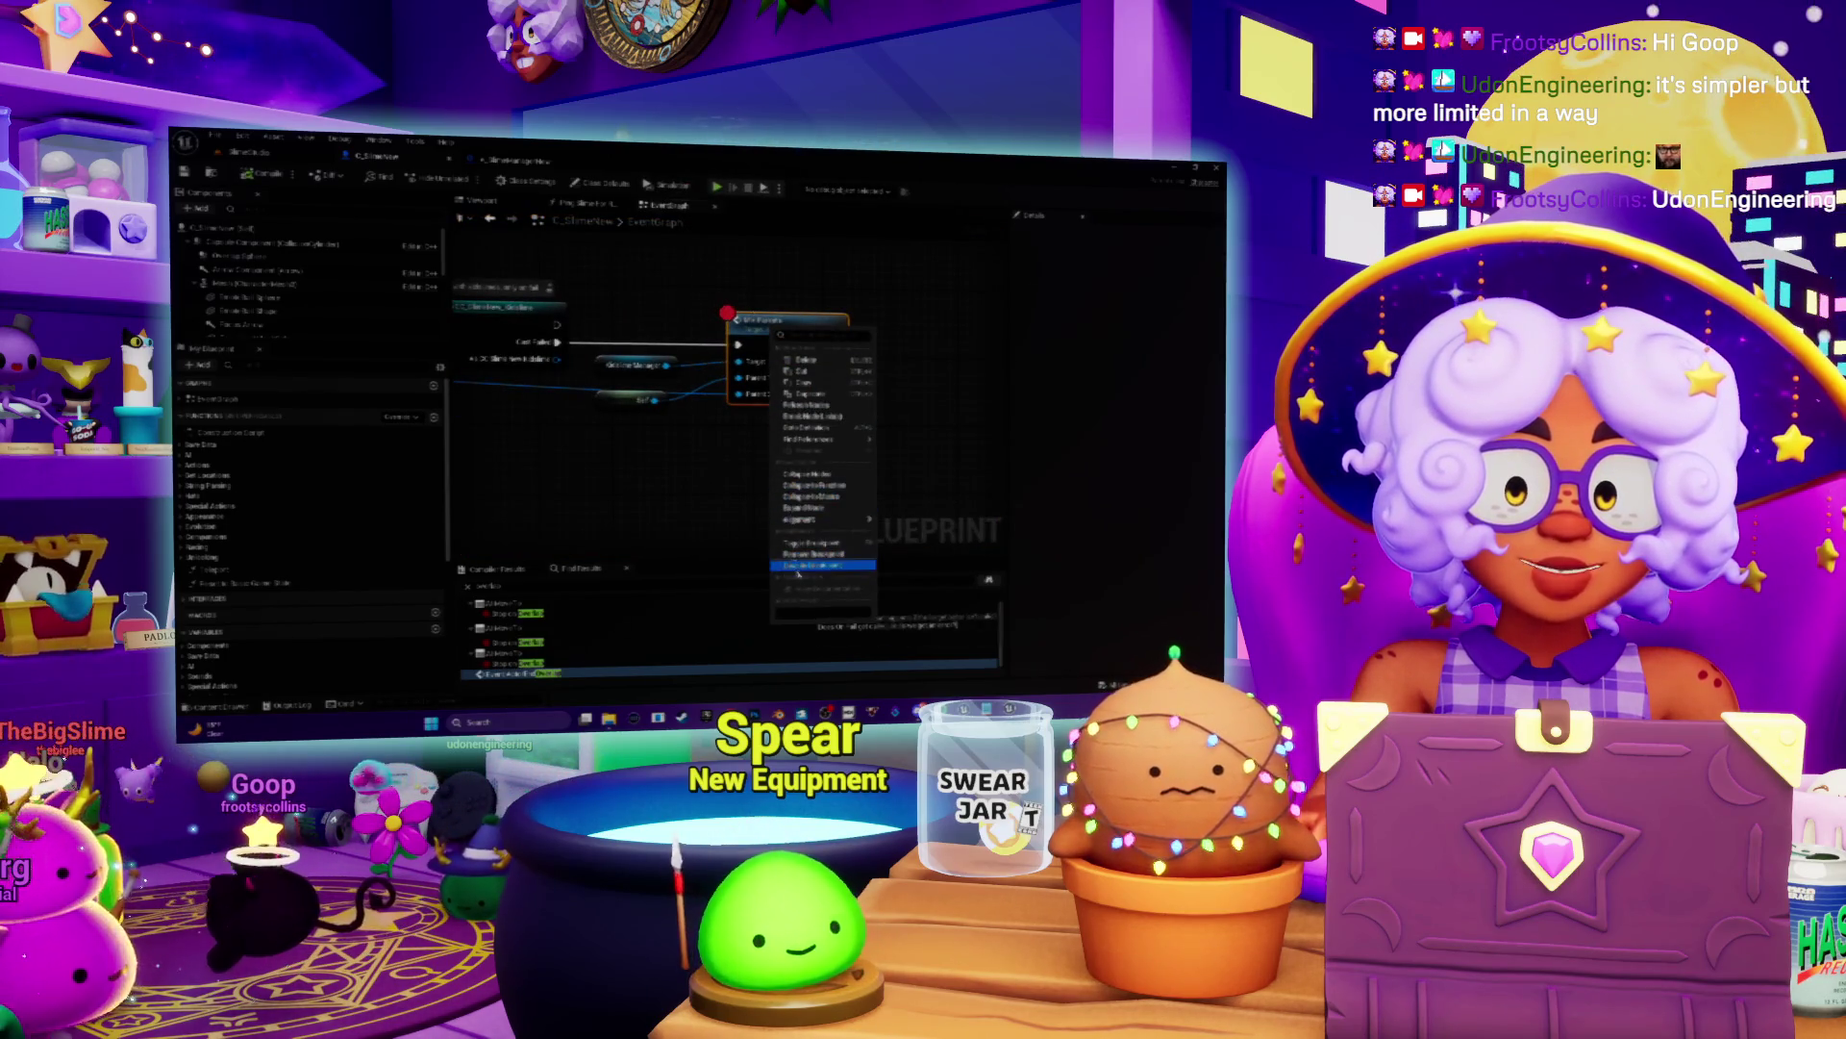
right_click(803, 337)
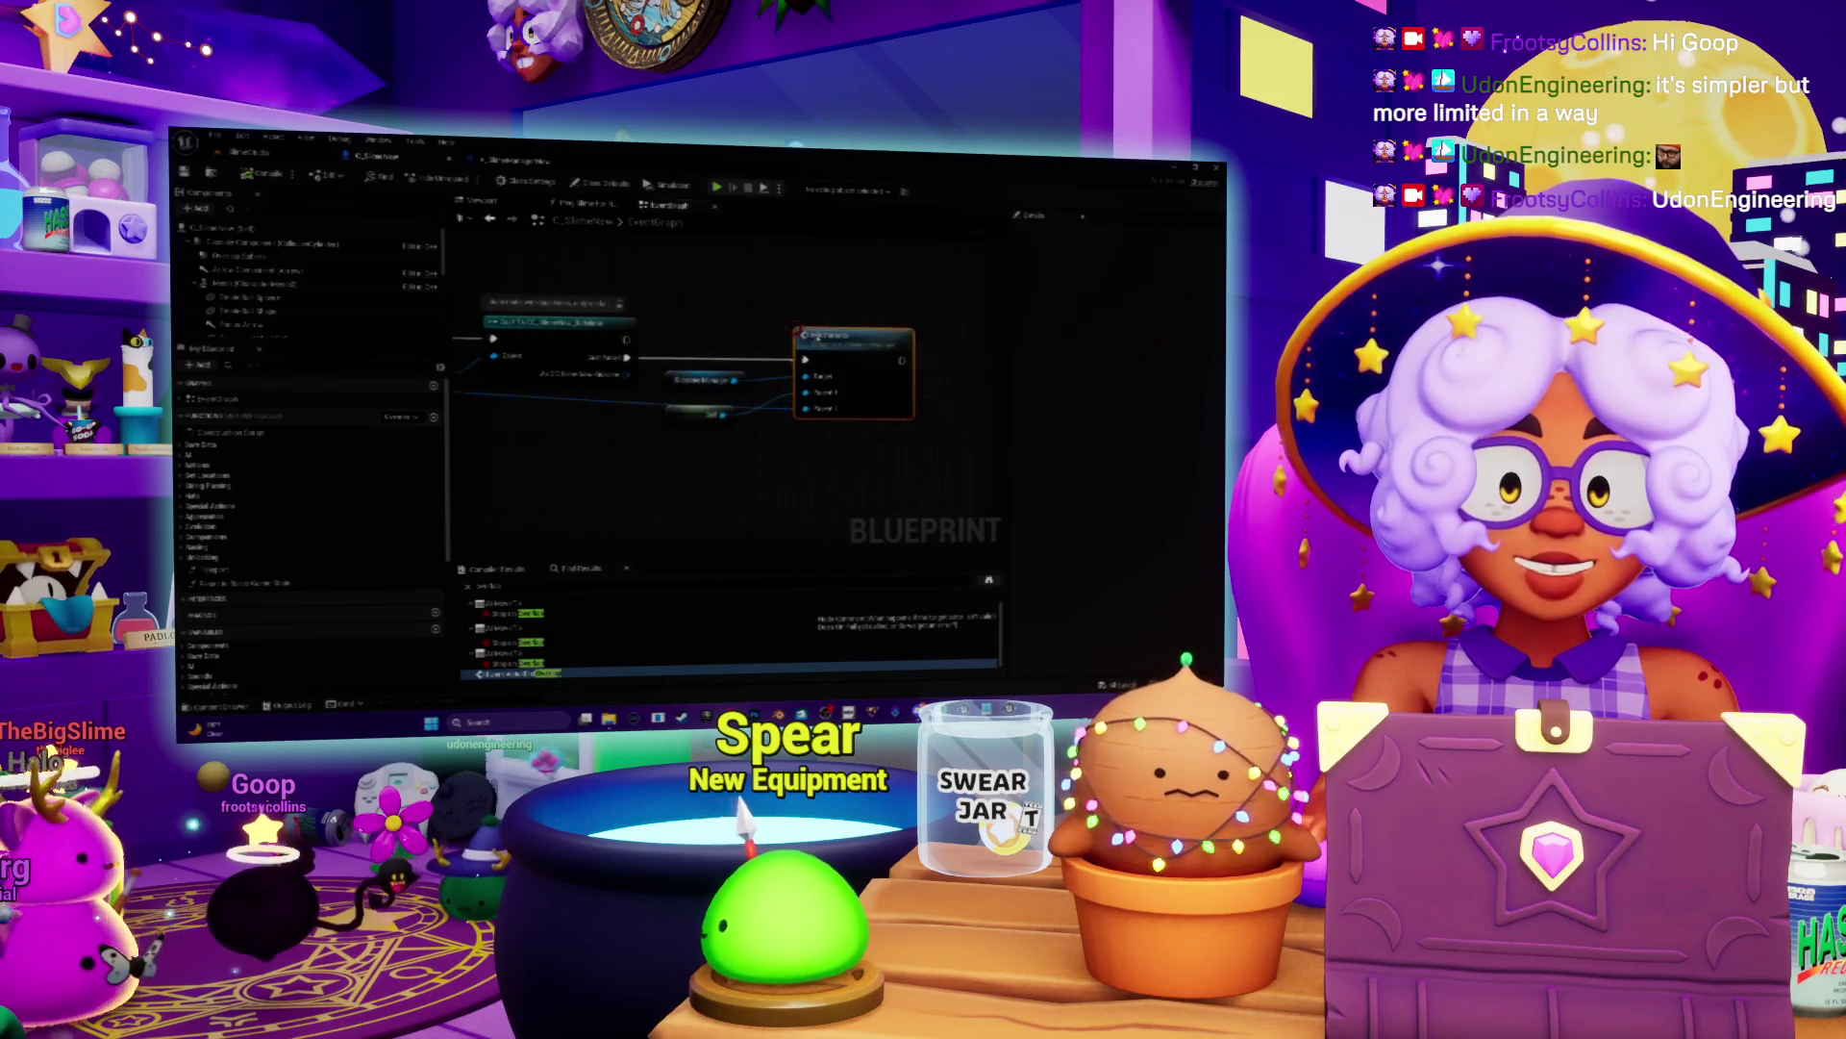
left_click(861, 551)
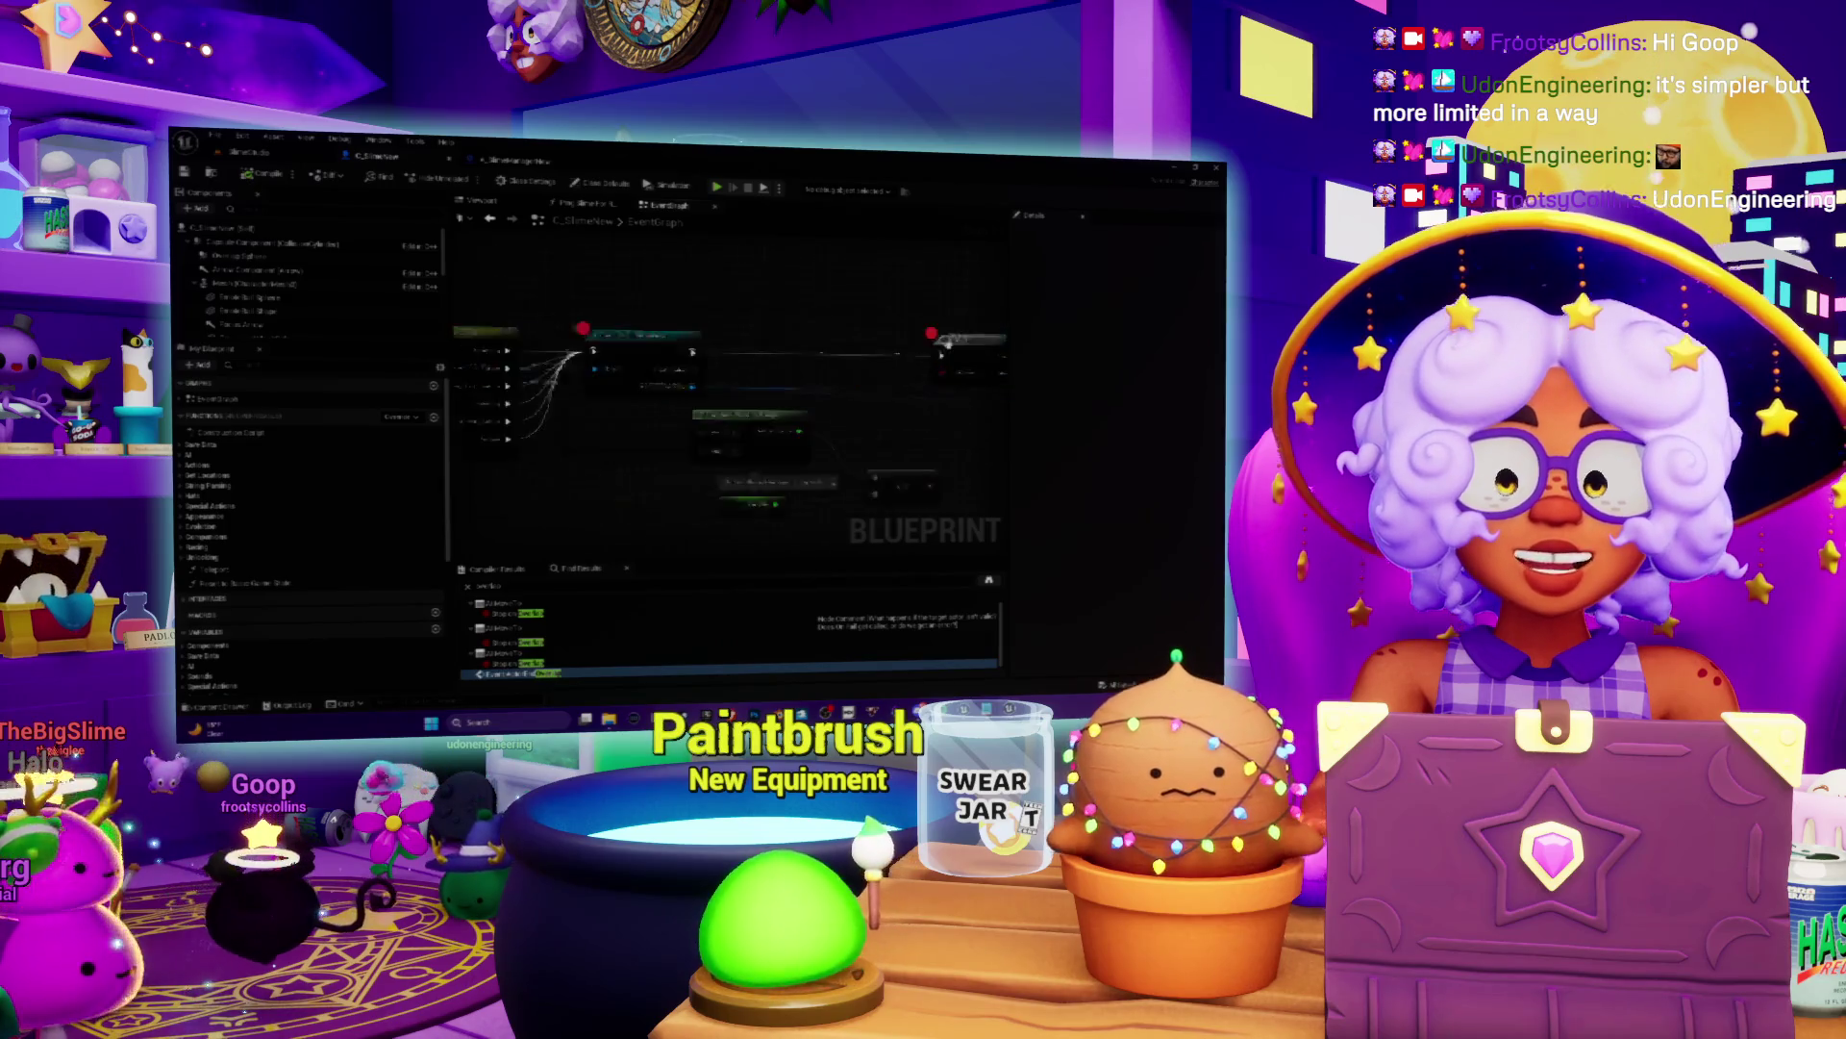
mouse_move(631, 304)
left_mouse_down()
mouse_move(699, 331)
mouse_move(616, 382)
left_mouse_up()
left_click(532, 394)
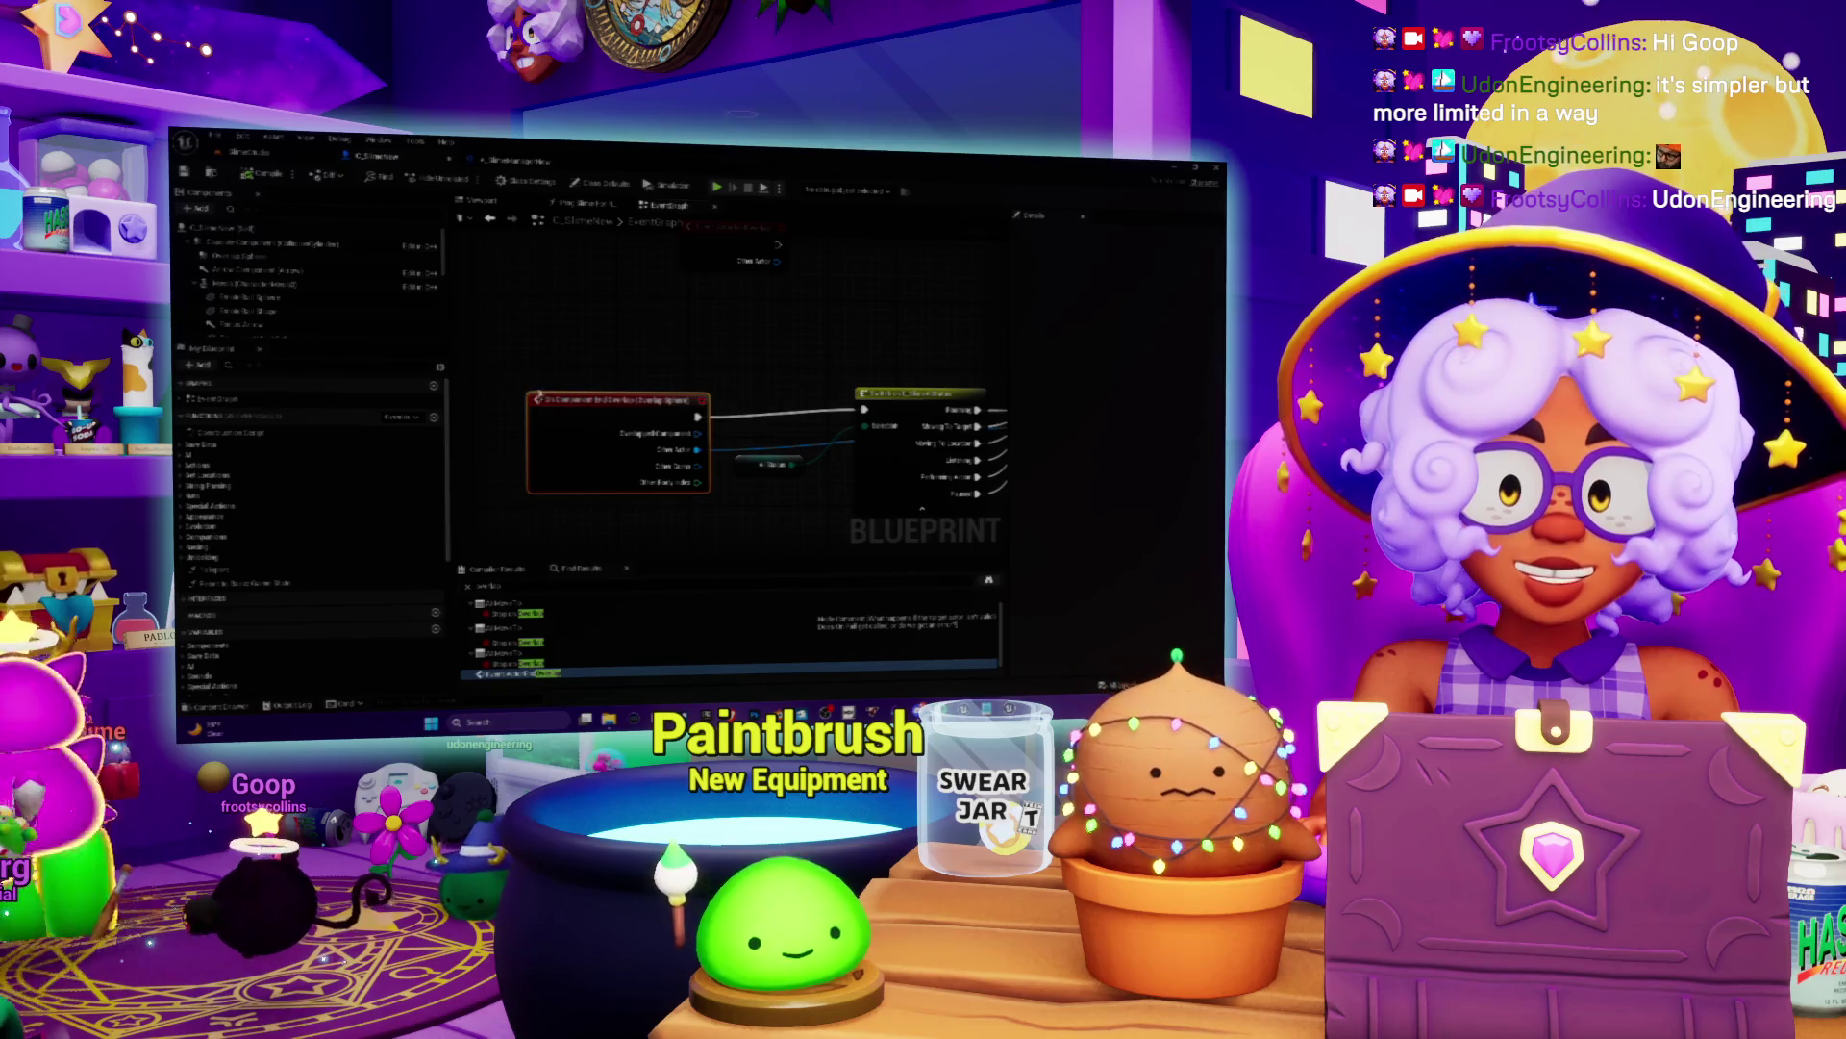
key("Escape")
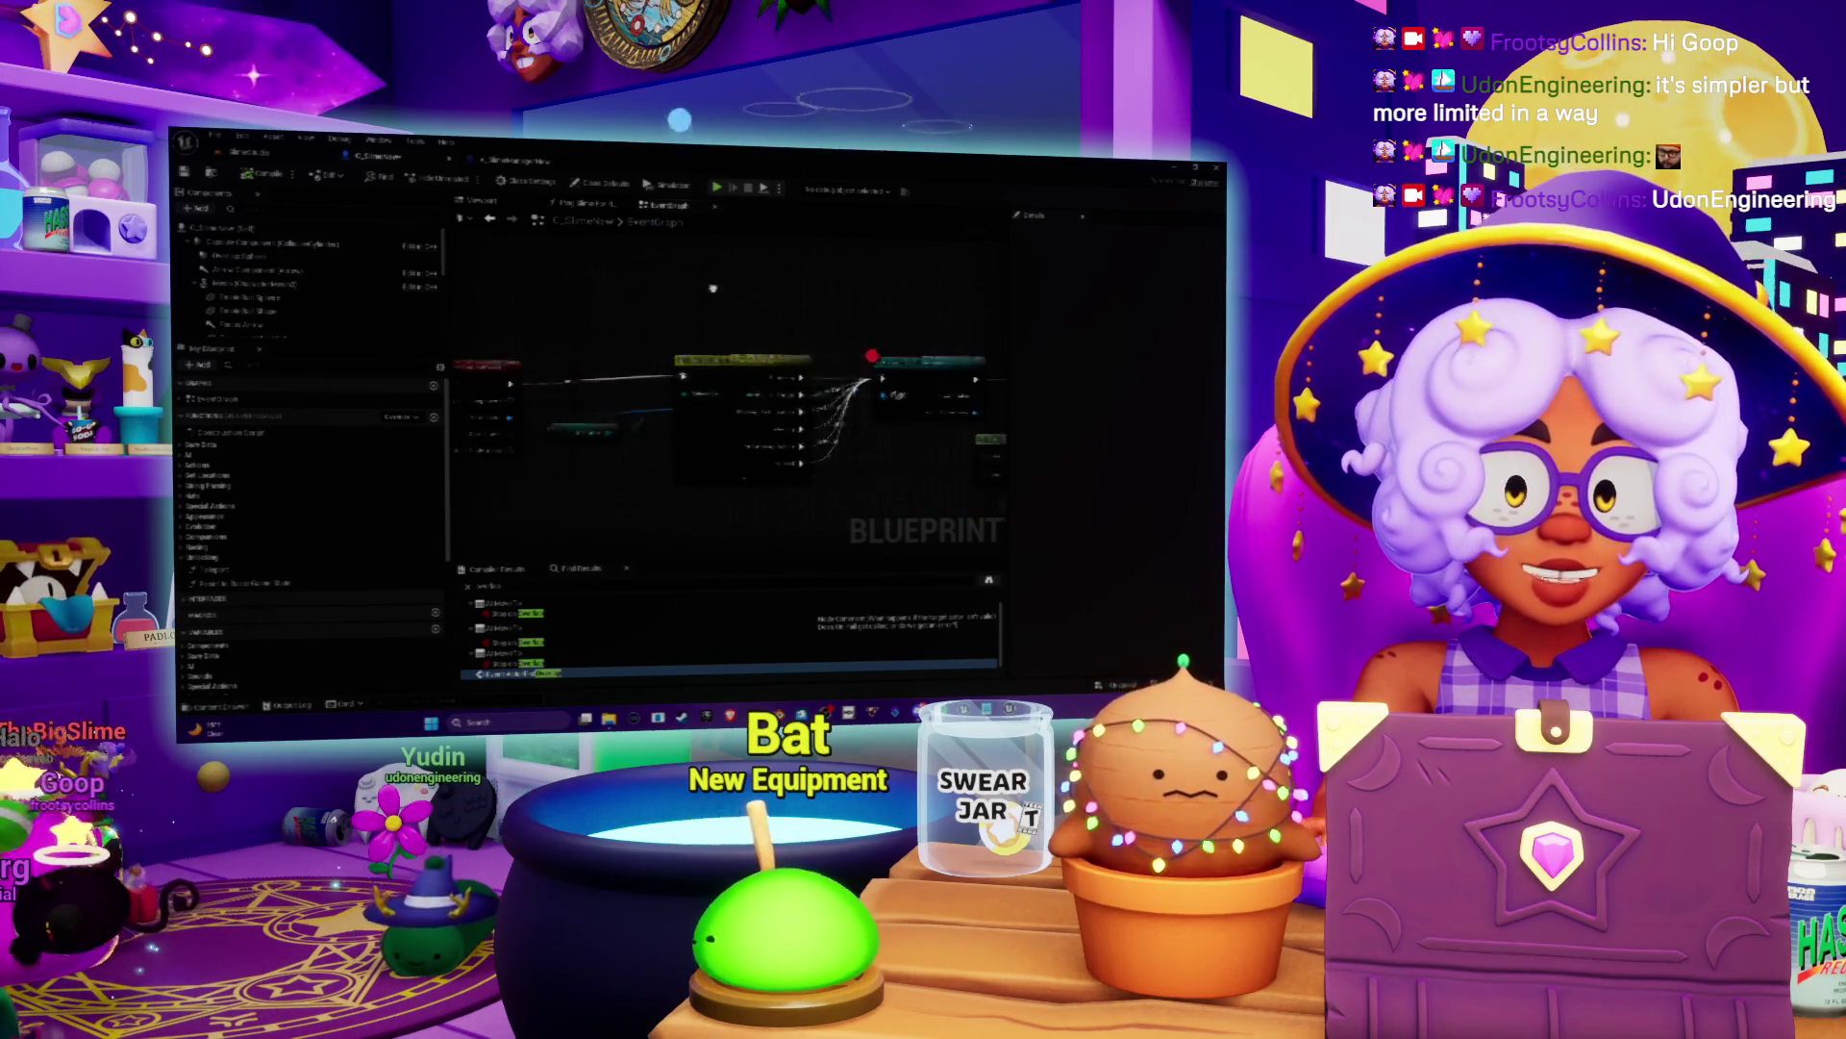
Step: Remove the breakpoints from the next two nodes in the chain
right_click(757, 364)
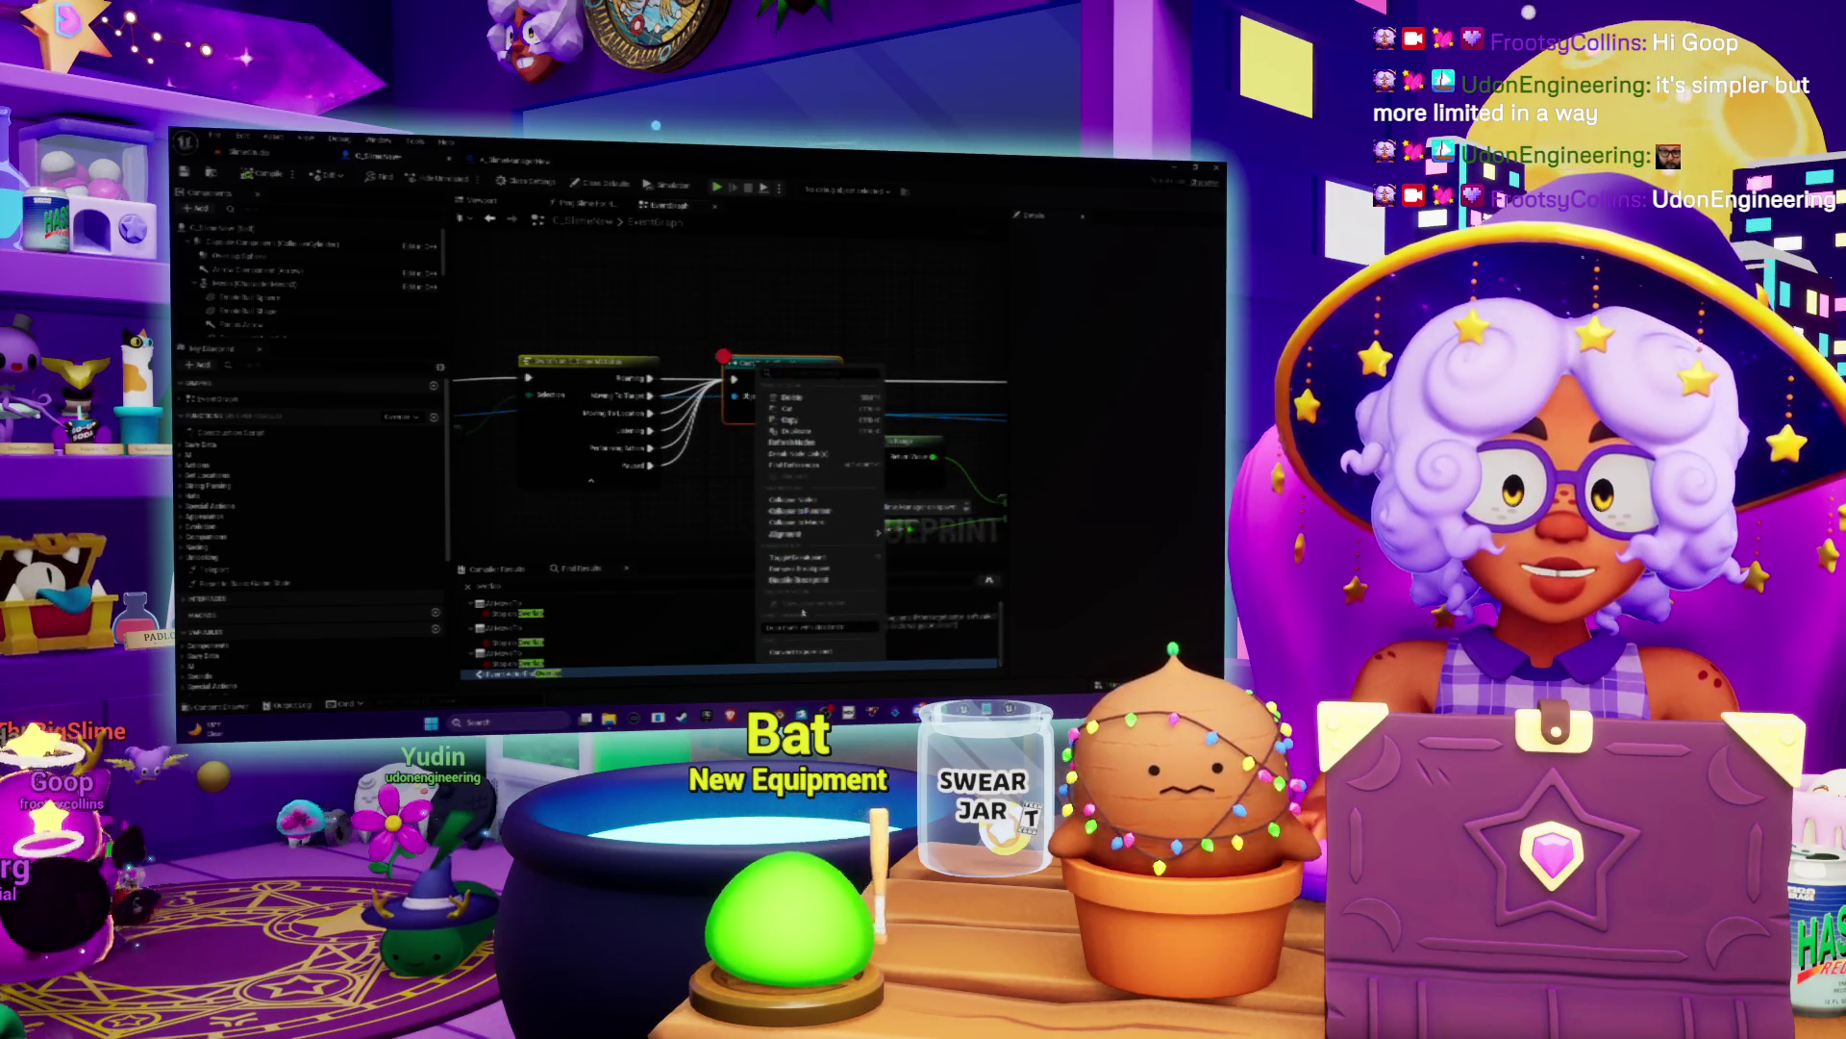
left_click(811, 569)
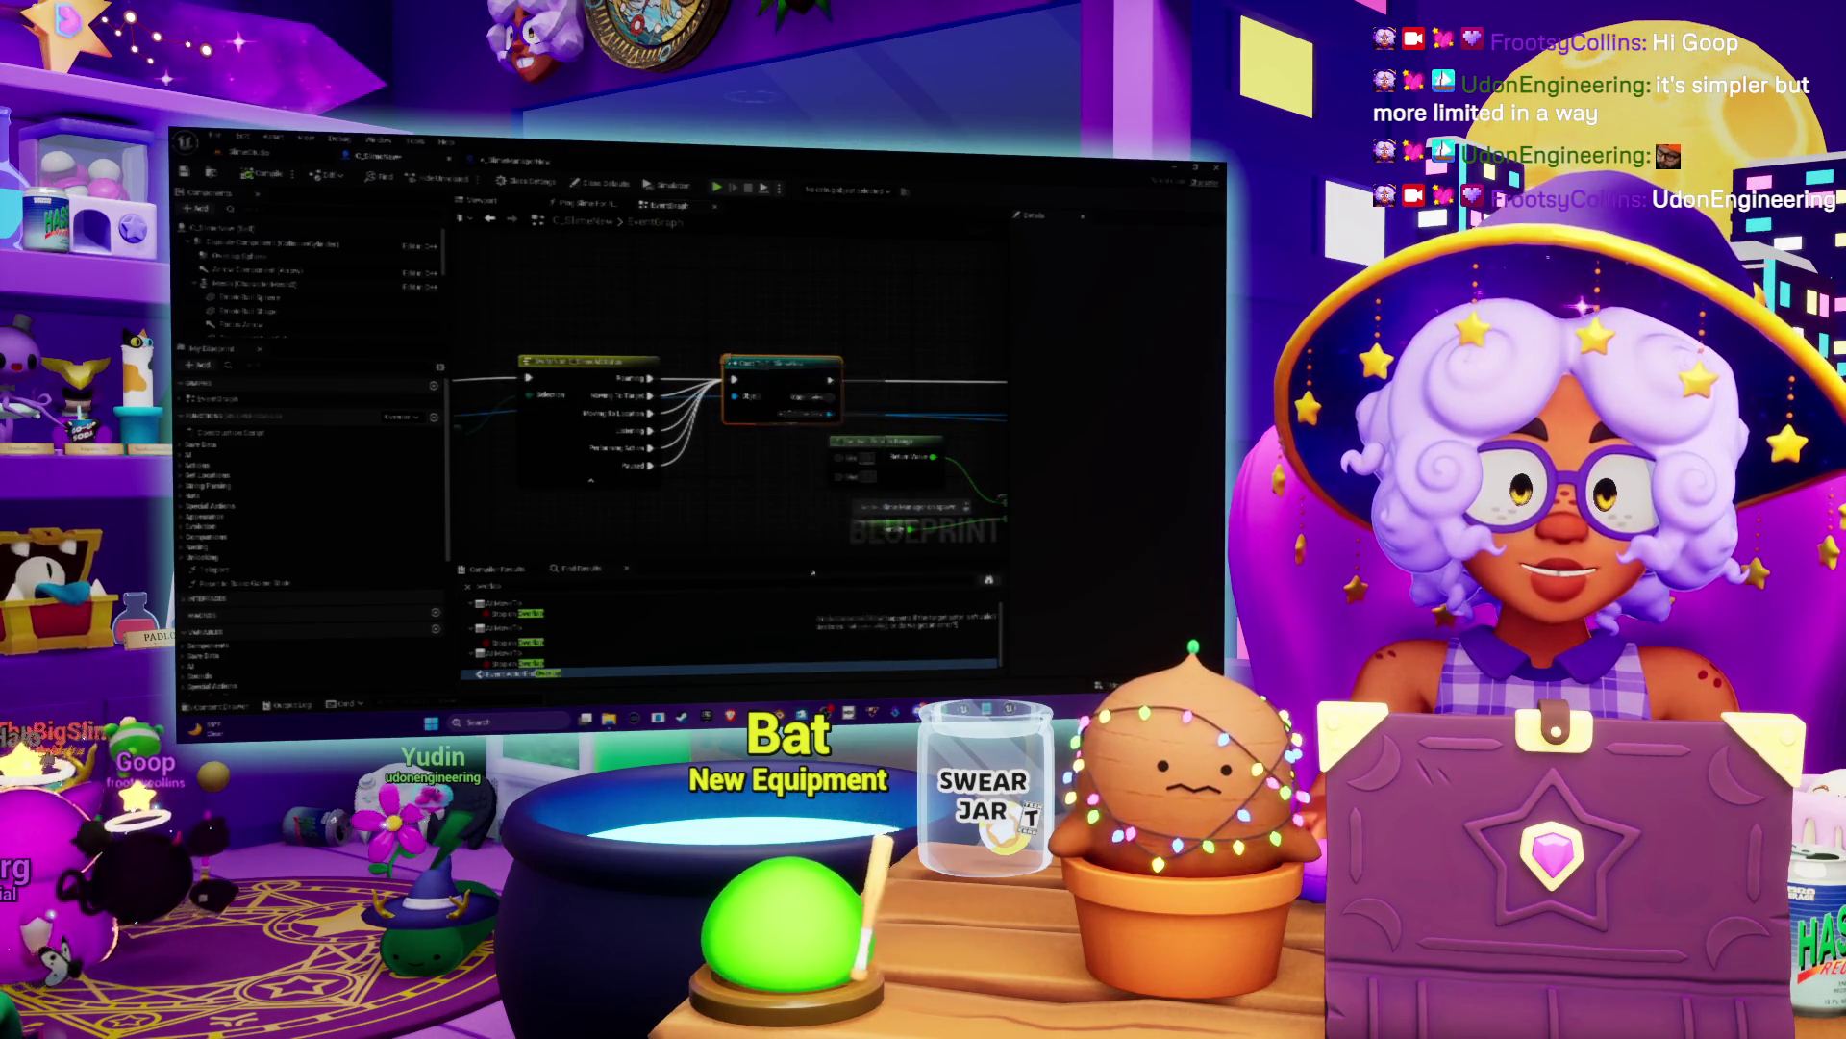
scroll(685, 441, "down", 3)
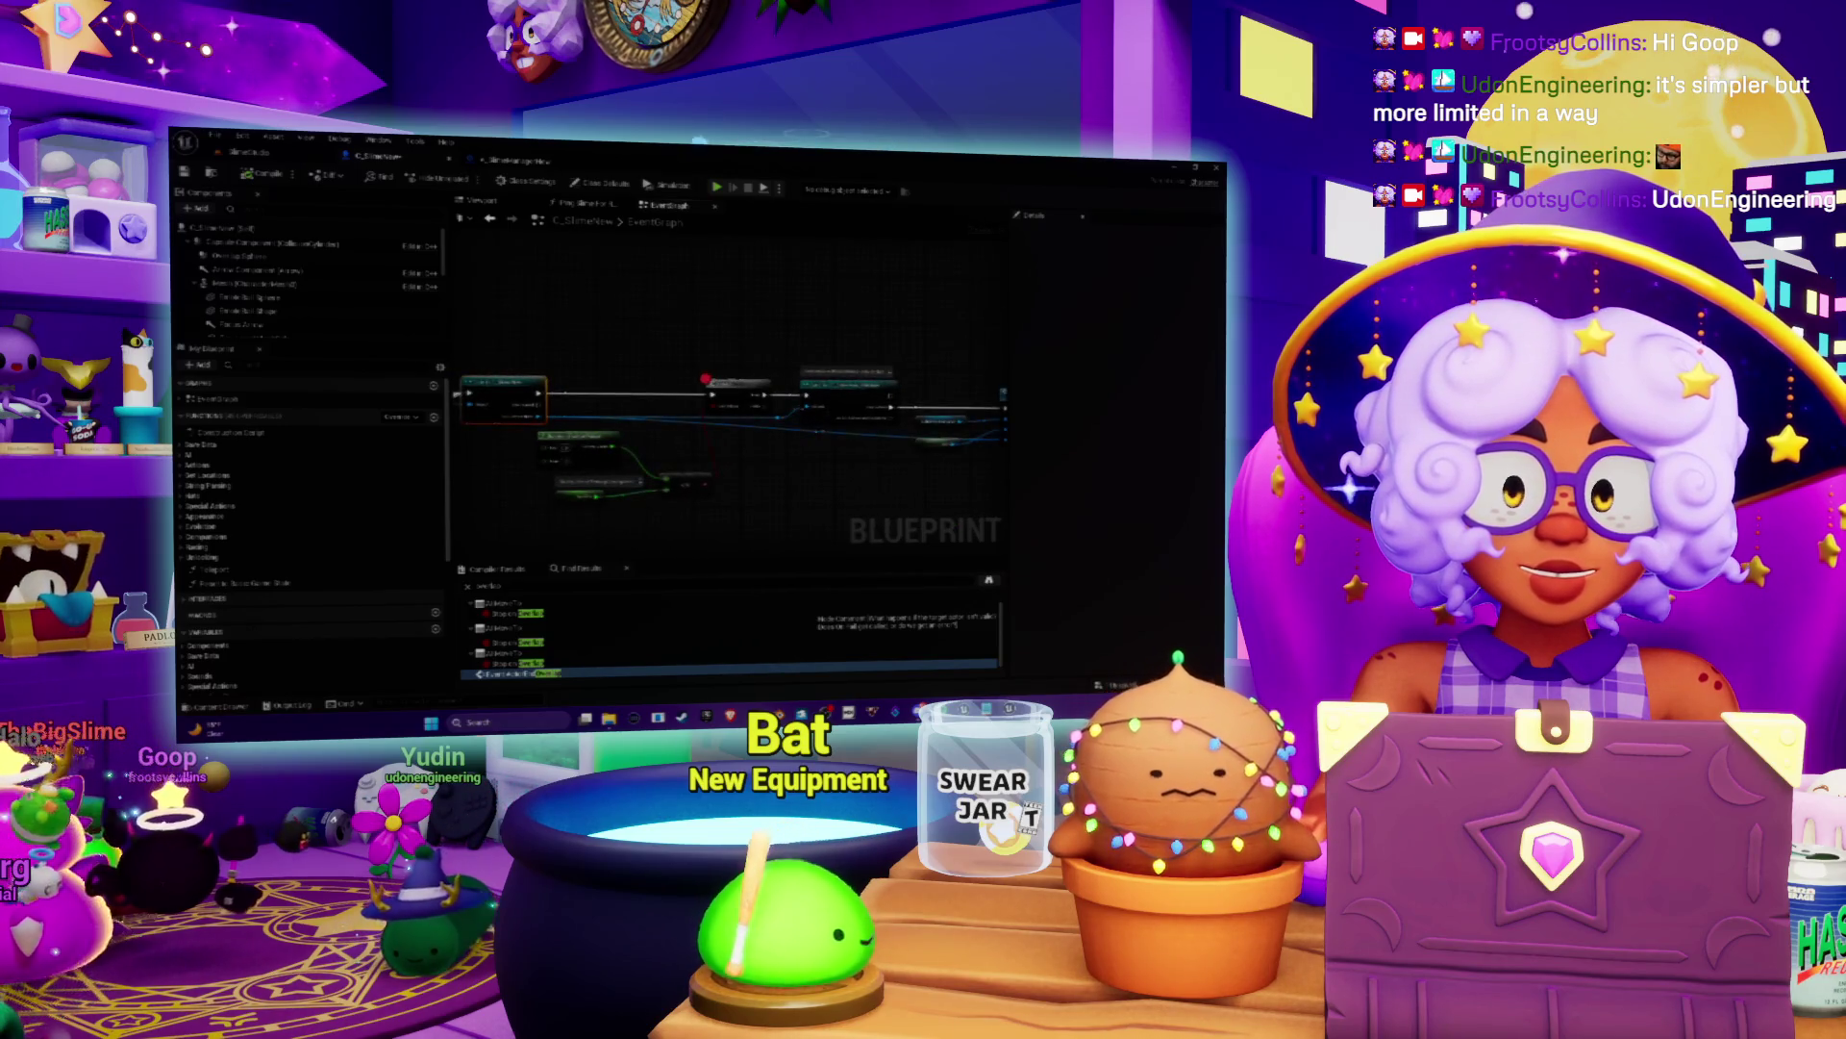
right_click(738, 397)
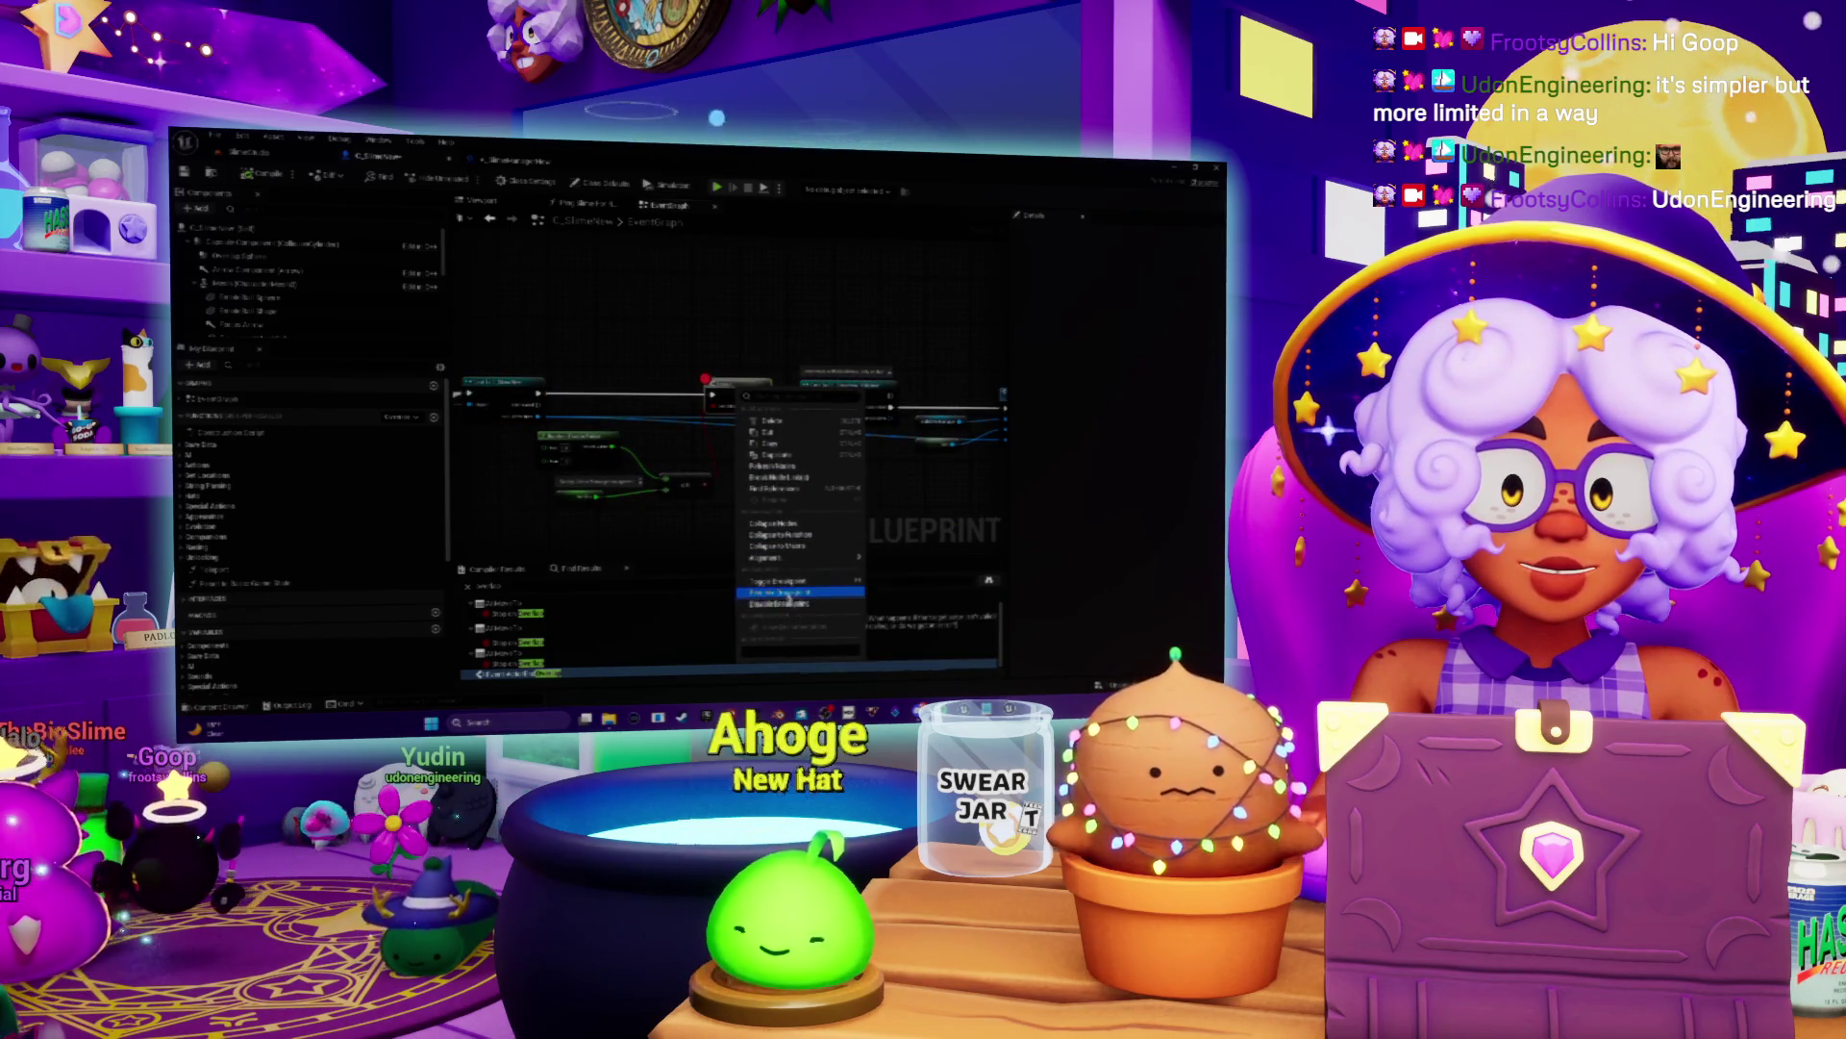
left_click(825, 572)
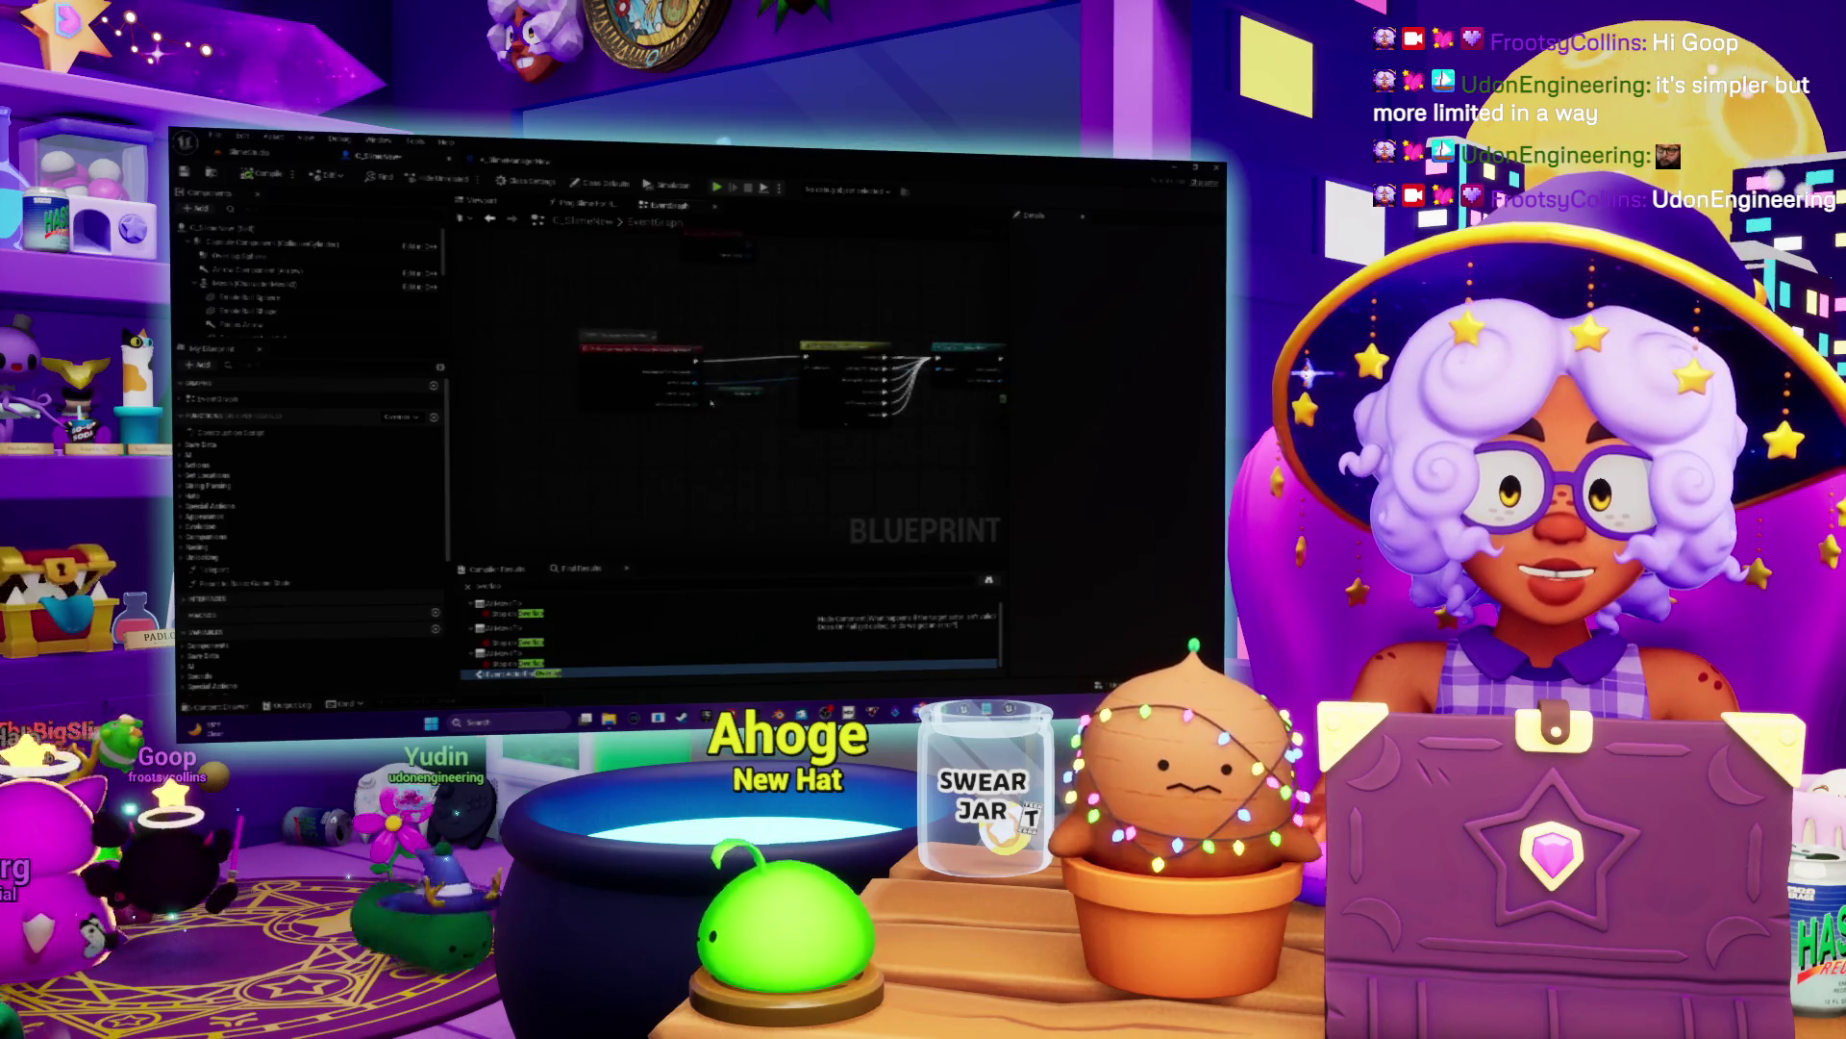
scroll(707, 529, "up", 2)
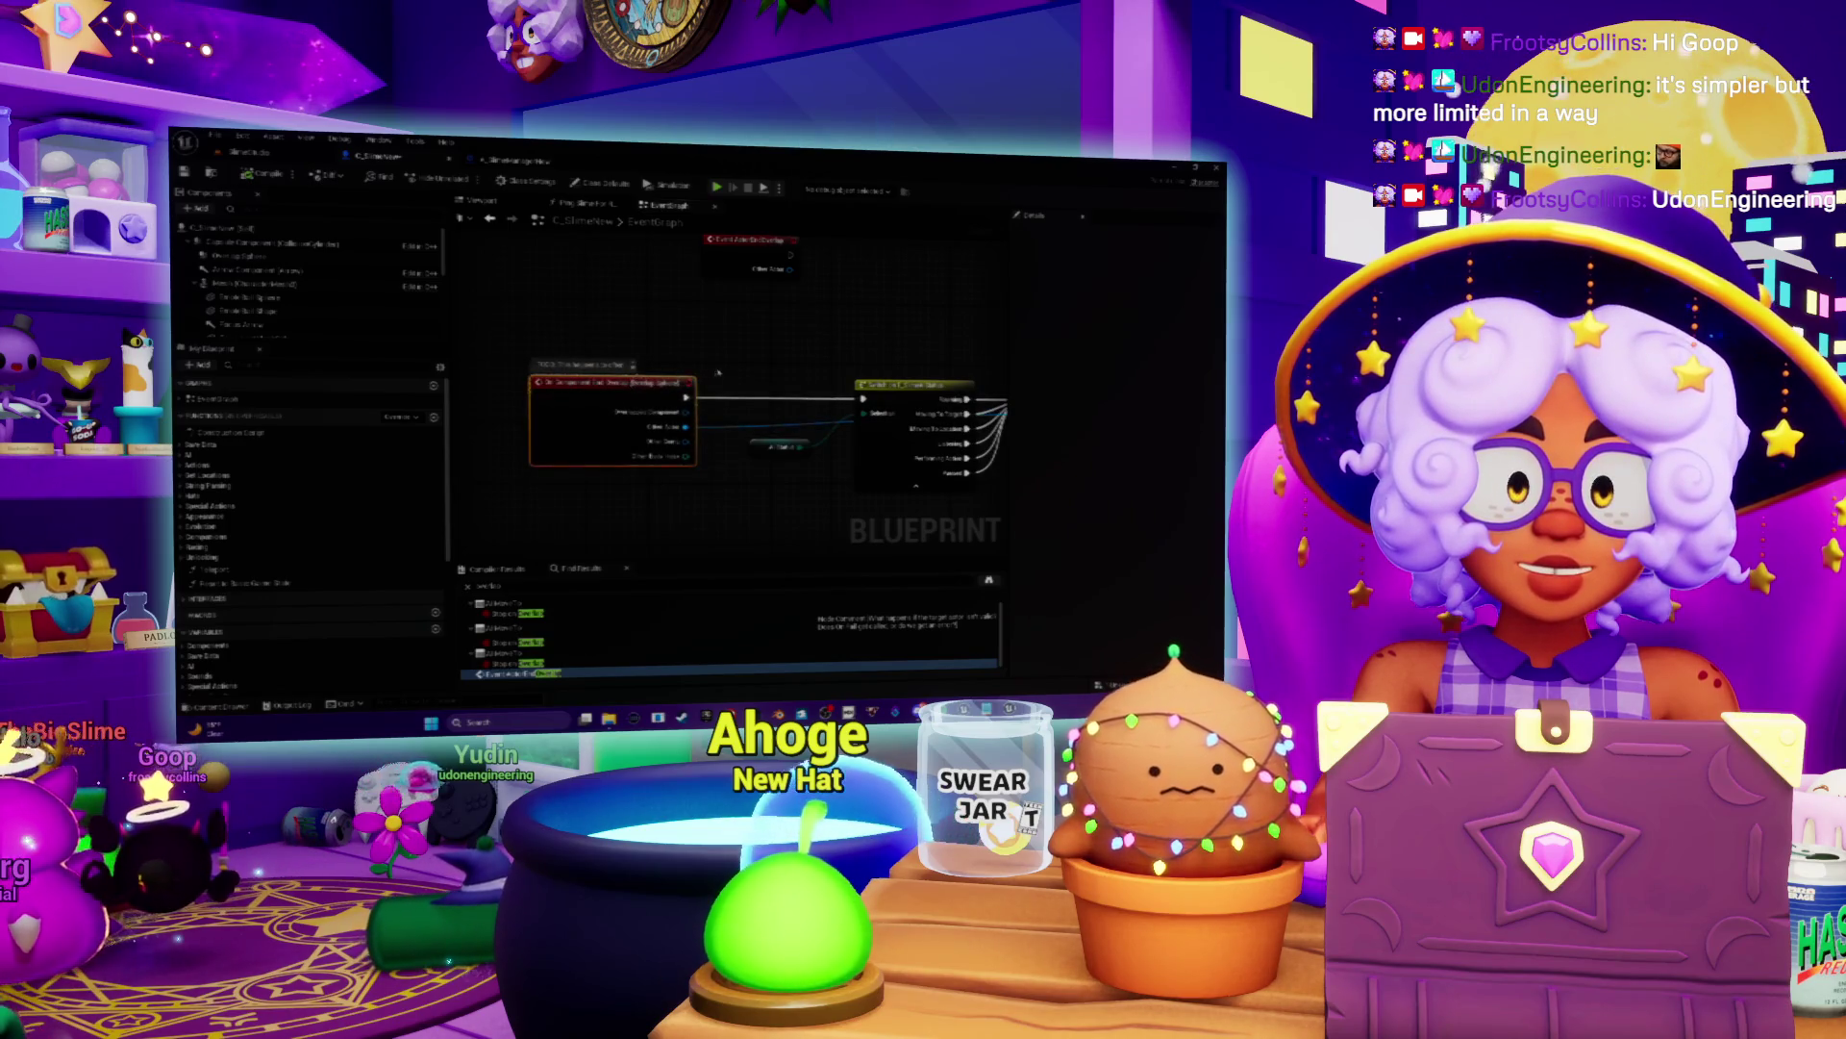
Step: Move the middle node upward, out of the Begin Overlap event's path
left_click_drag(726, 394, 691, 420)
scroll(709, 396, "up", 2)
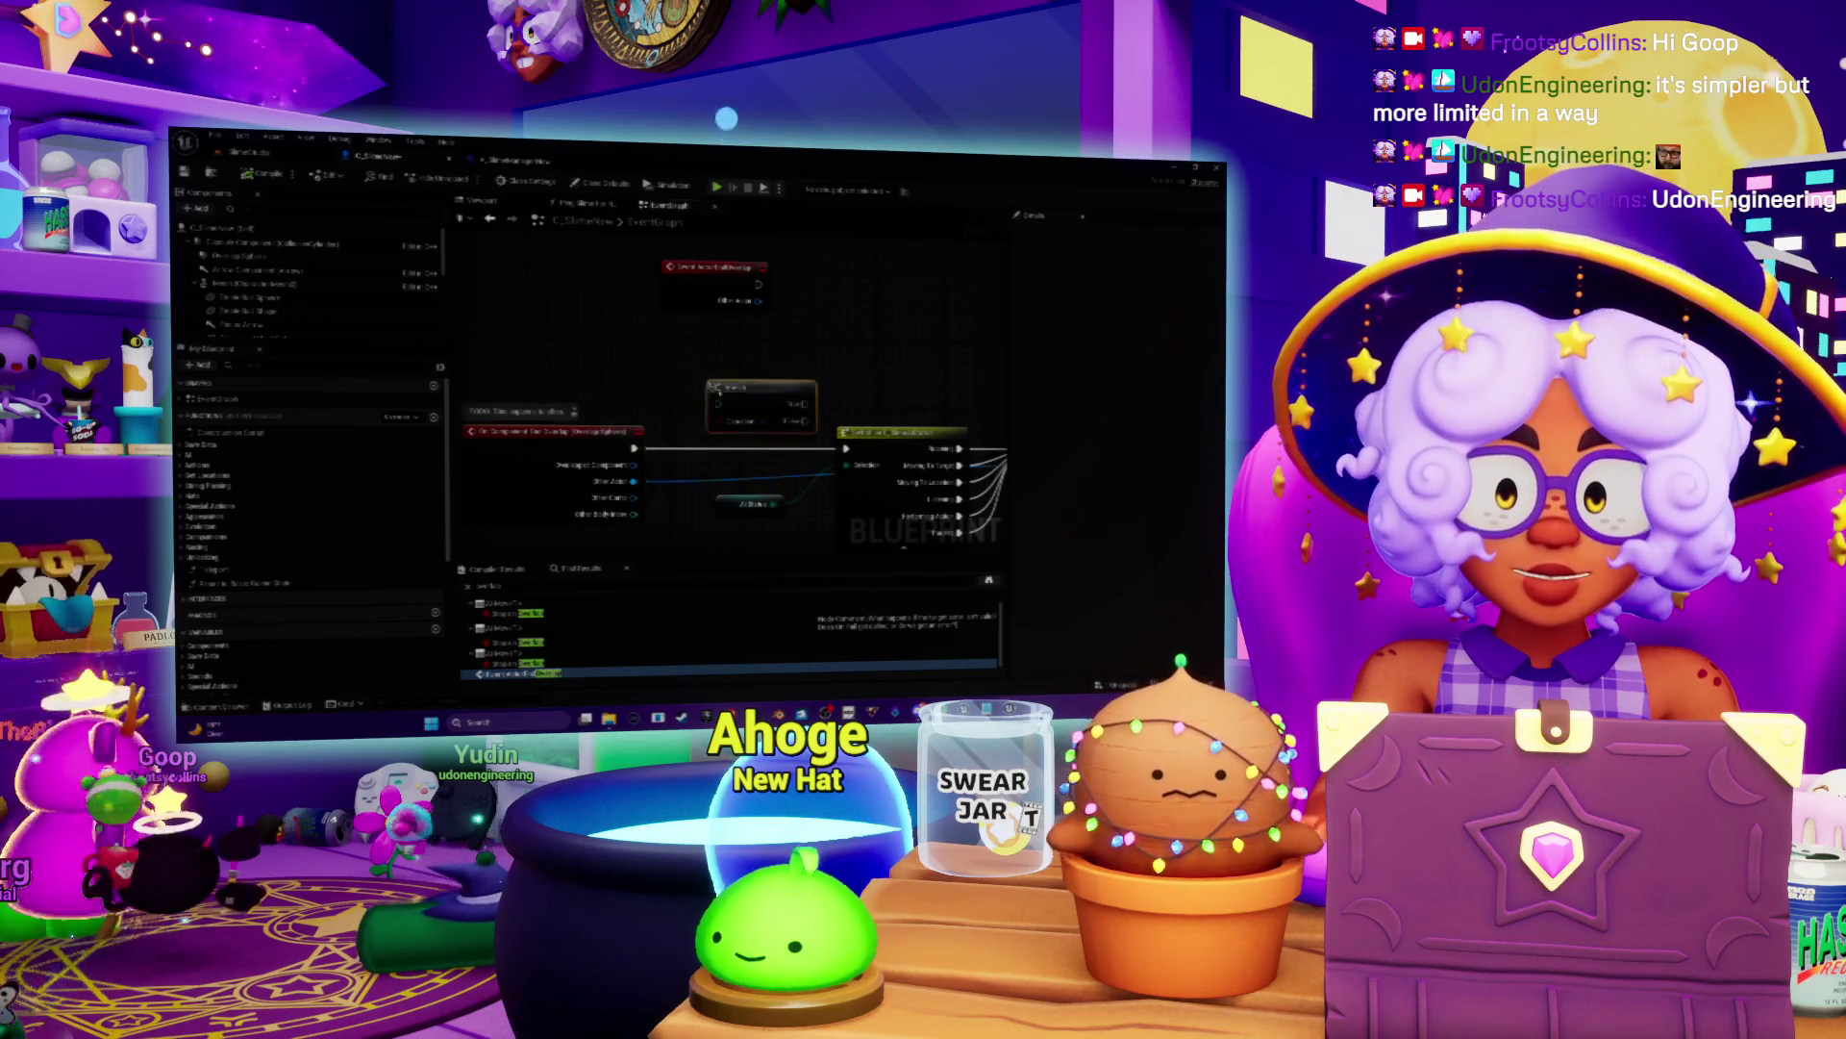
left_click_drag(730, 389, 750, 375)
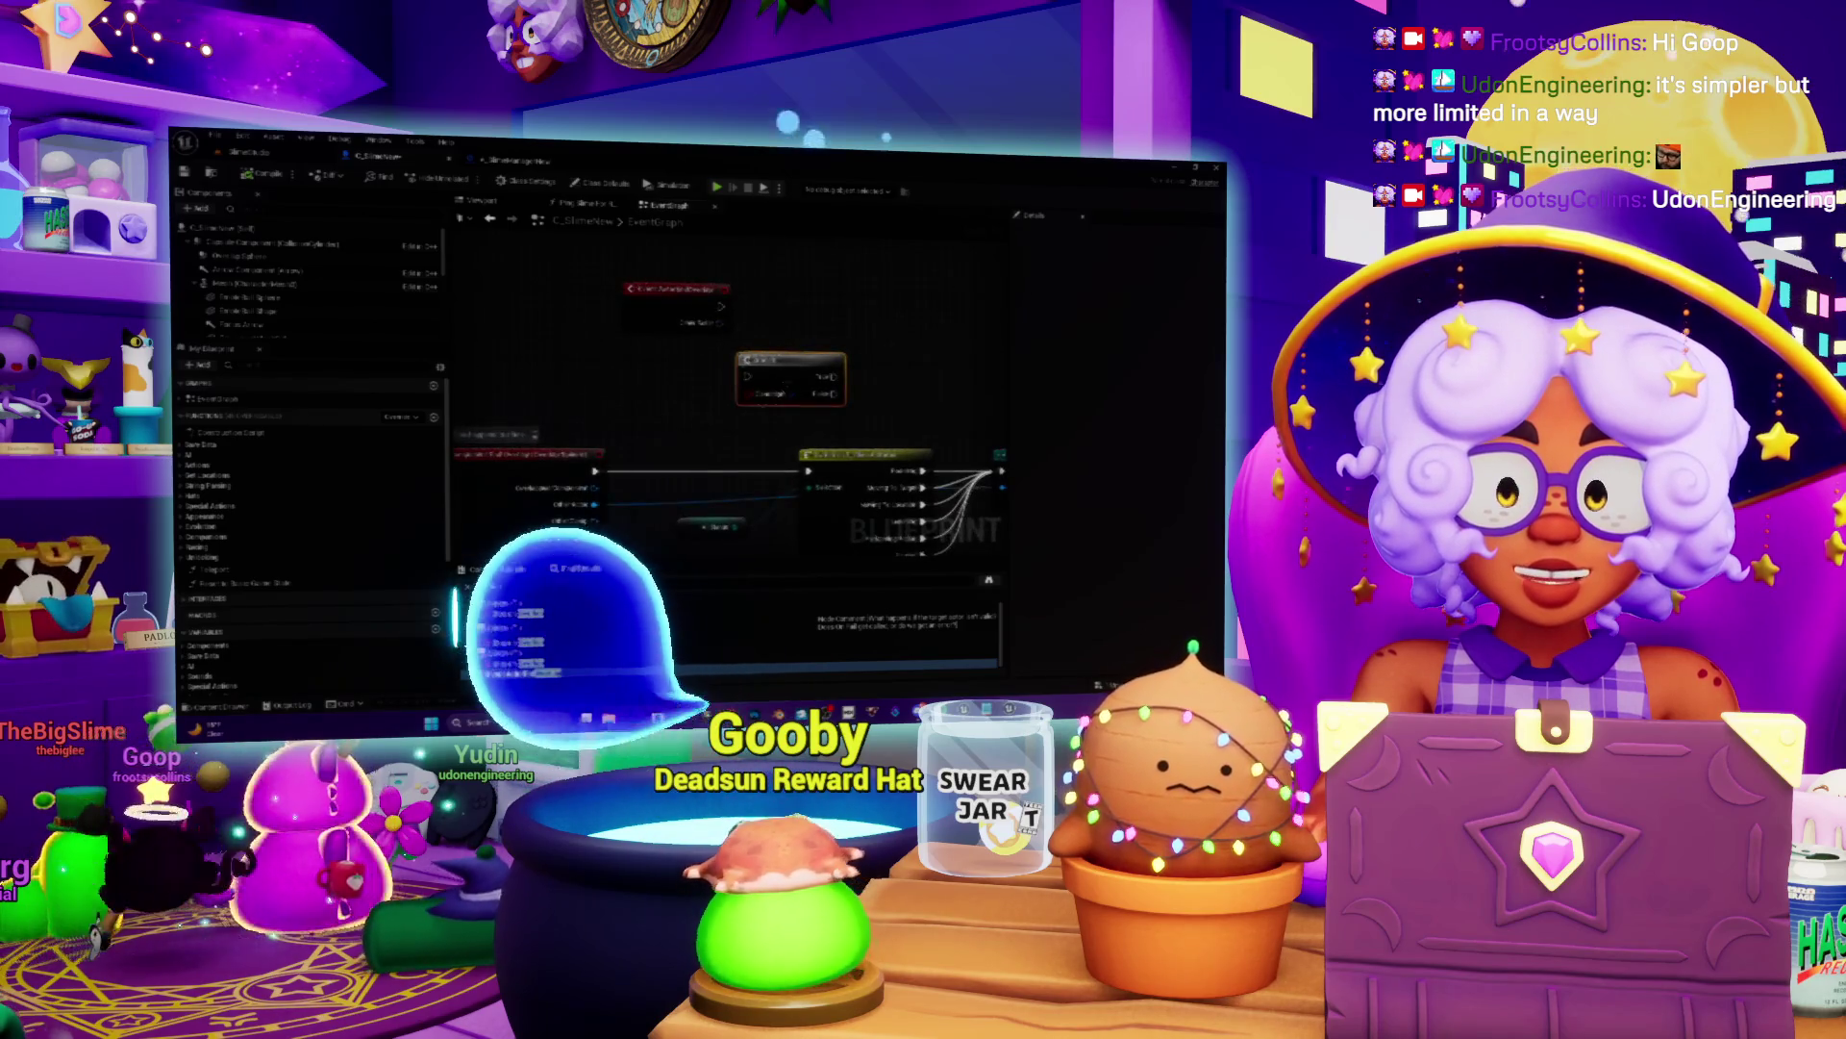
right_click(717, 382)
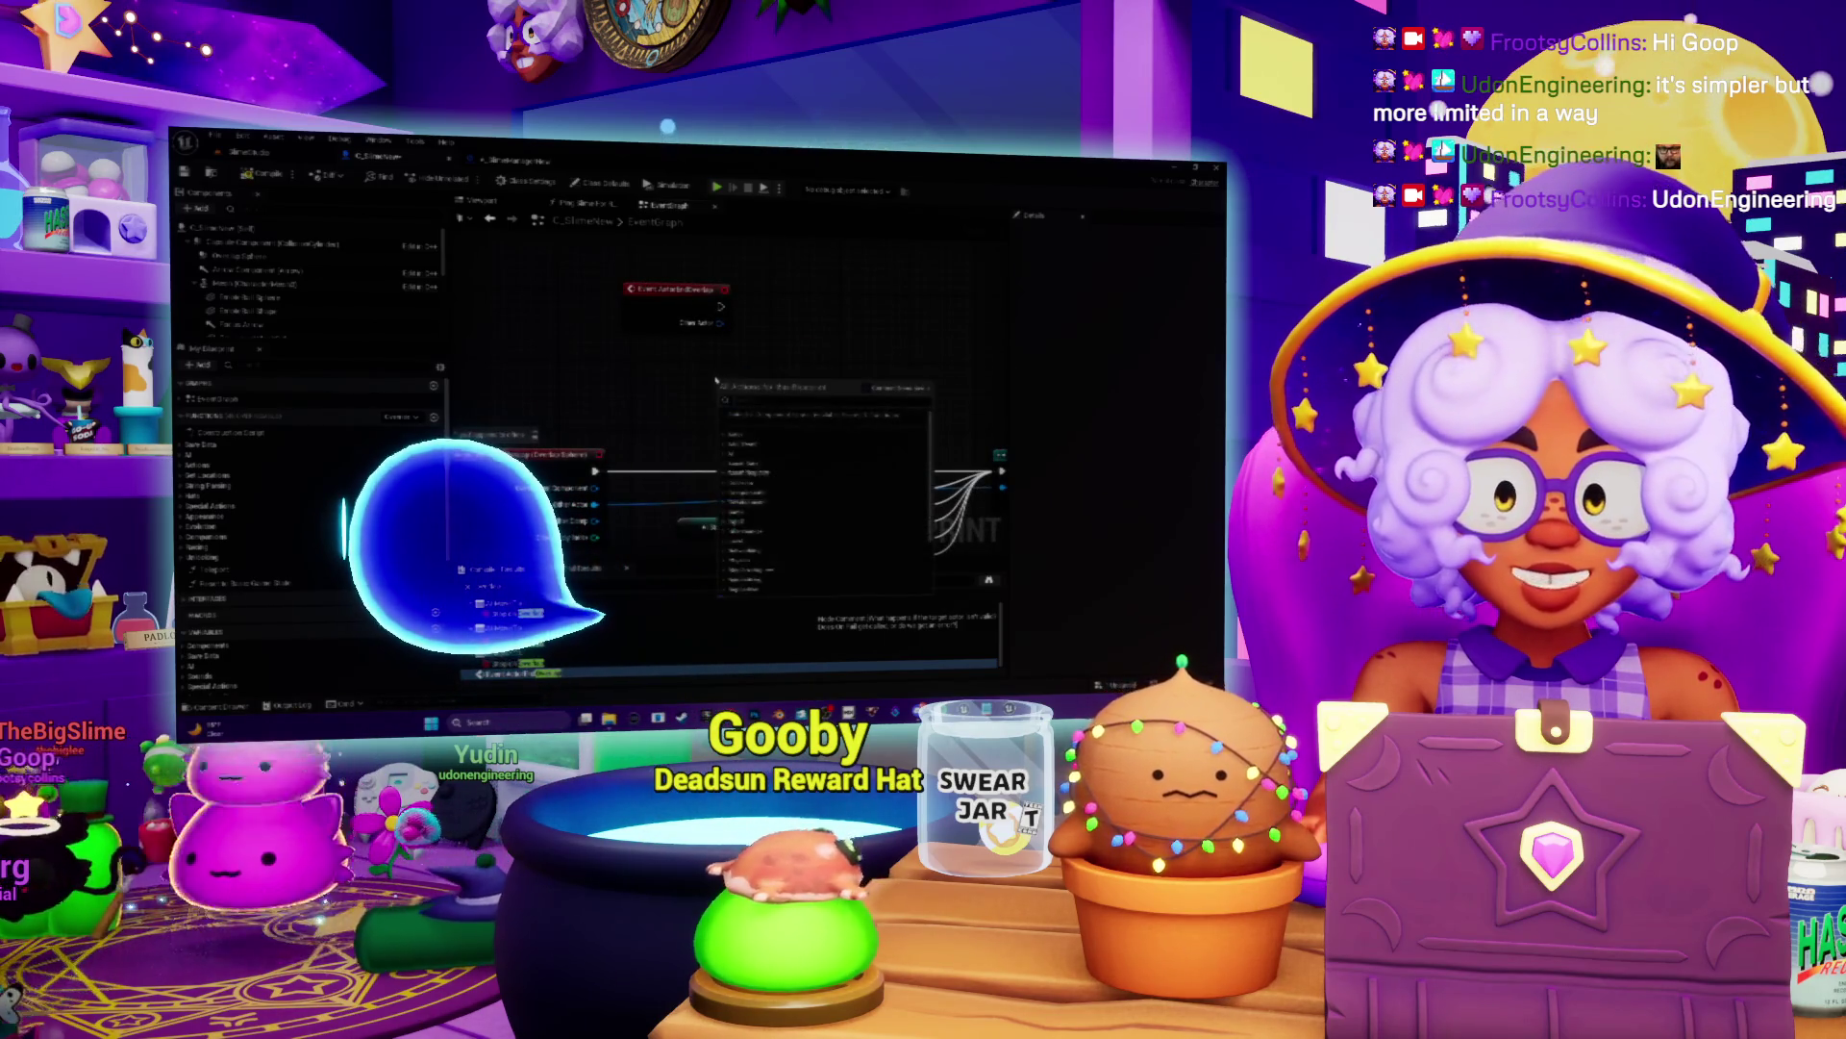
Step: Add a Do Once node onto the Begin Overlap wire and position it before the cast node
type("print")
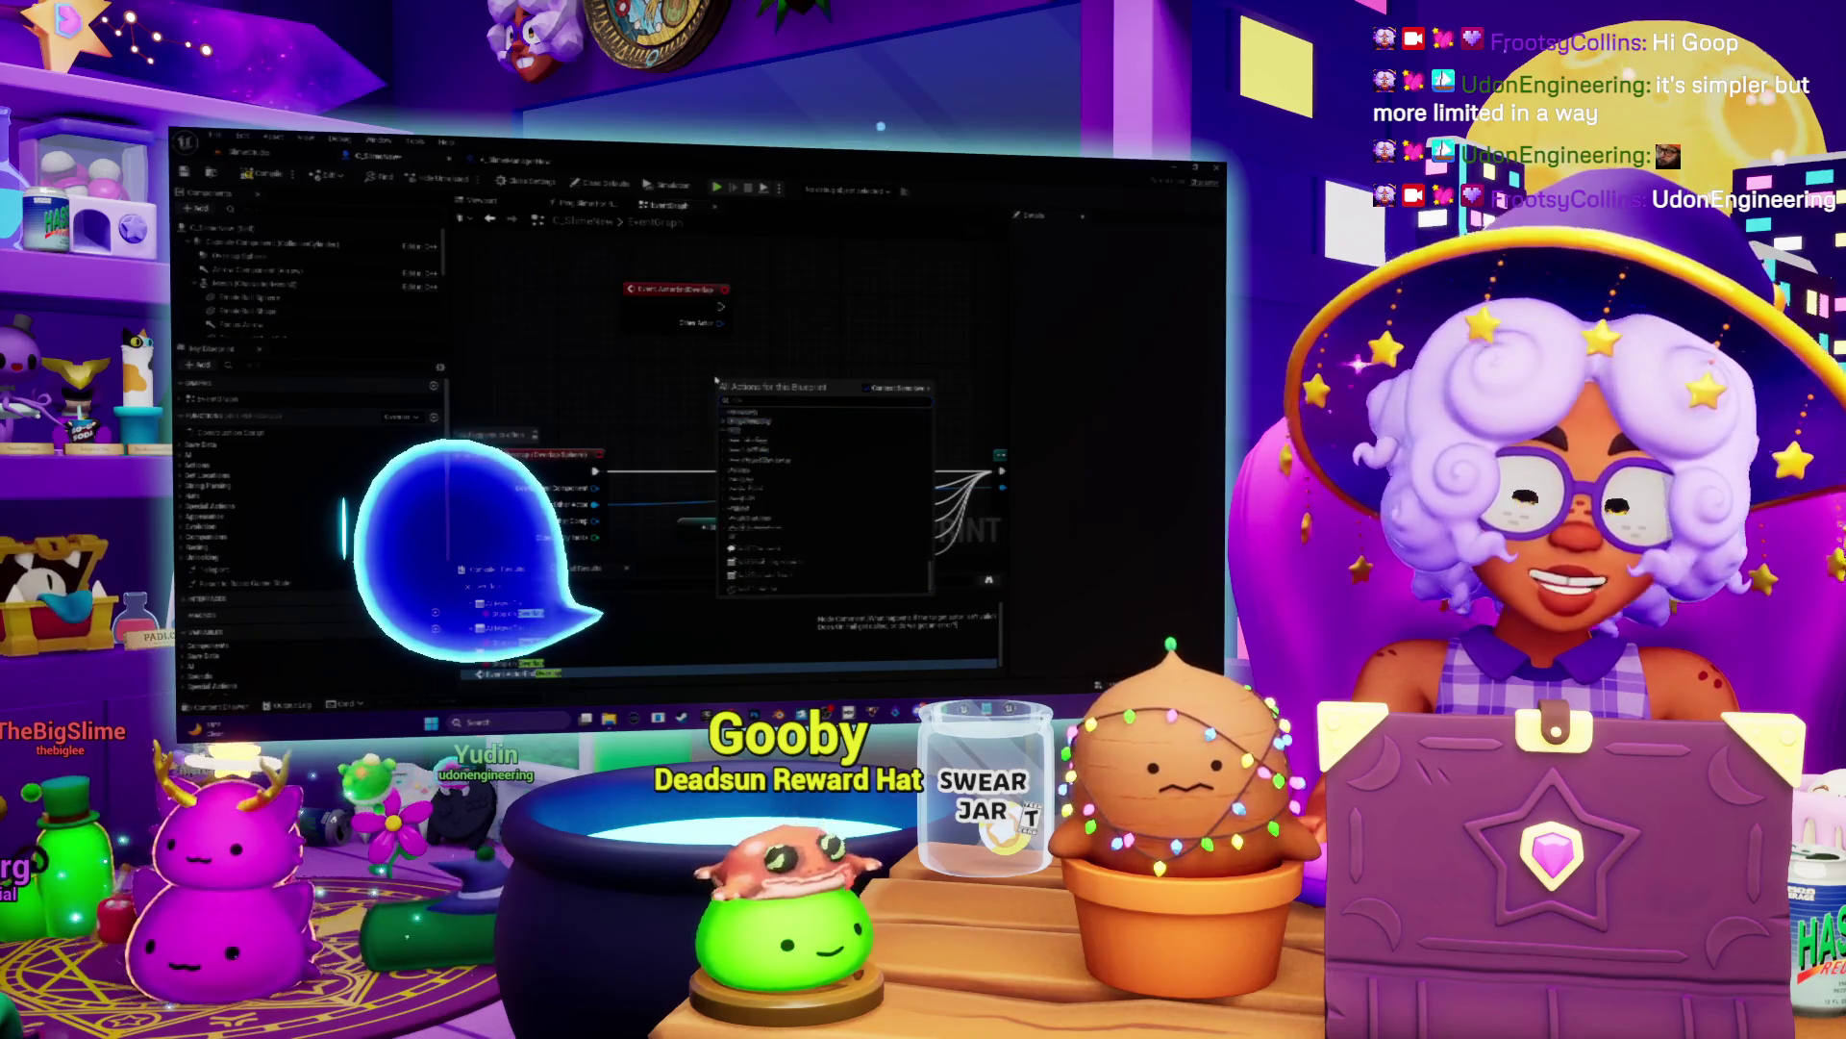
key("BackSpace")
key("BackSpace")
key("BackSpace")
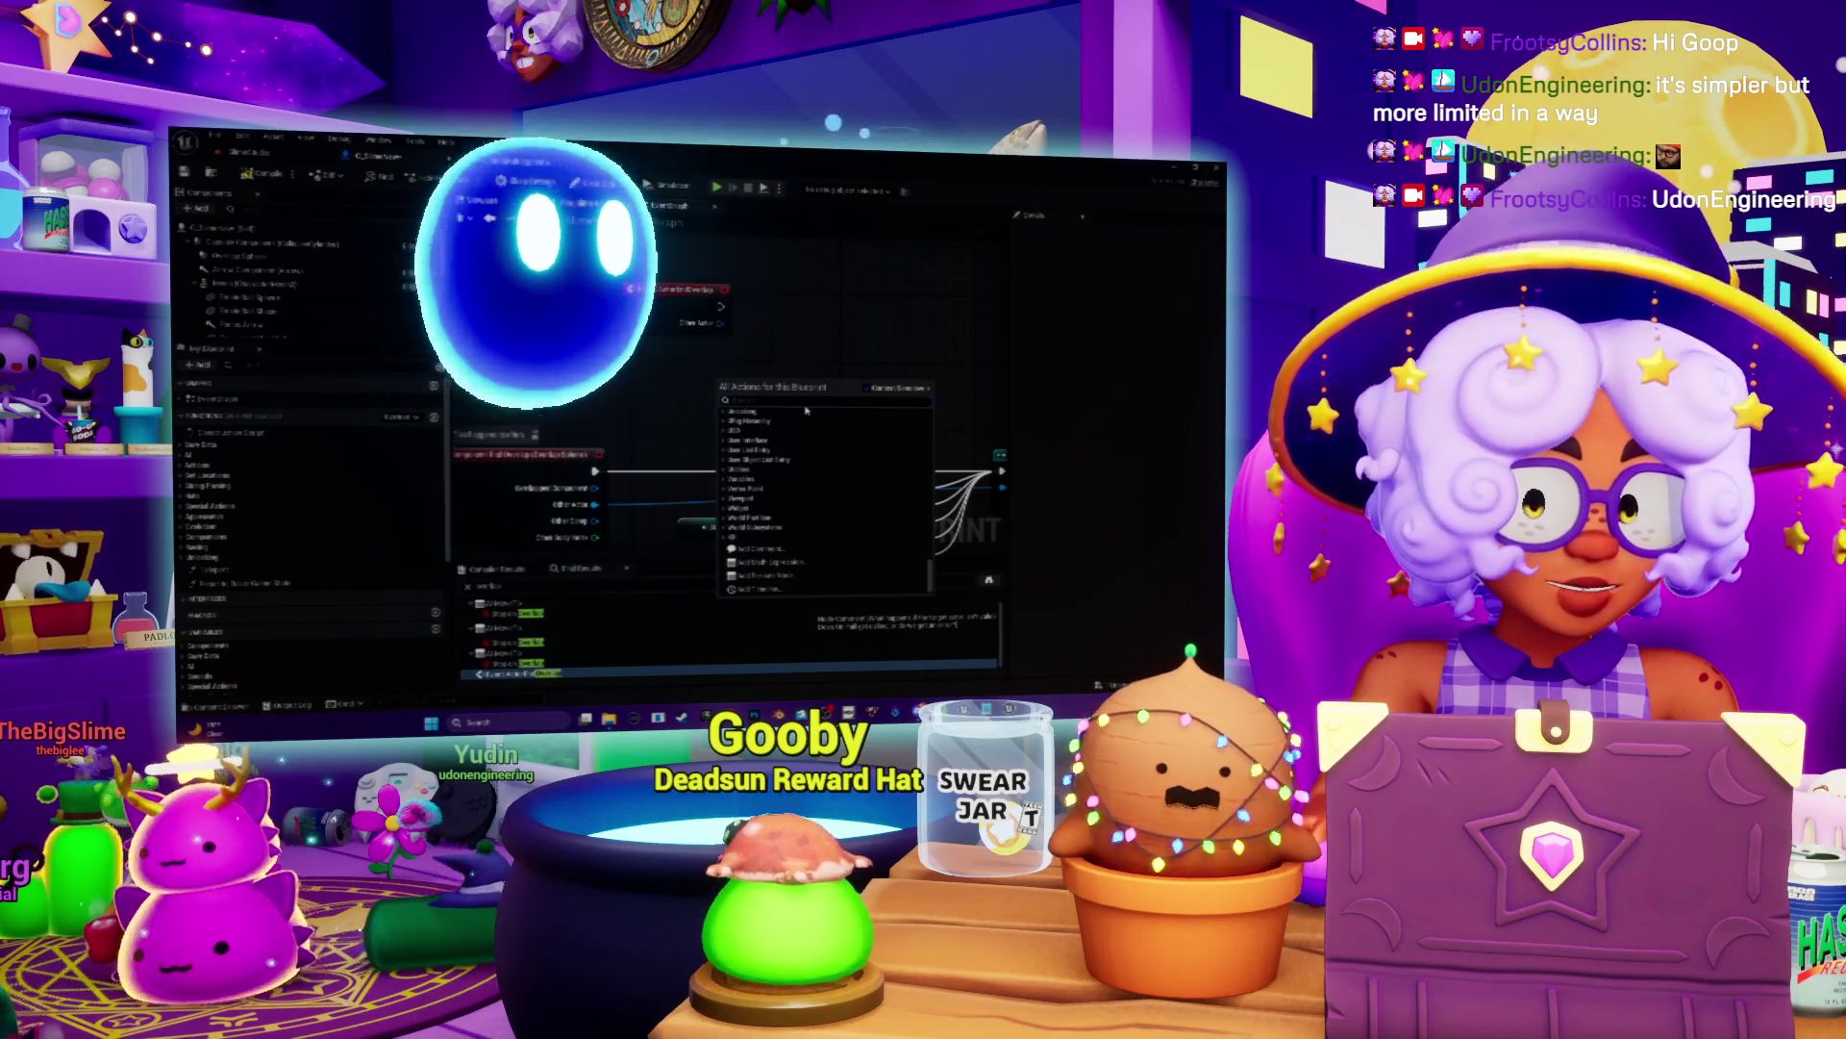
type("overlap")
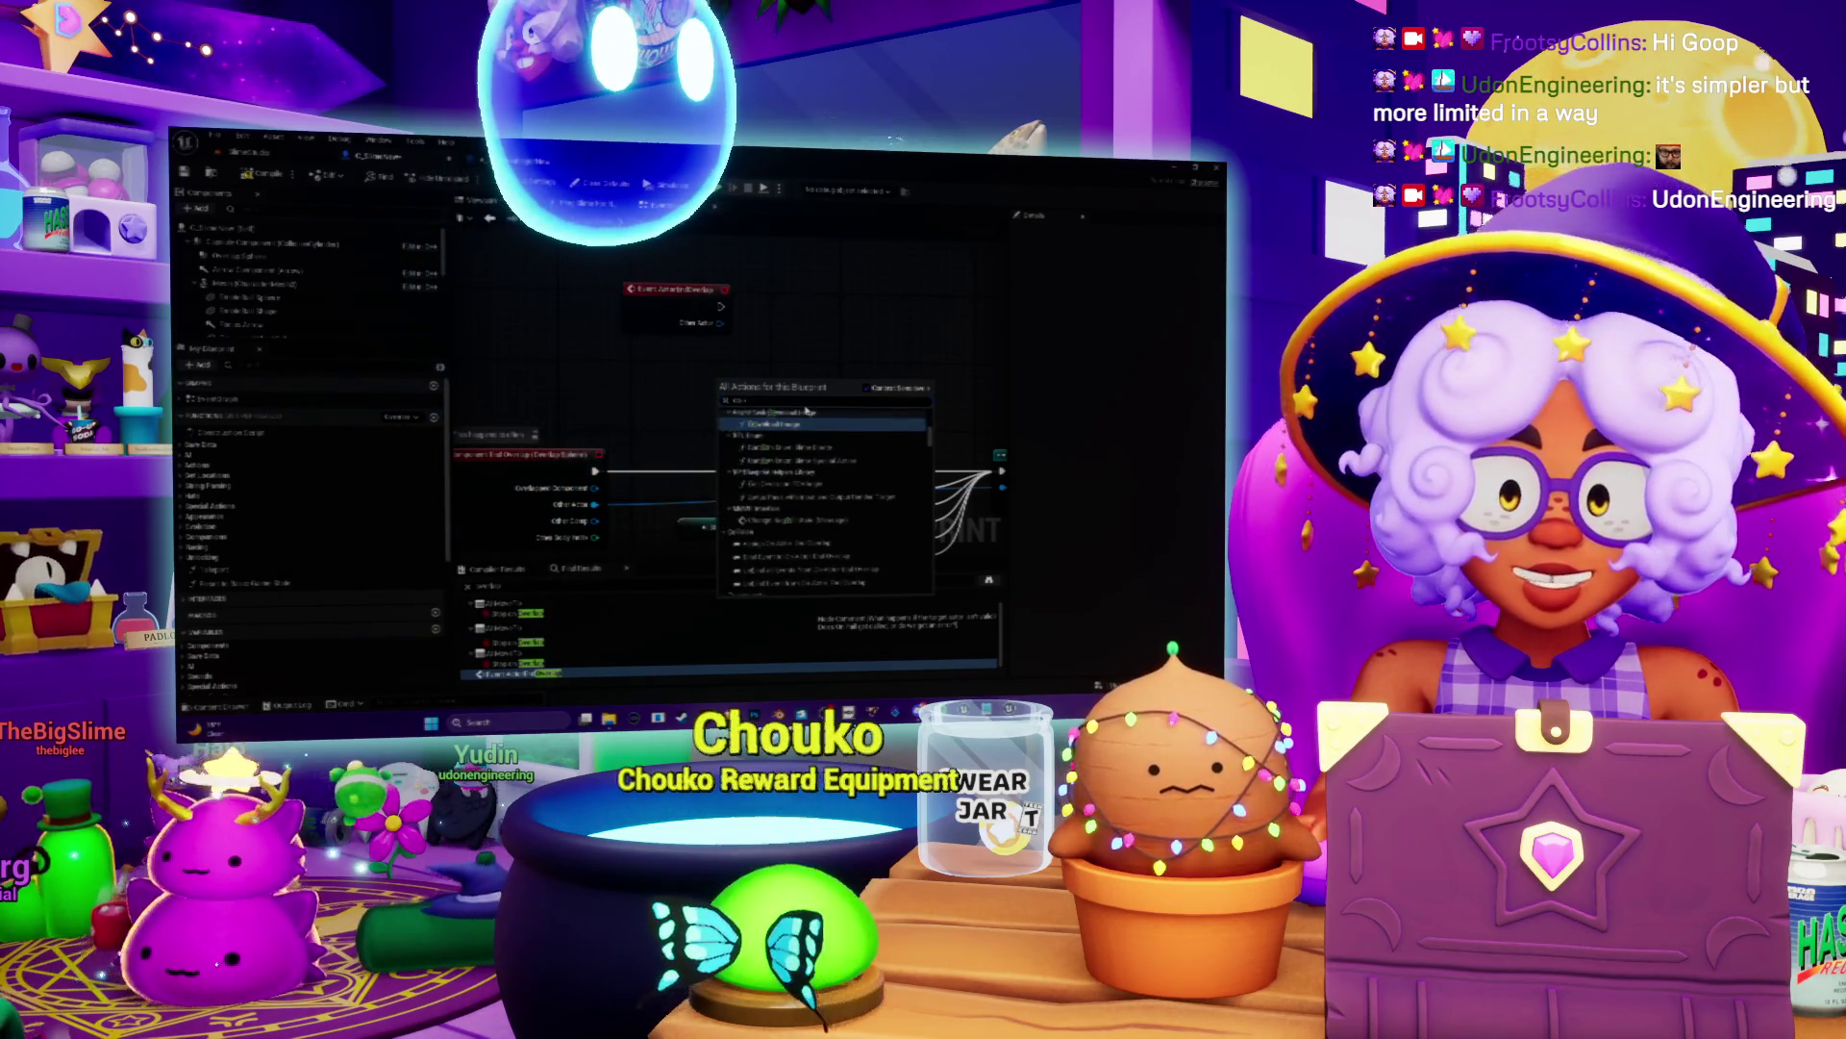
key("ctrl+a")
type("do once")
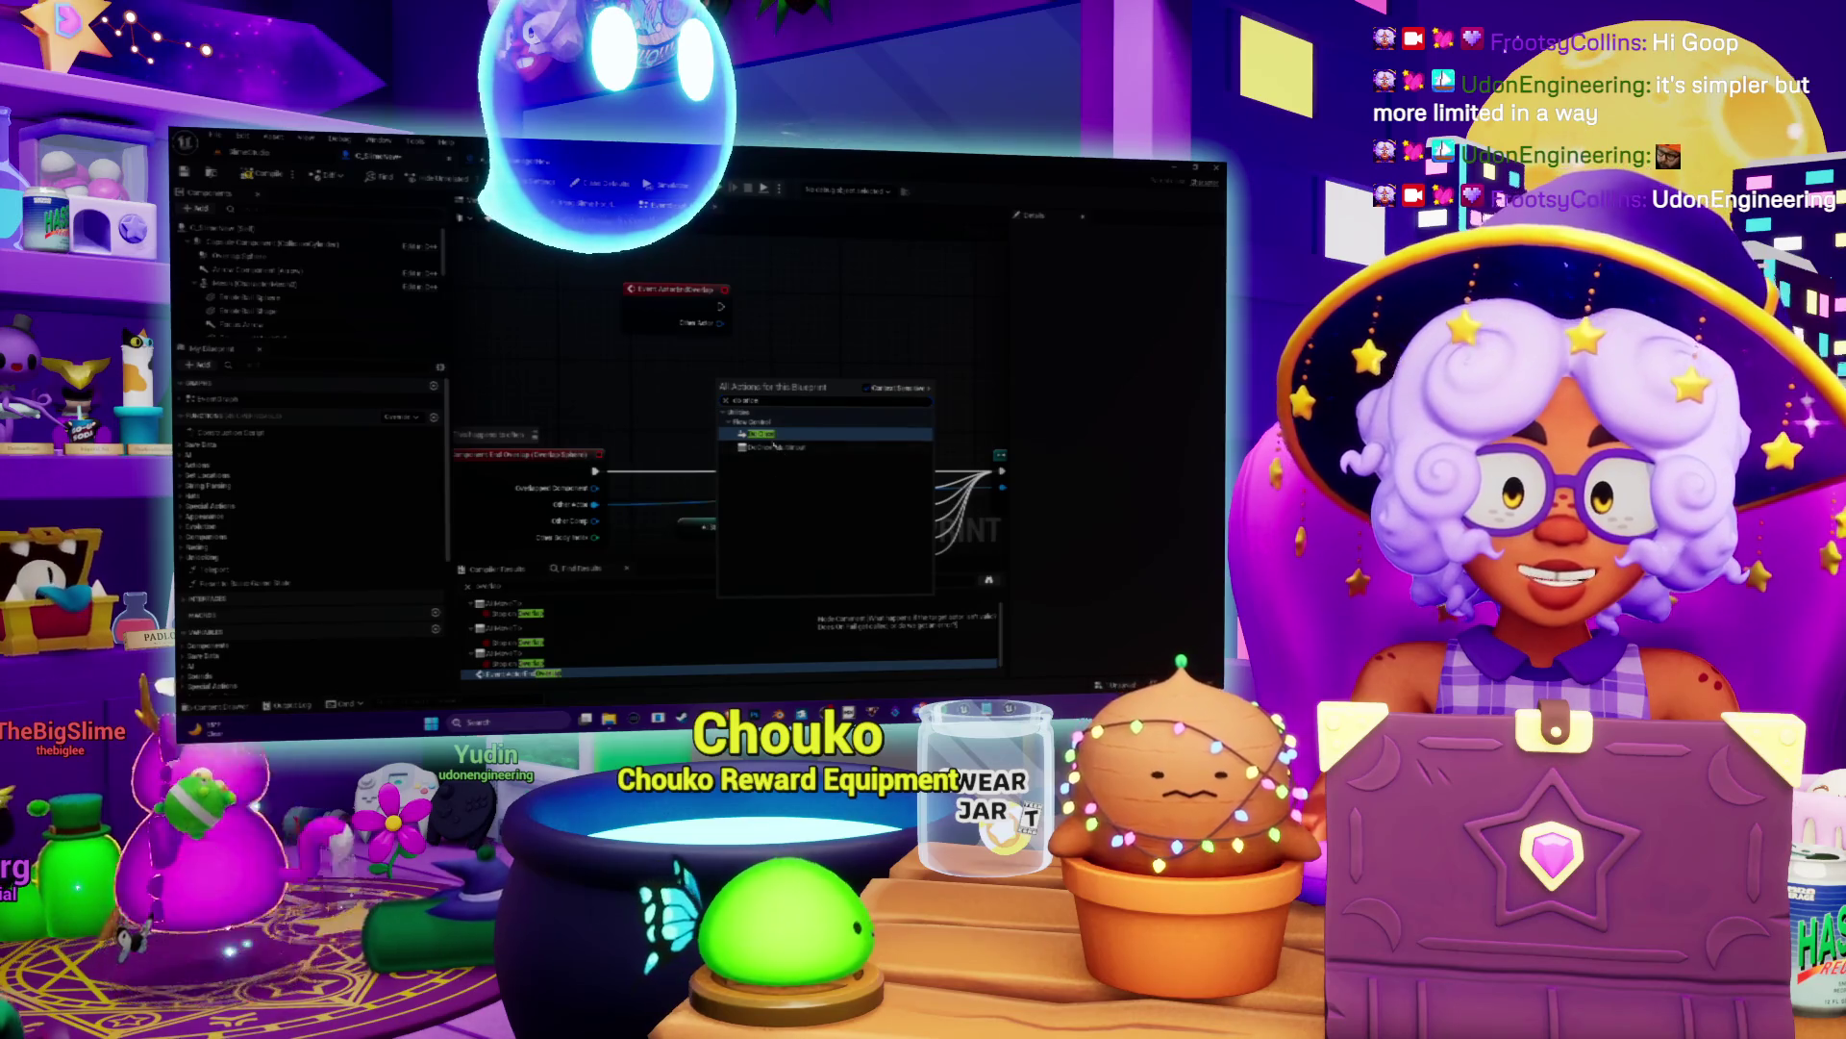
left_click(779, 449)
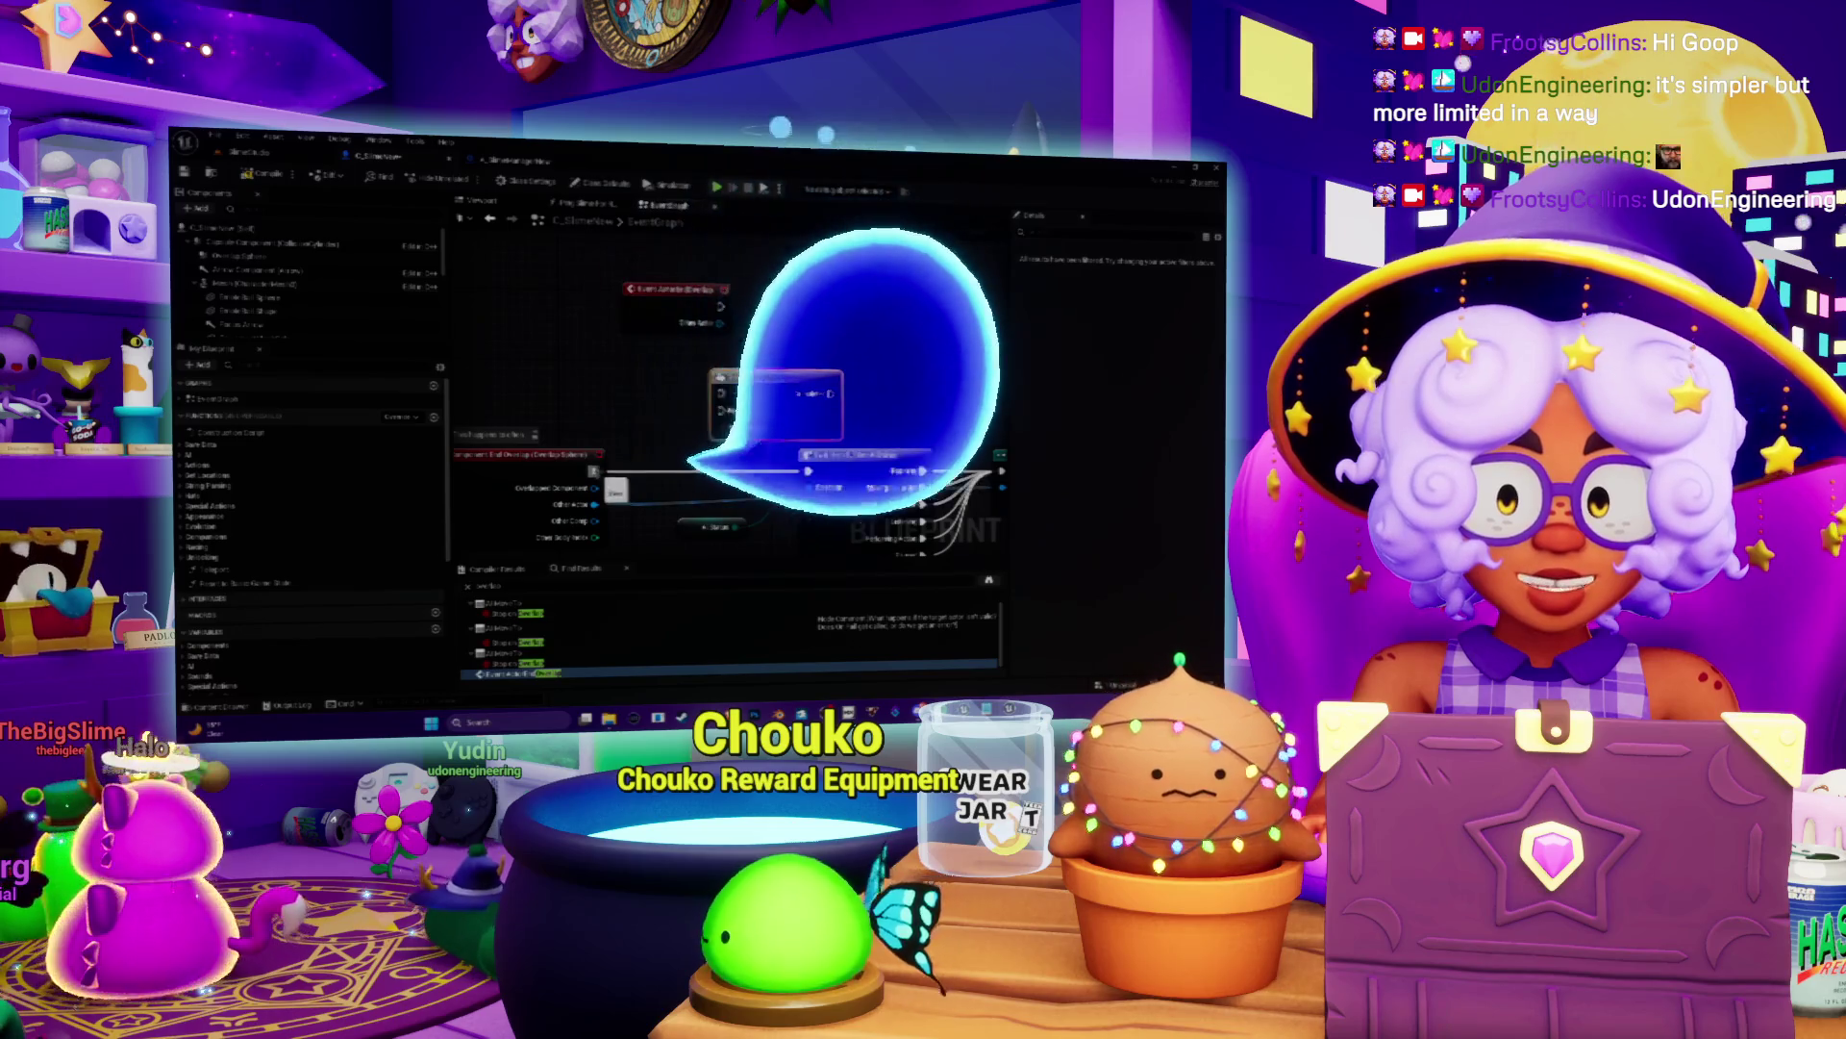
mouse_move(774, 377)
left_mouse_down()
mouse_move(688, 386)
mouse_move(808, 472)
left_mouse_up()
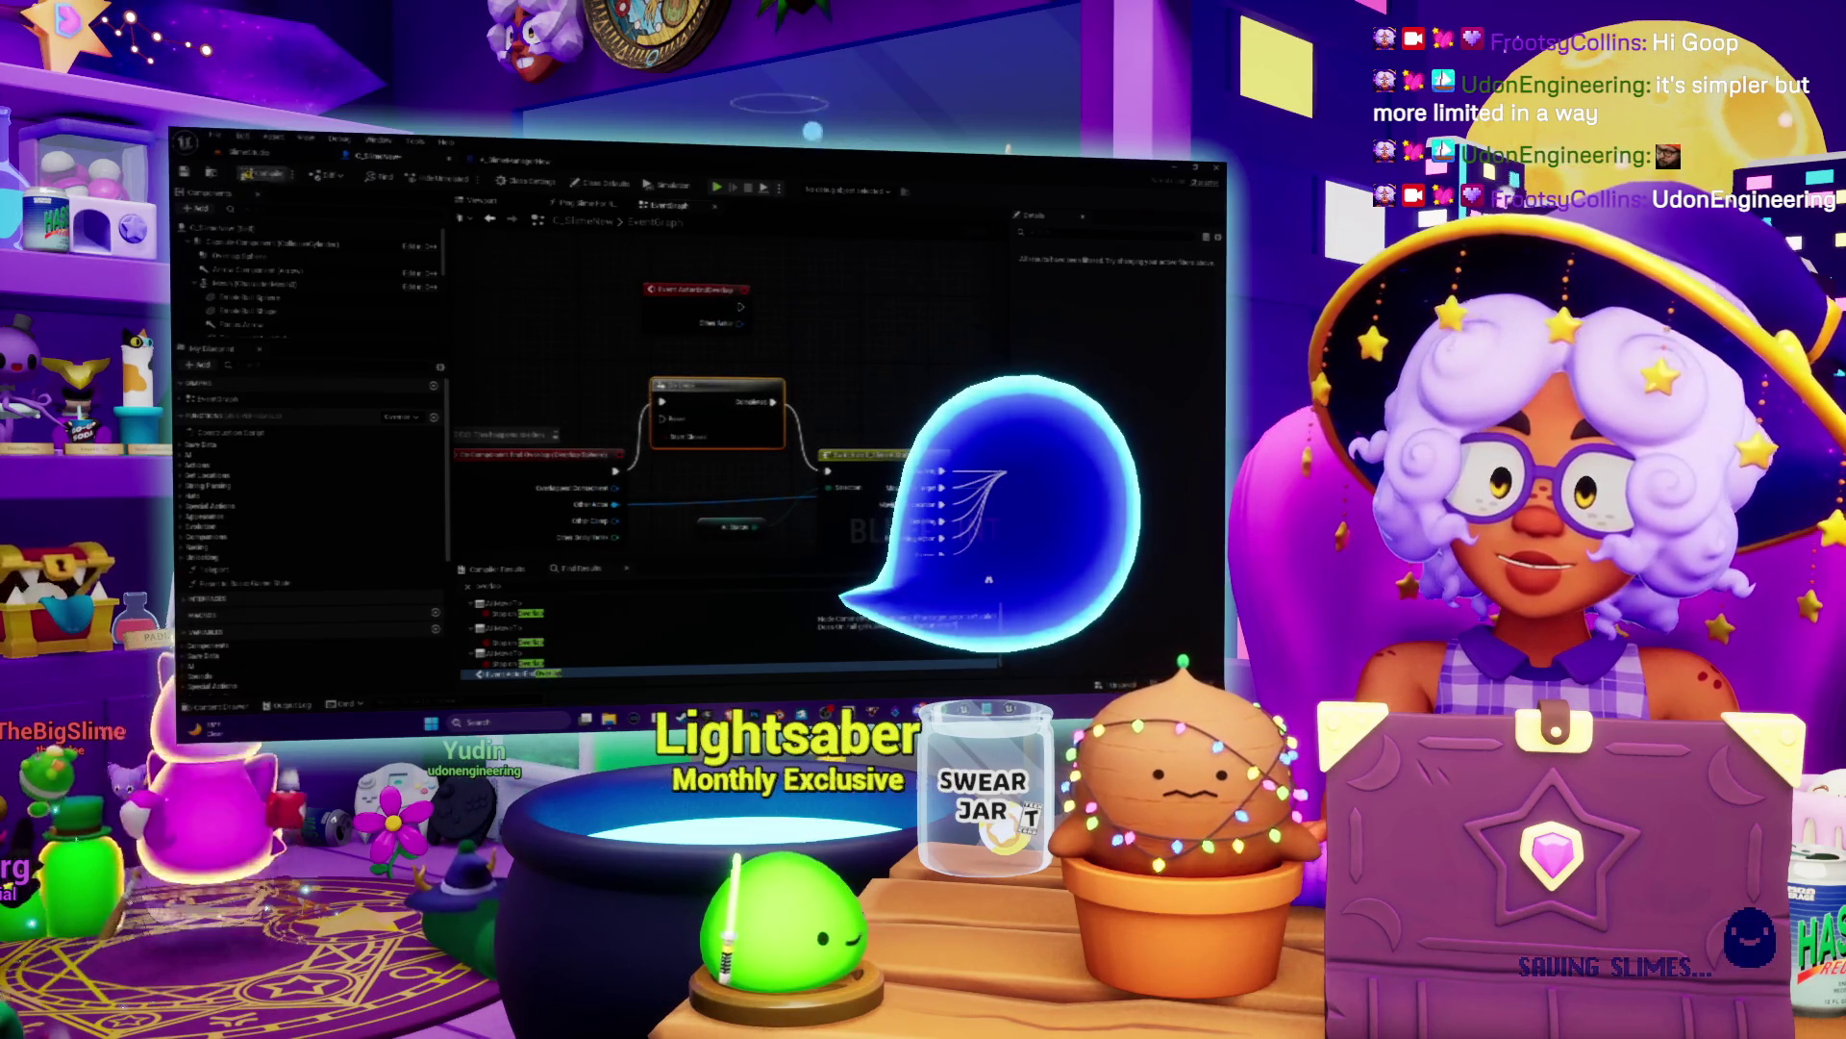
Step: Save all modified content from the level editor and play the level with Alt+P
left_click(246, 152)
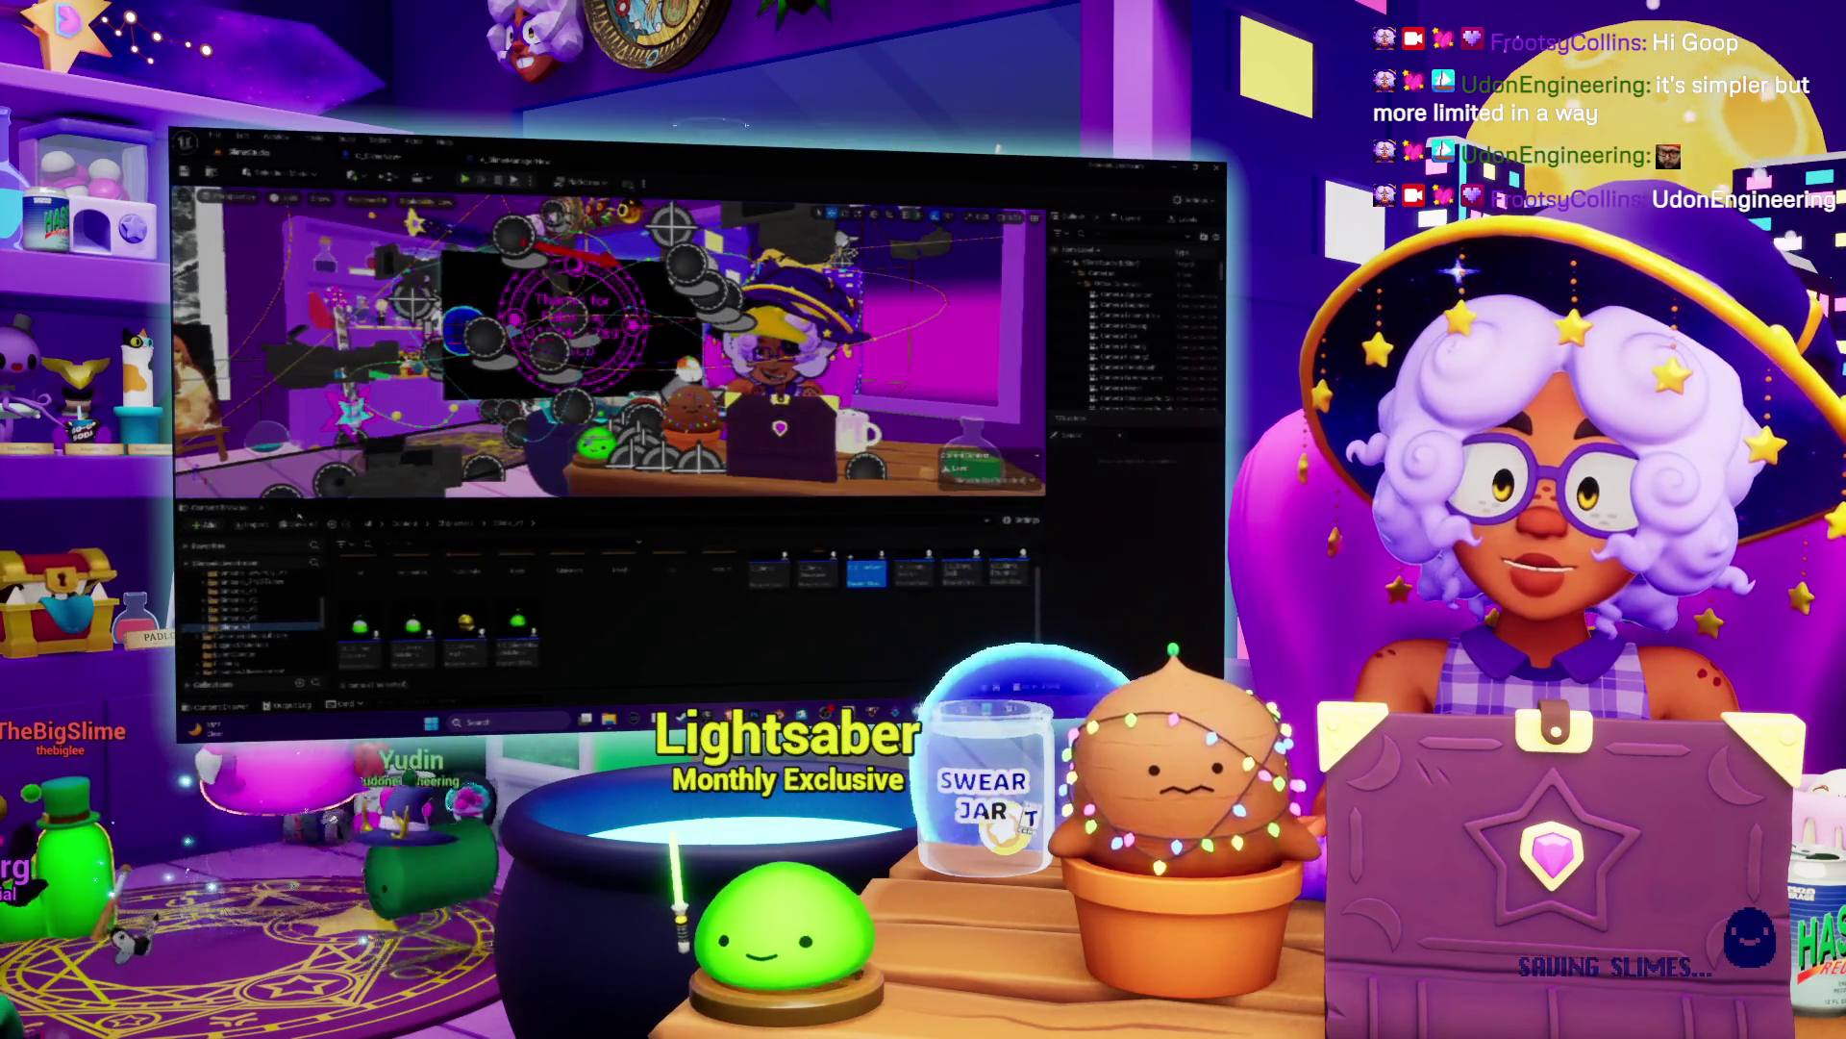
left_click(300, 524)
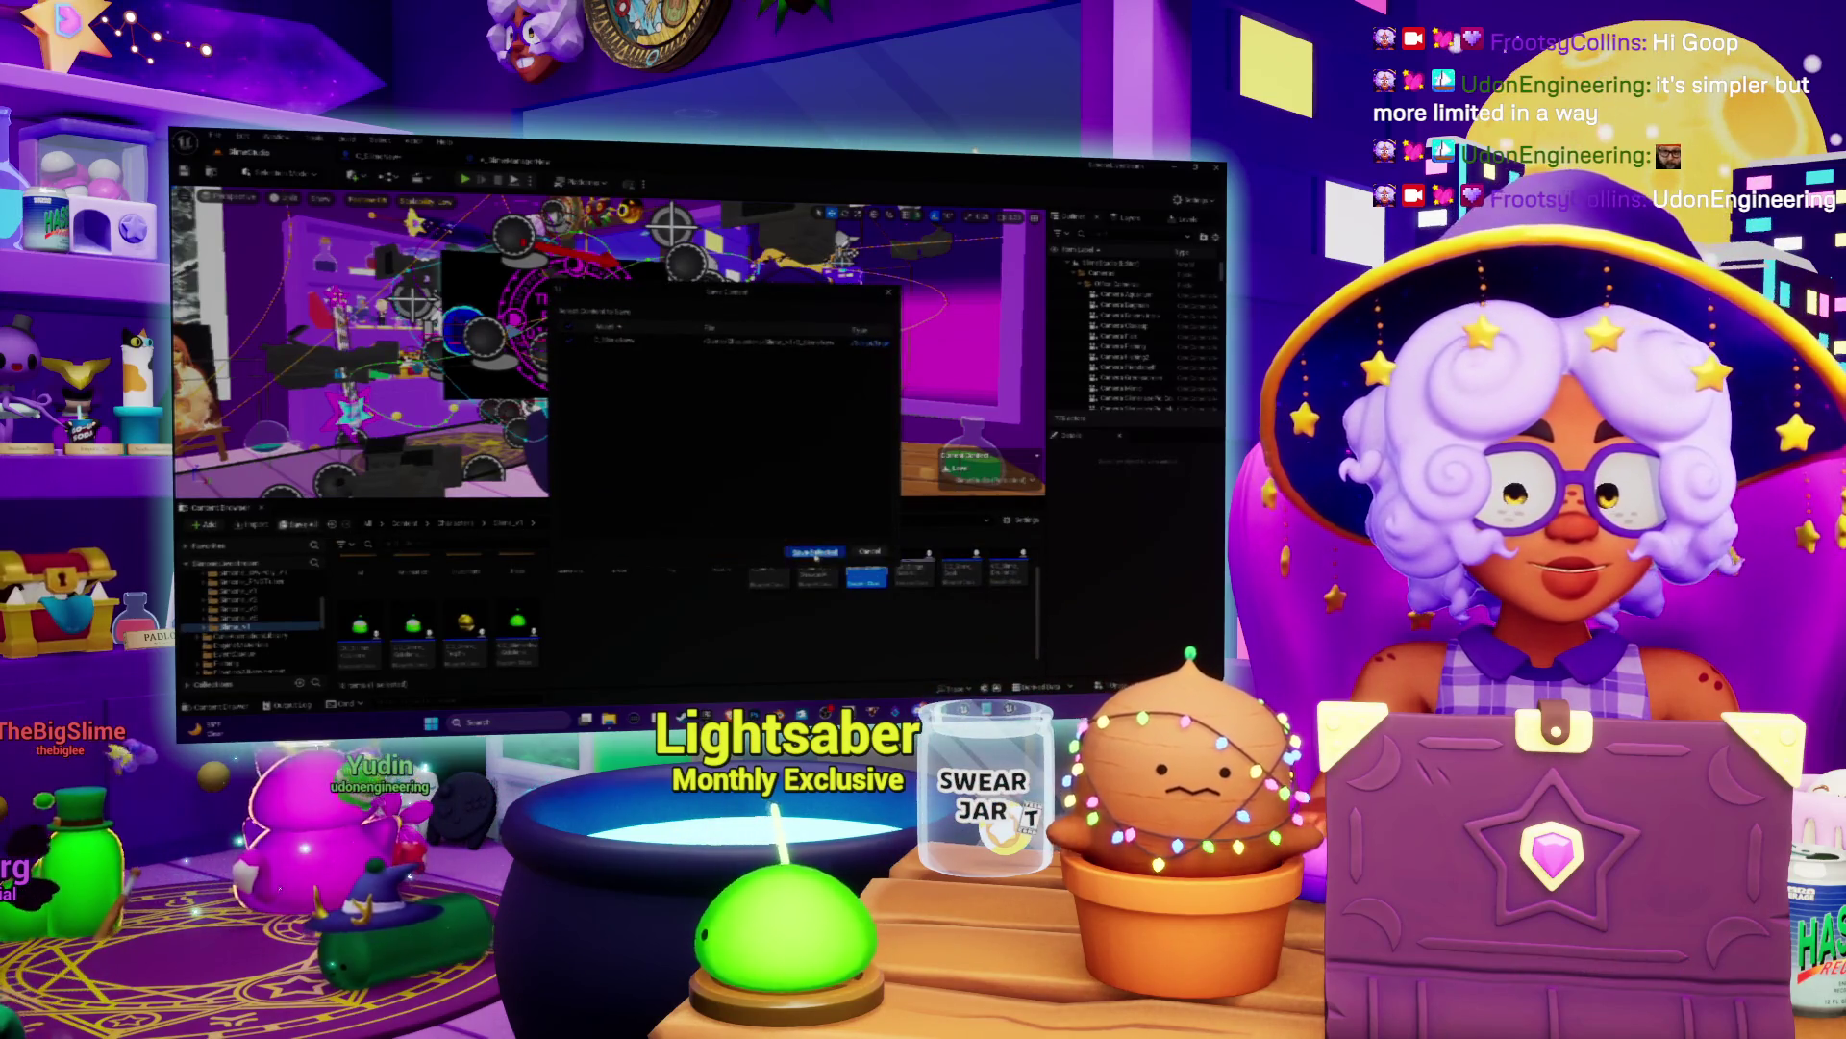
left_click(815, 553)
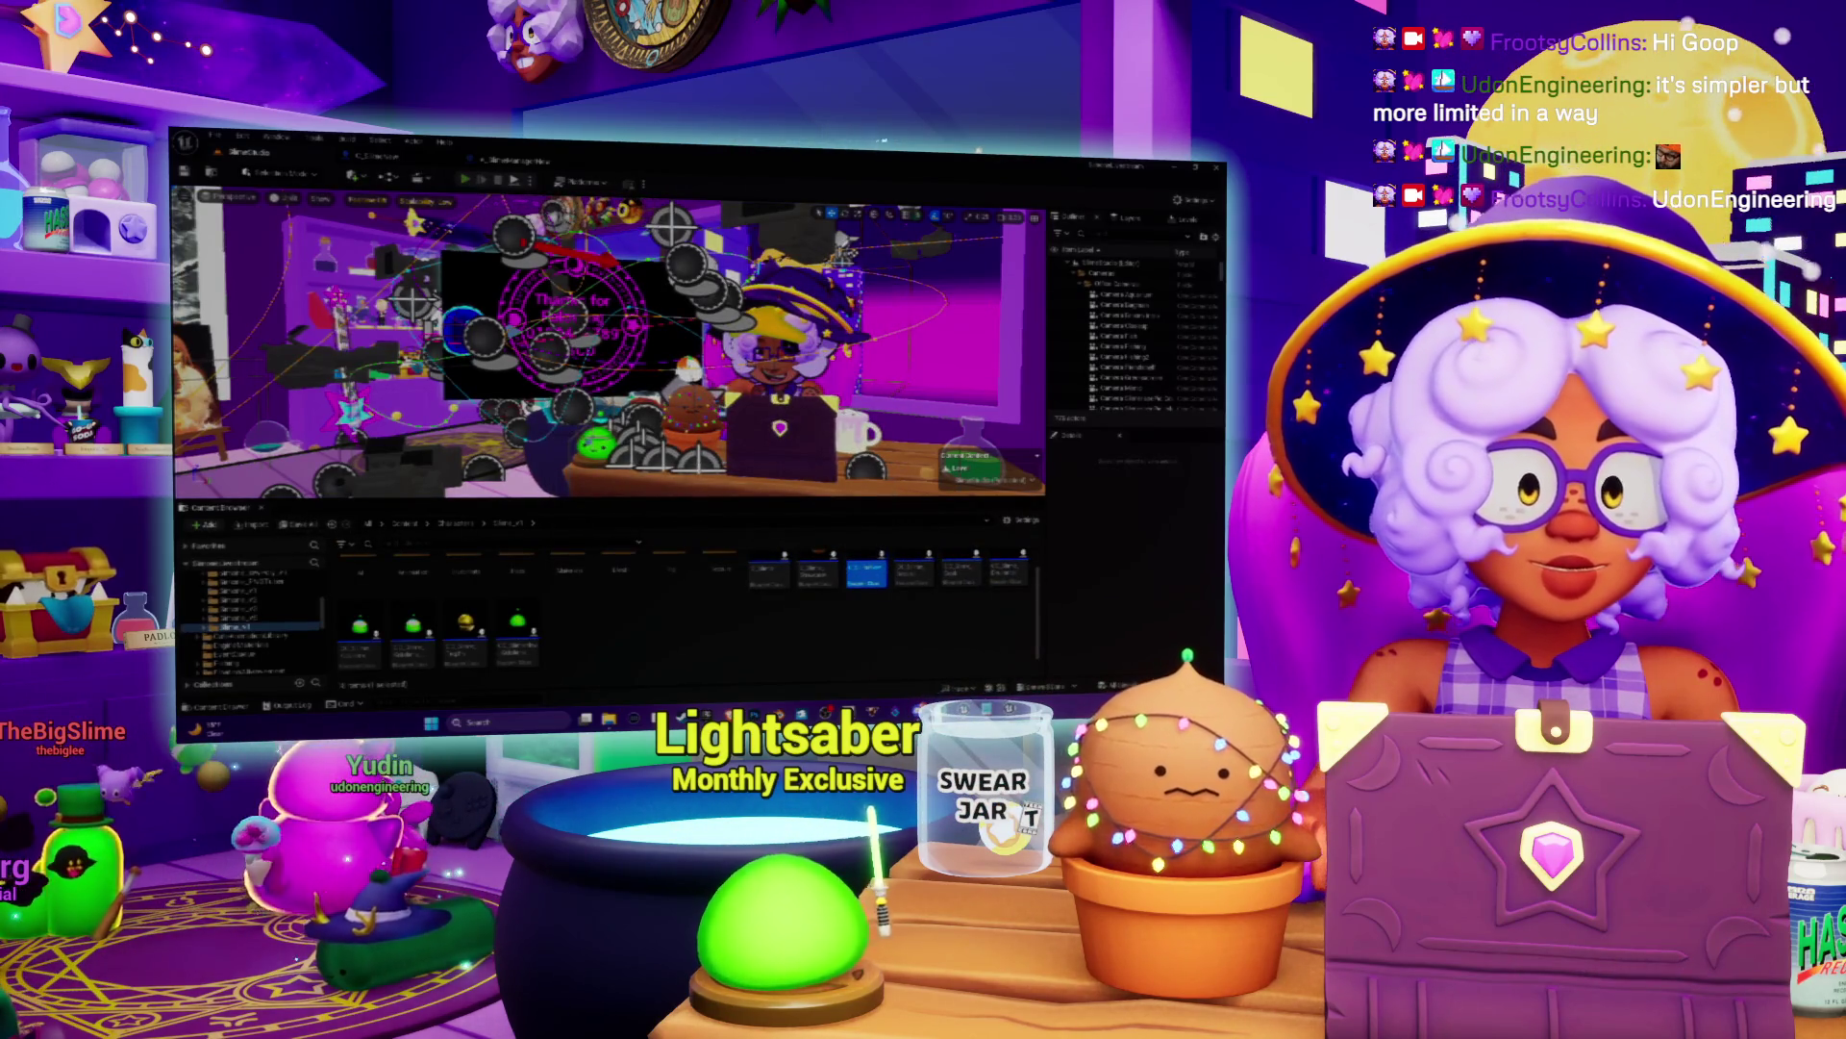
key("alt+p")
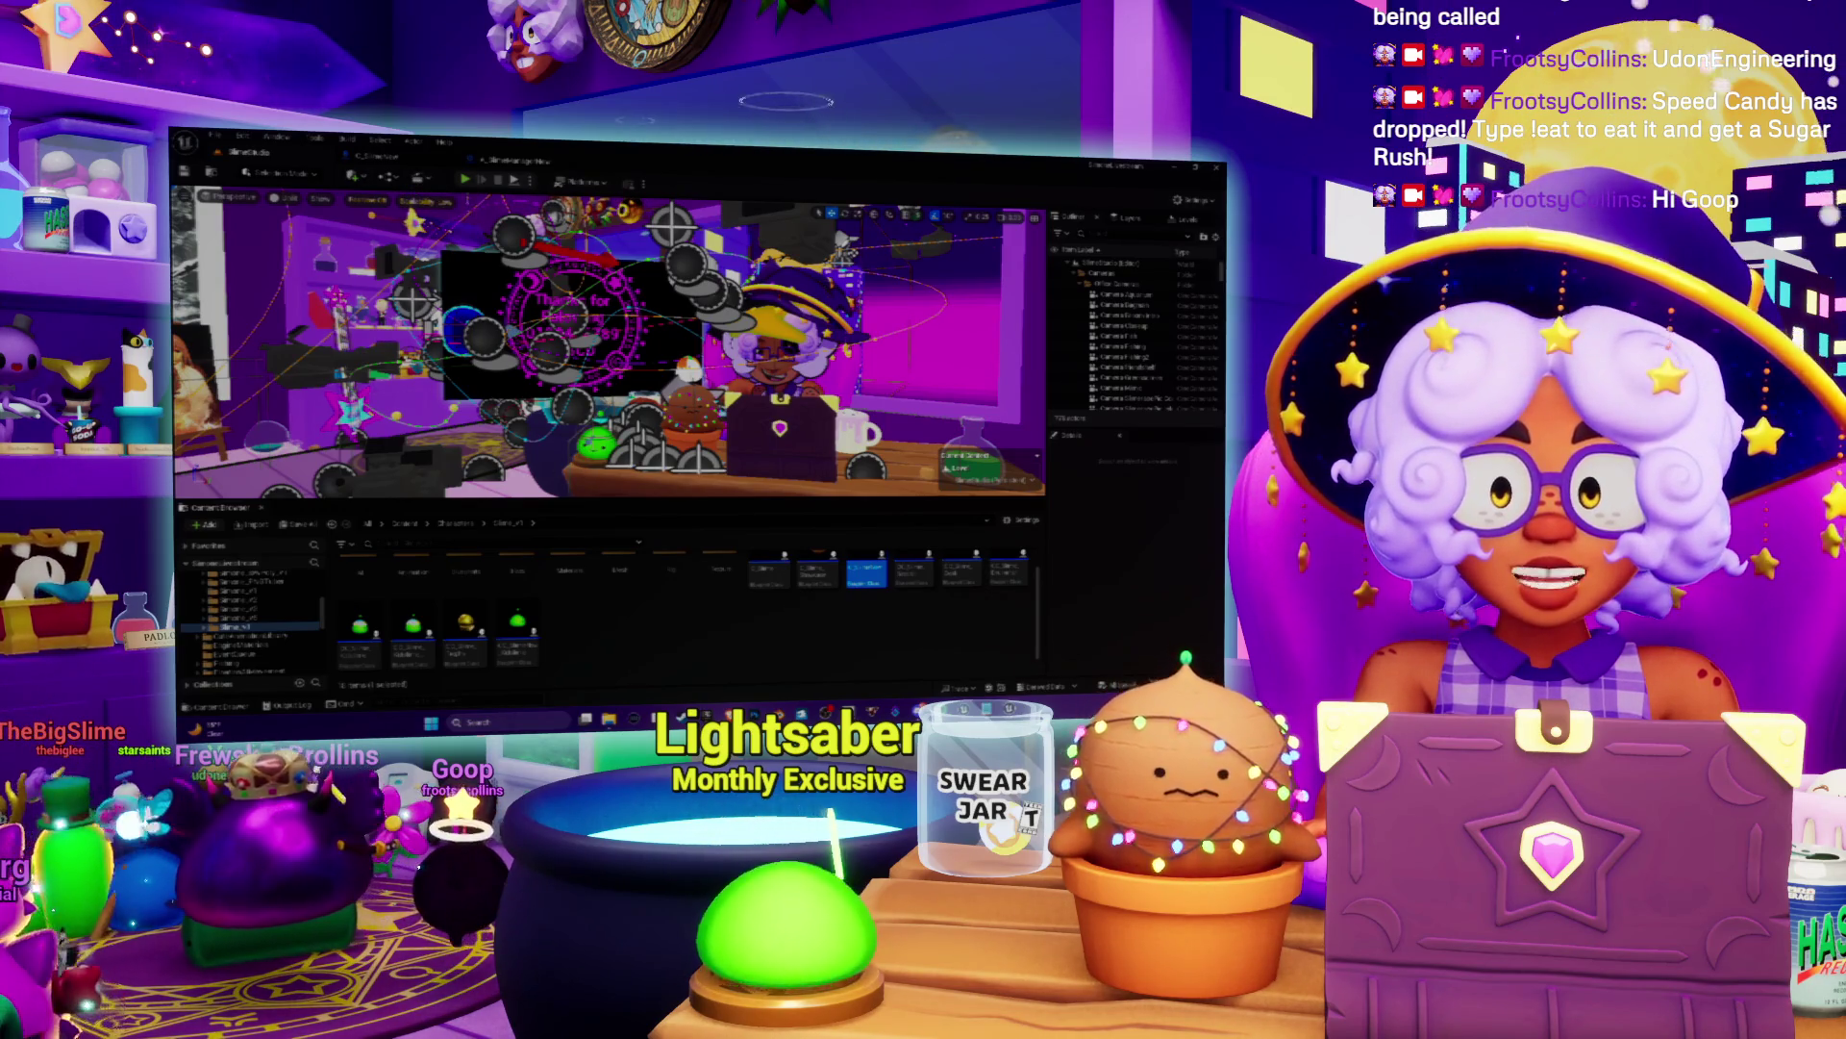
left_click(504, 161)
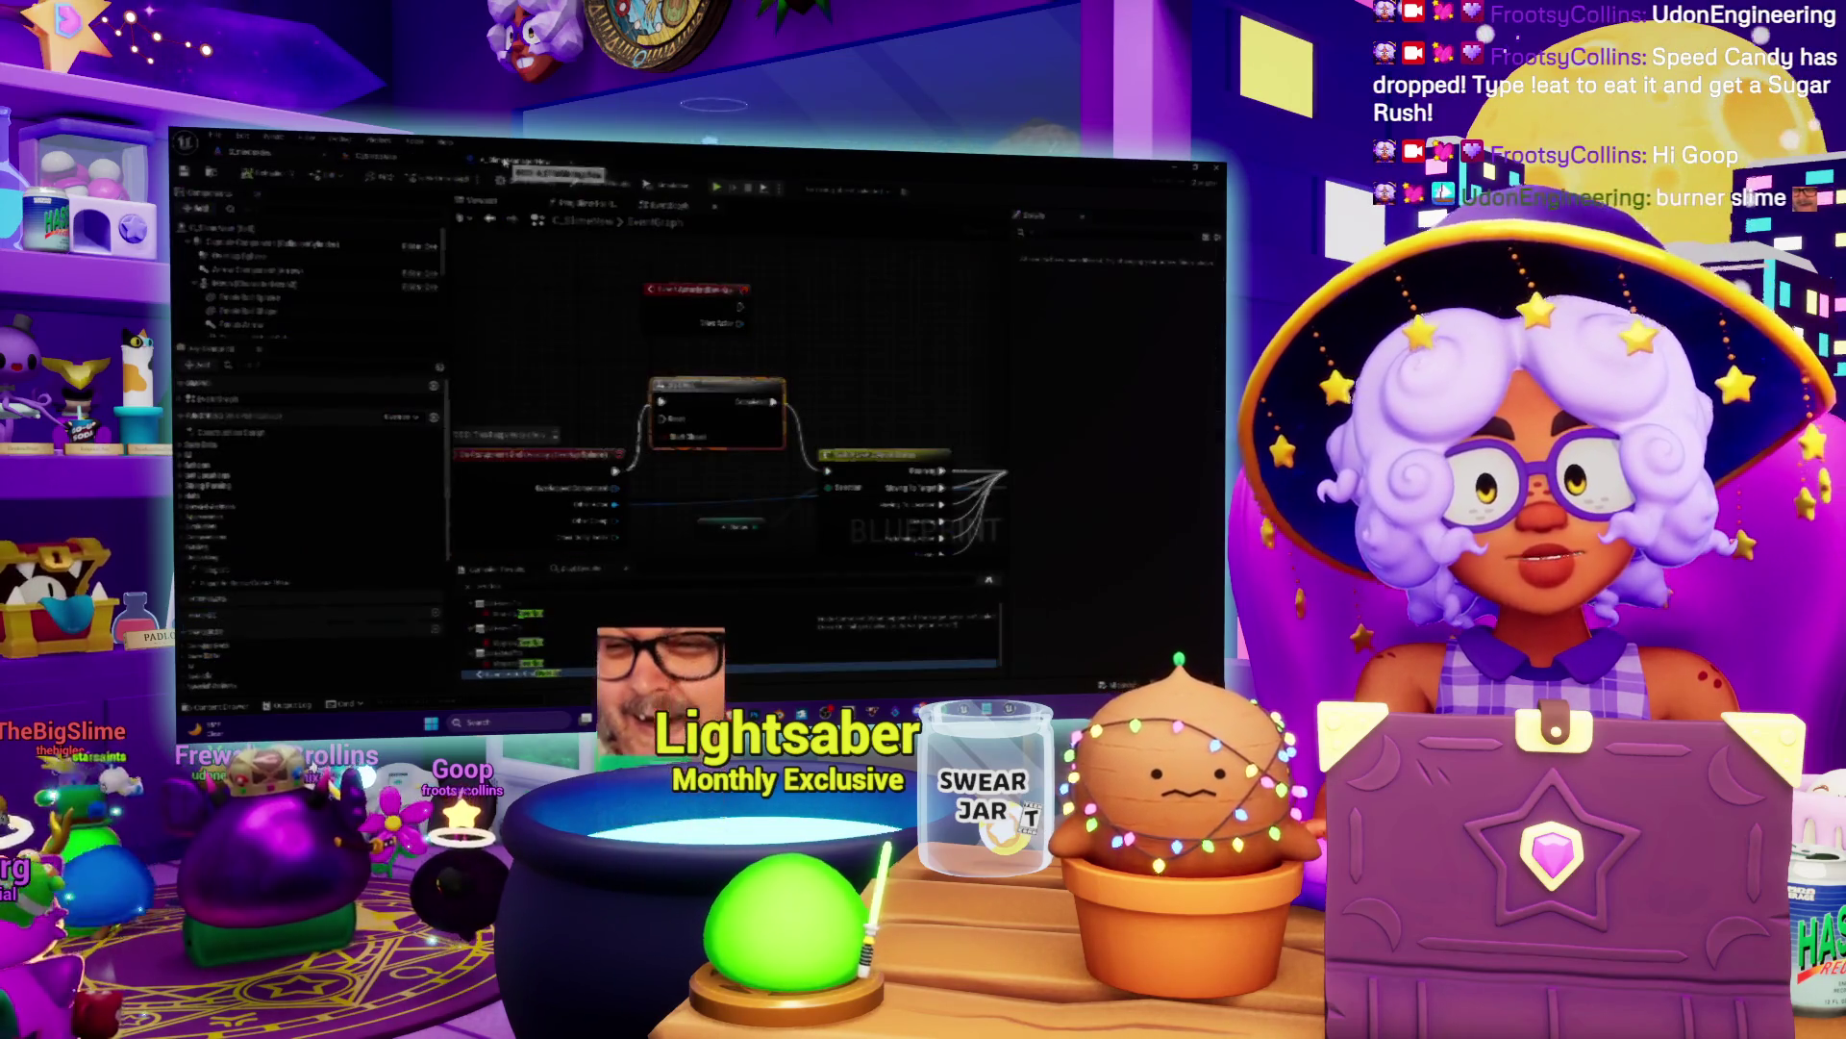
left_click(413, 160)
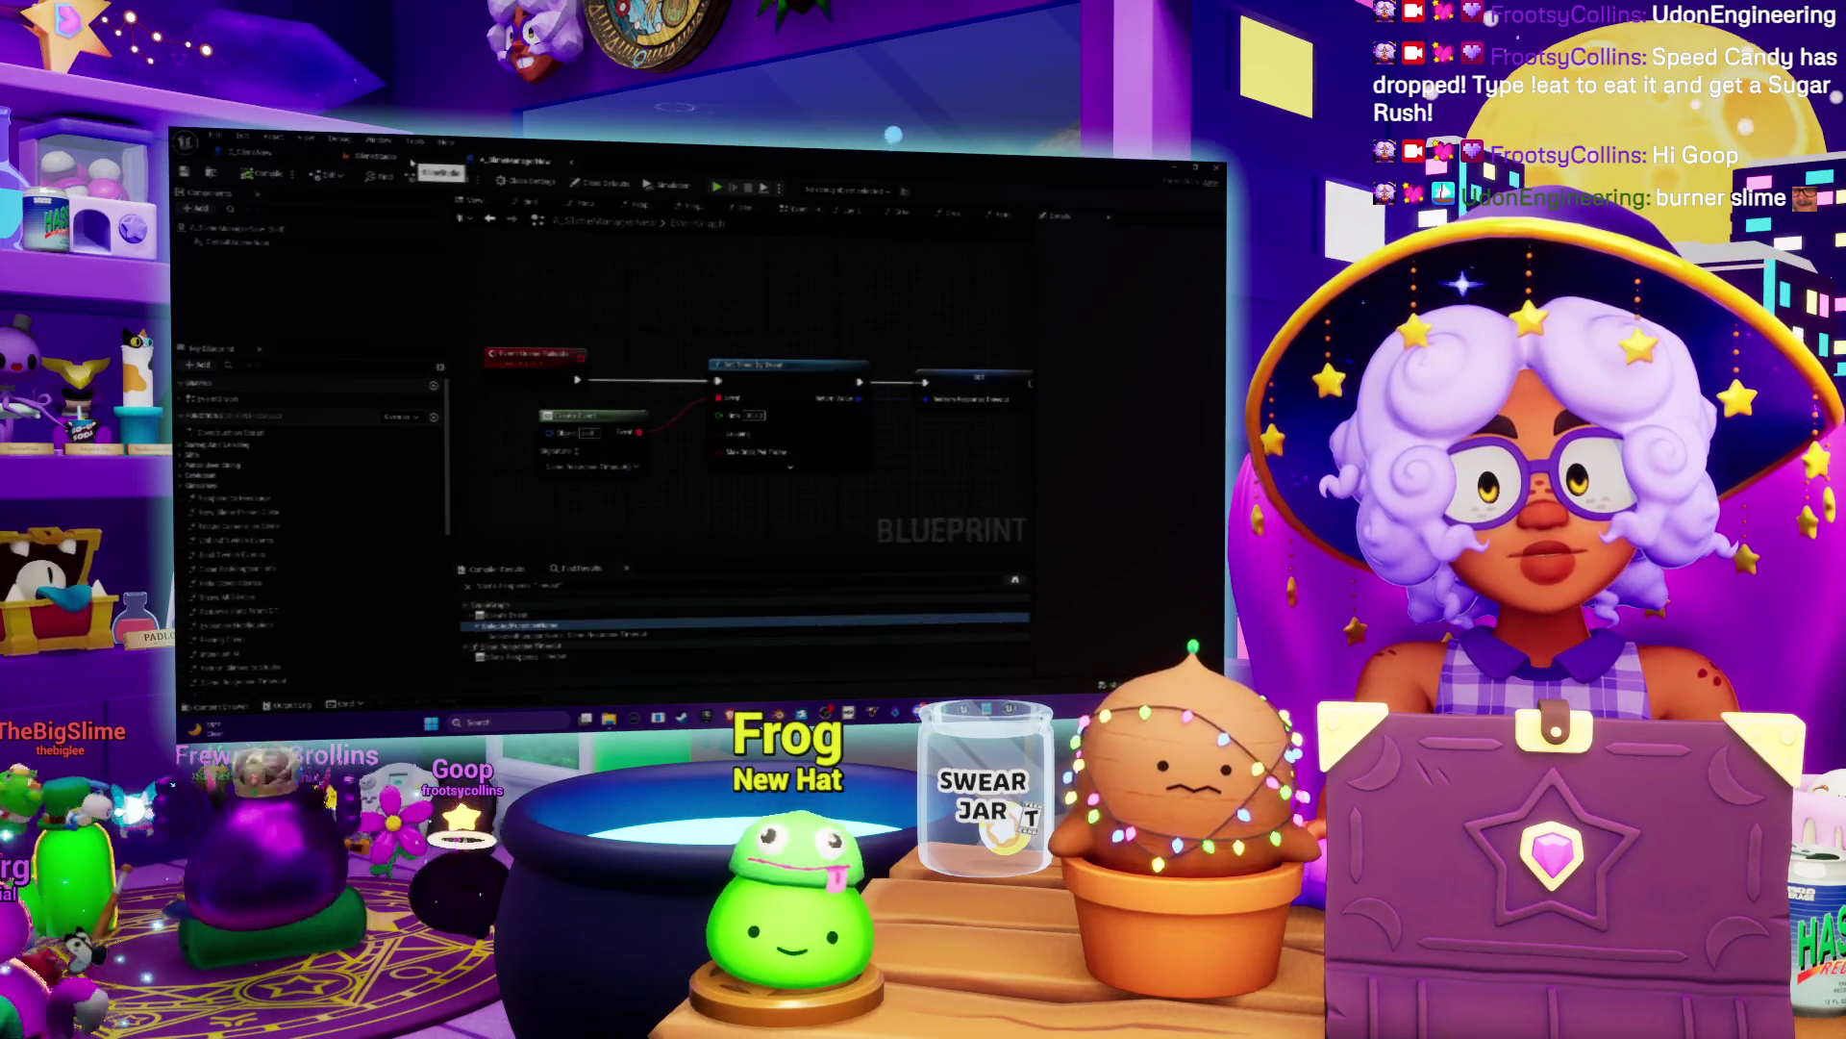
left_click(231, 152)
left_click(288, 160)
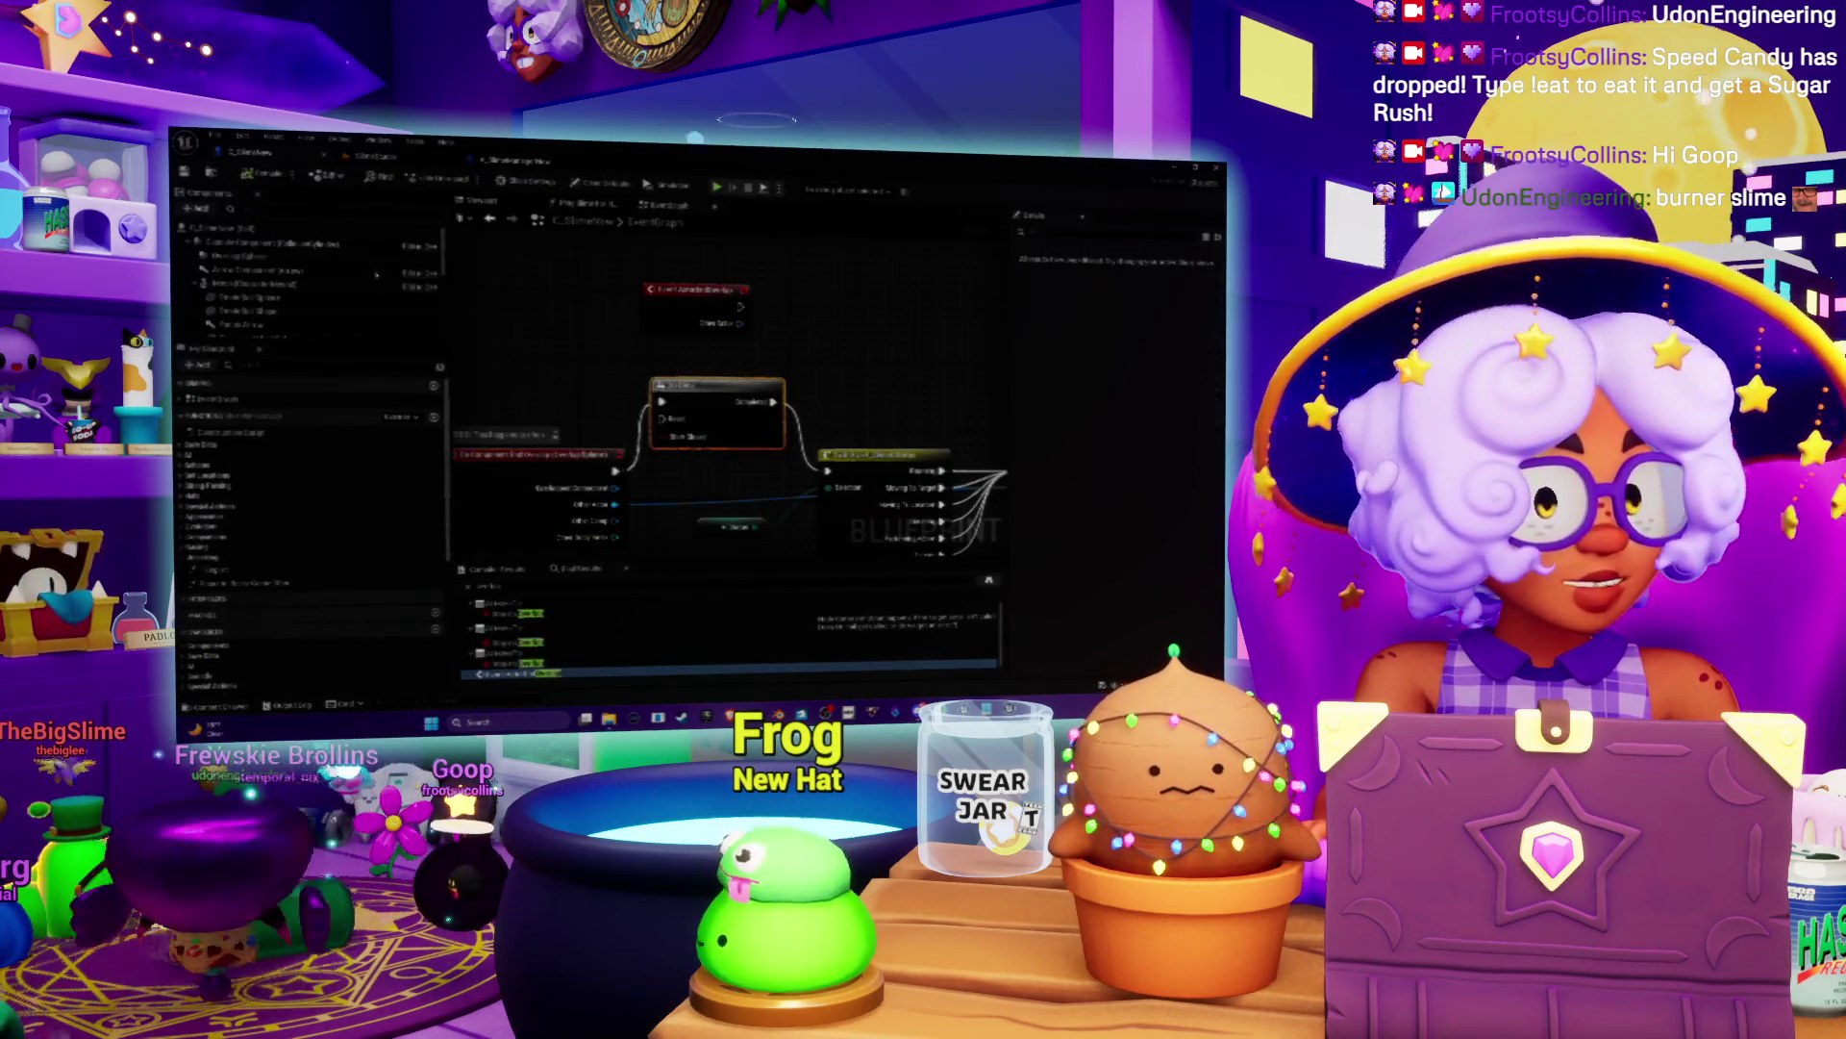
left_click(231, 152)
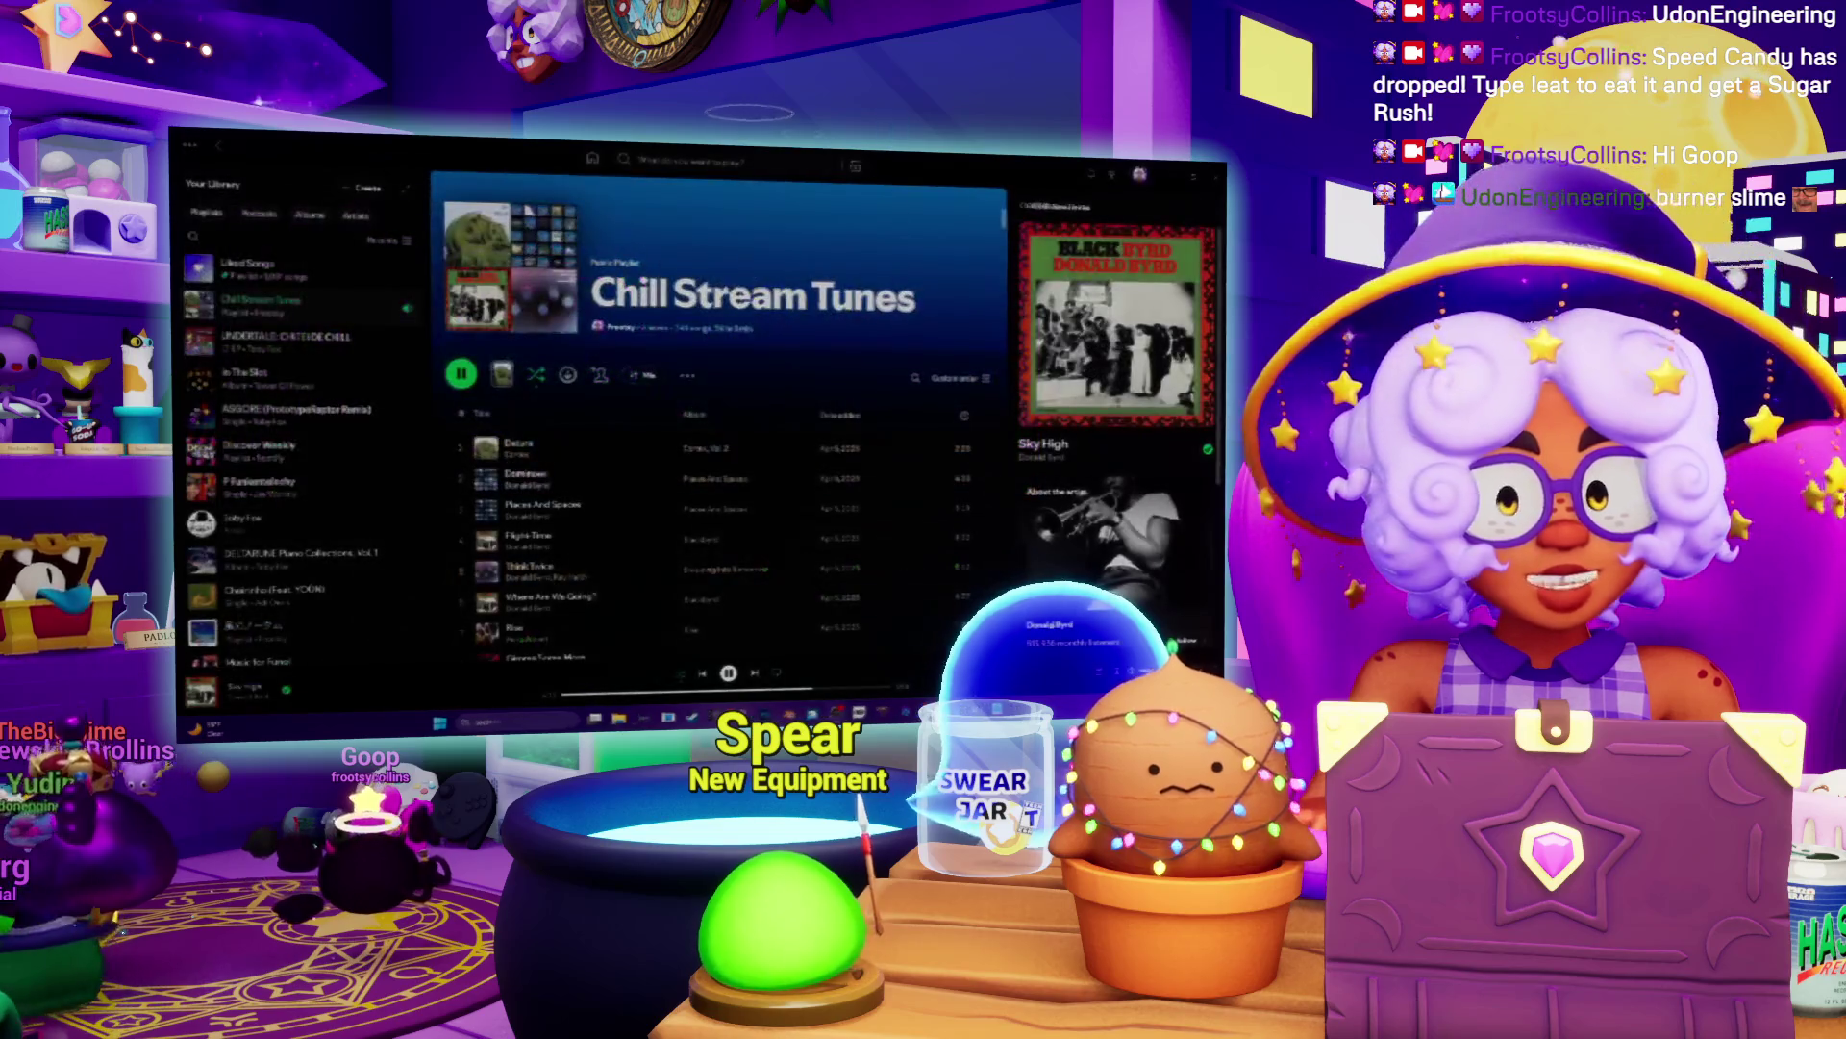
Step: Pause the Chill Stream Tunes playlist with the Space bar
key("space")
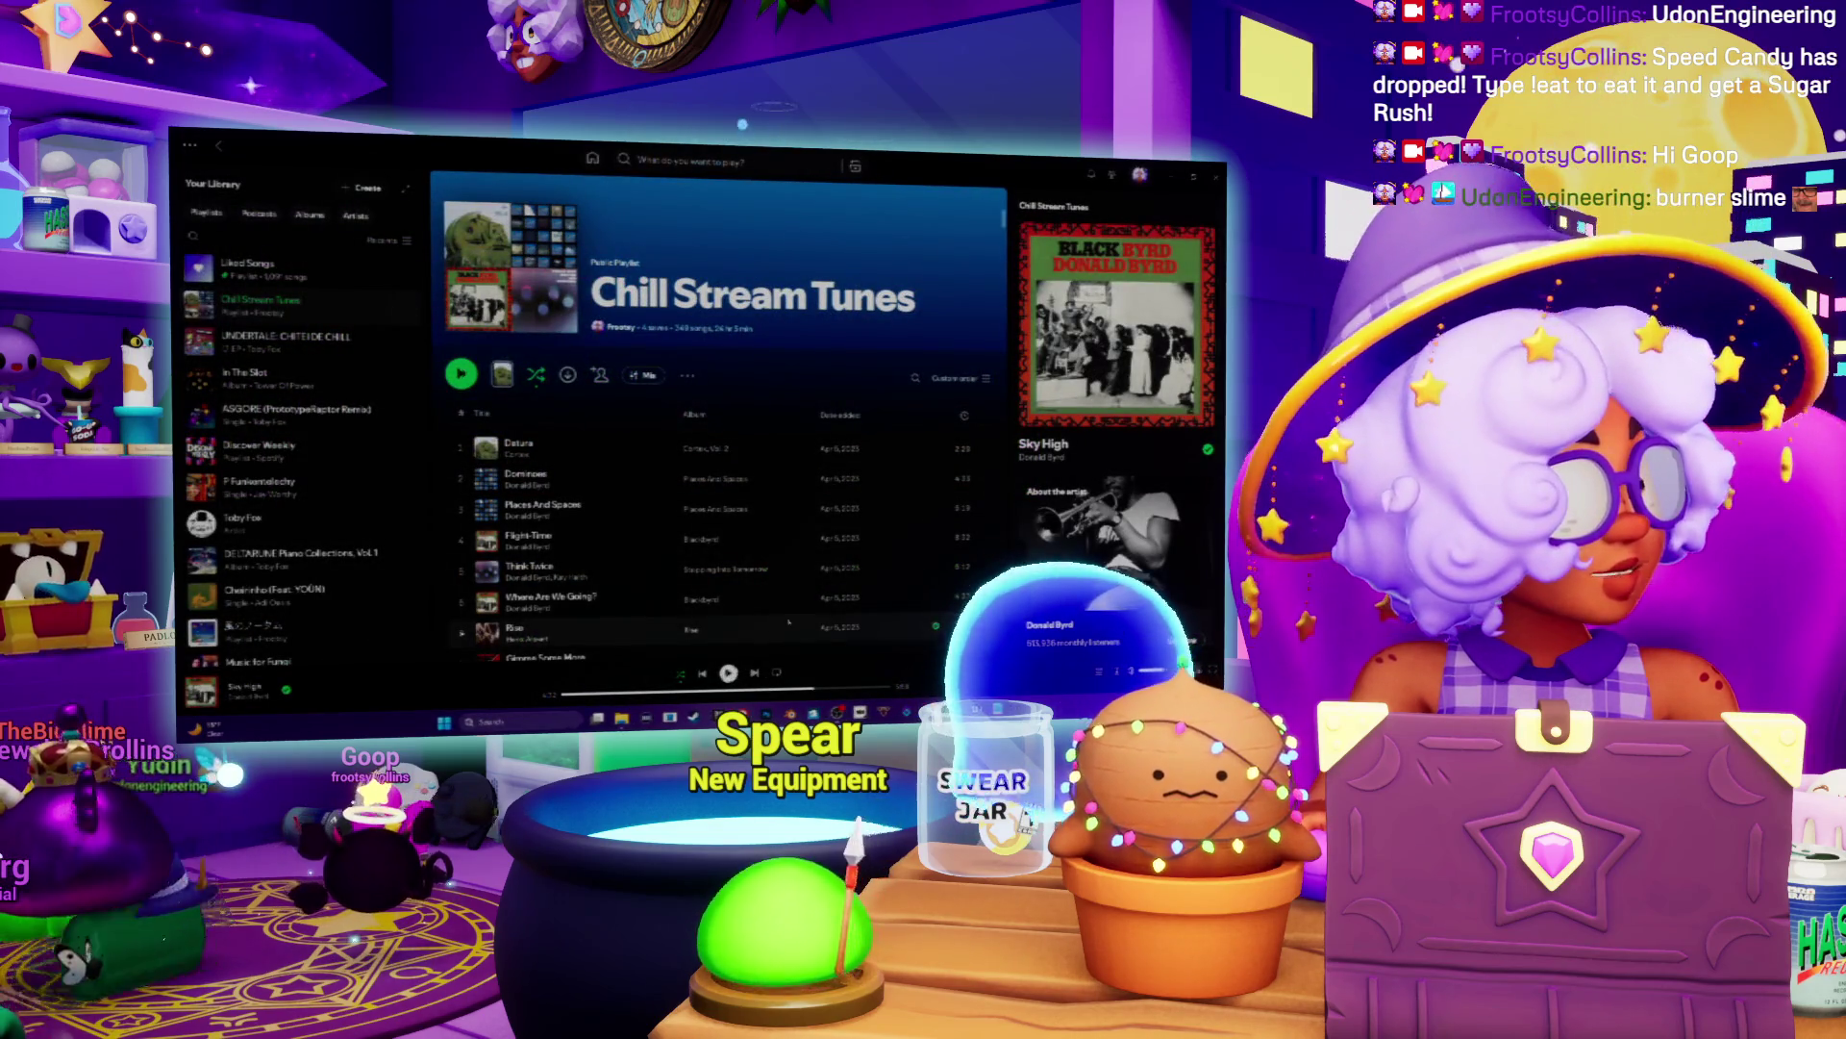